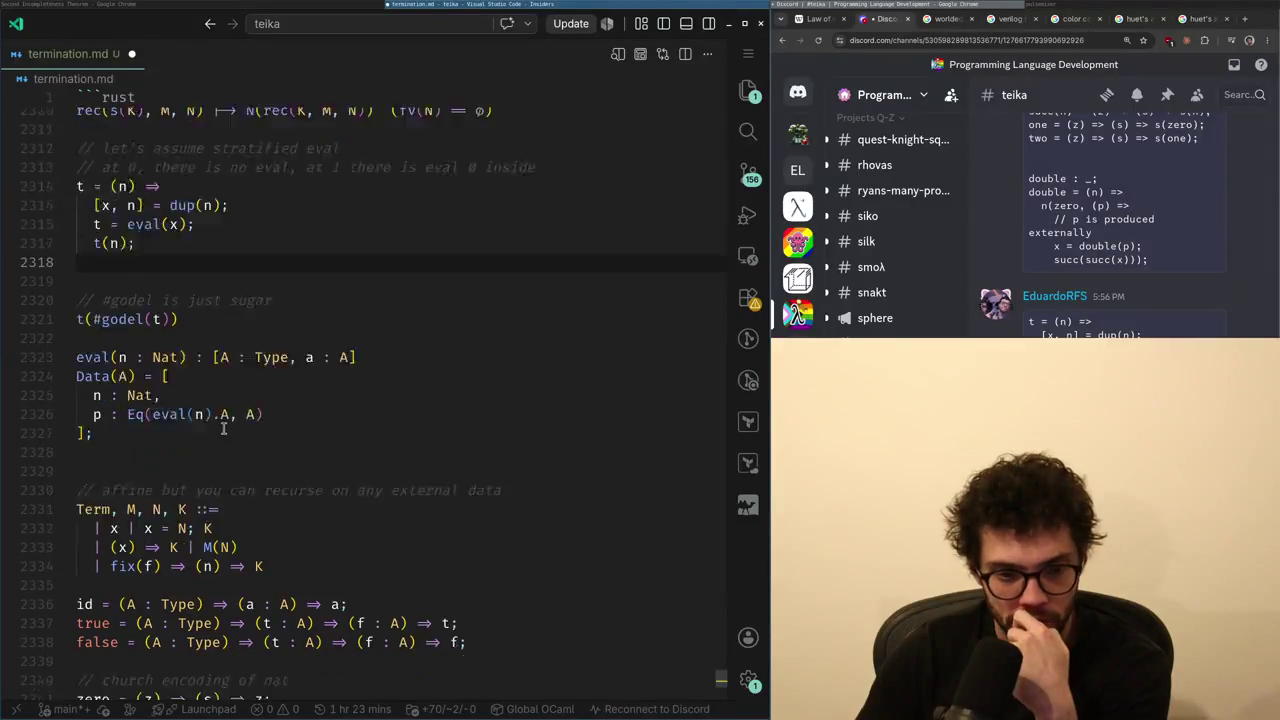
- Switch to ChatGPT and return to the Second Incompleteness Theorem chat
scroll(222, 430, up, 4)
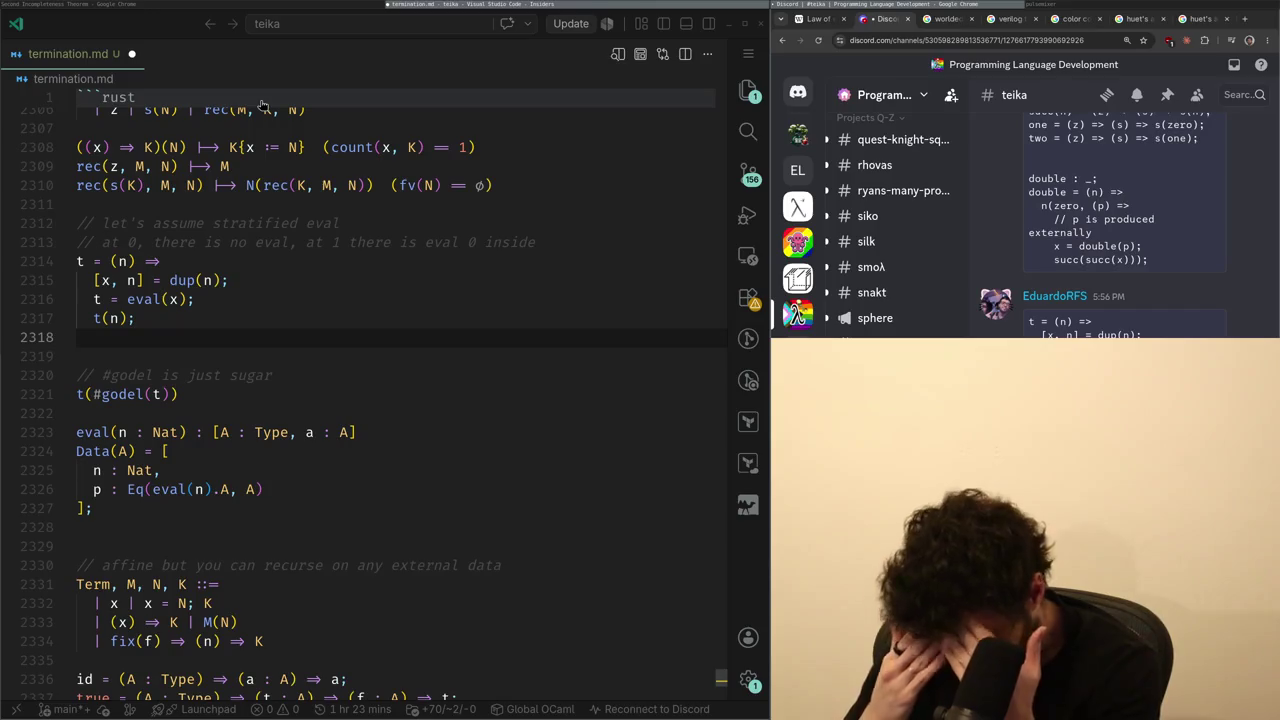
key(alt+Tab)
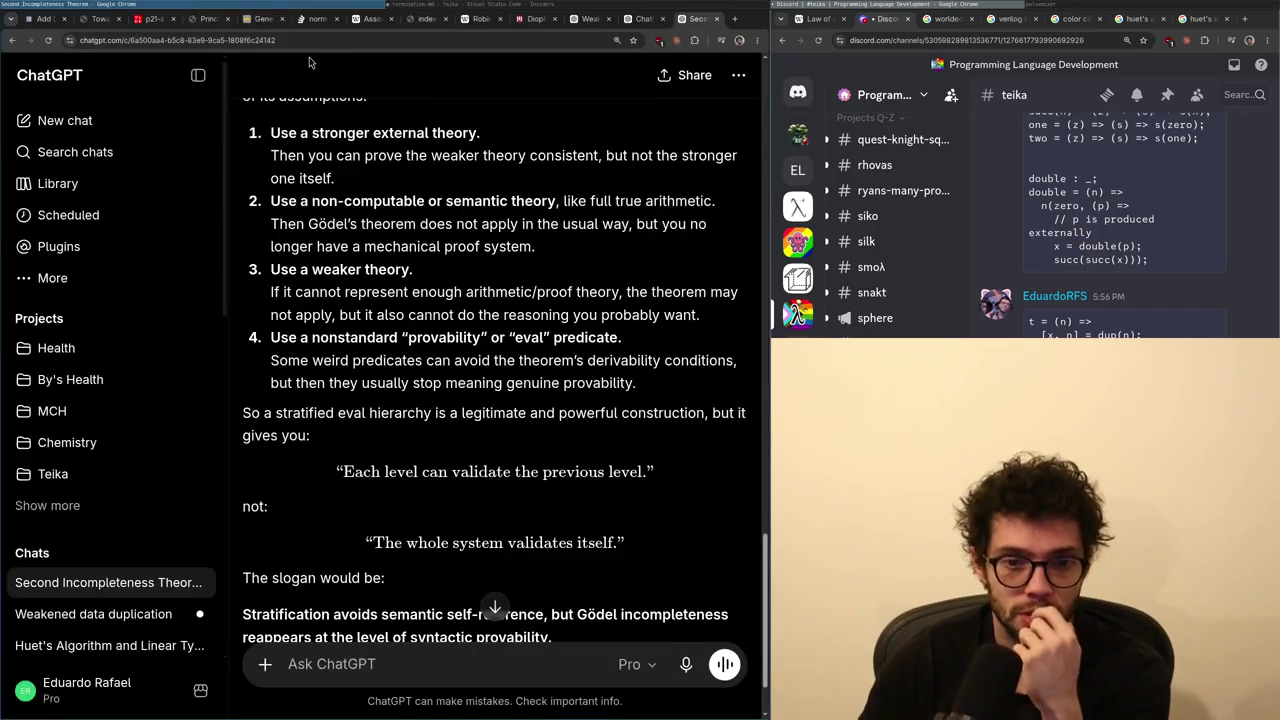
scroll(501, 180, up, 5)
click(590, 18)
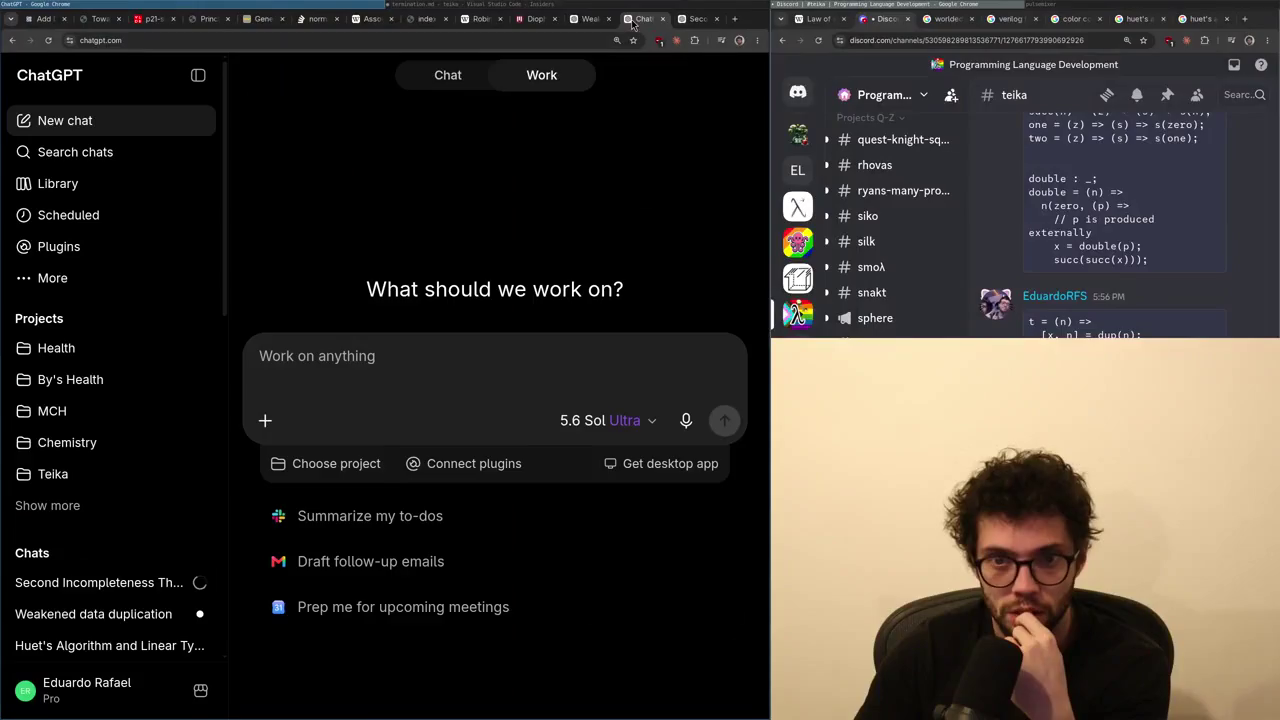
click(703, 22)
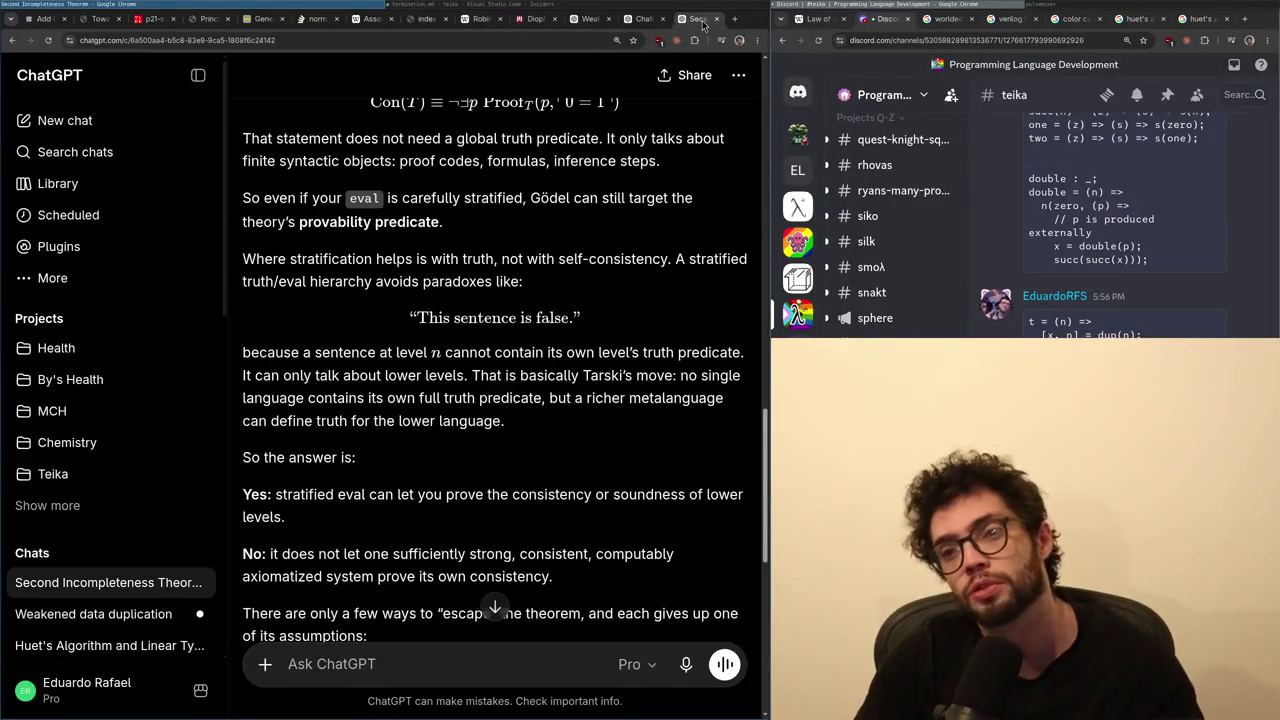
- Search 'principle of explosion' in a new tab and open its Wikipedia article
key(ctrl+t)
text(principl)
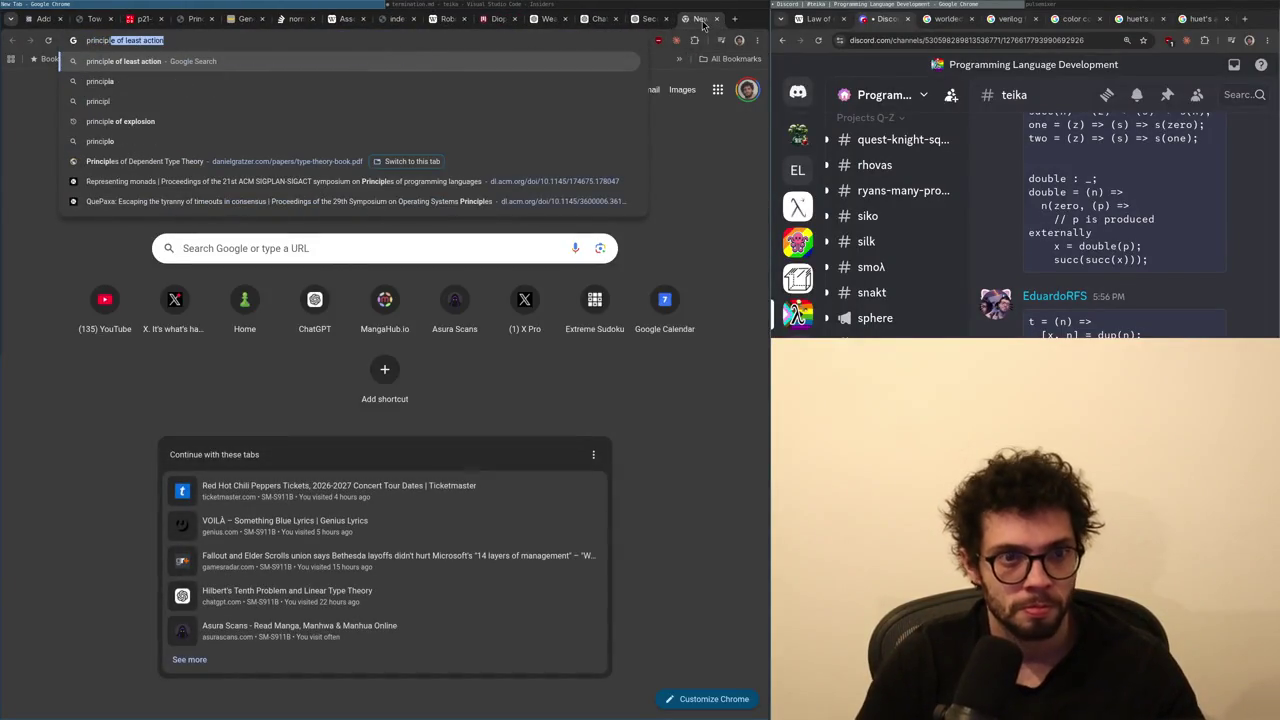
text(e of explosion)
key(Return)
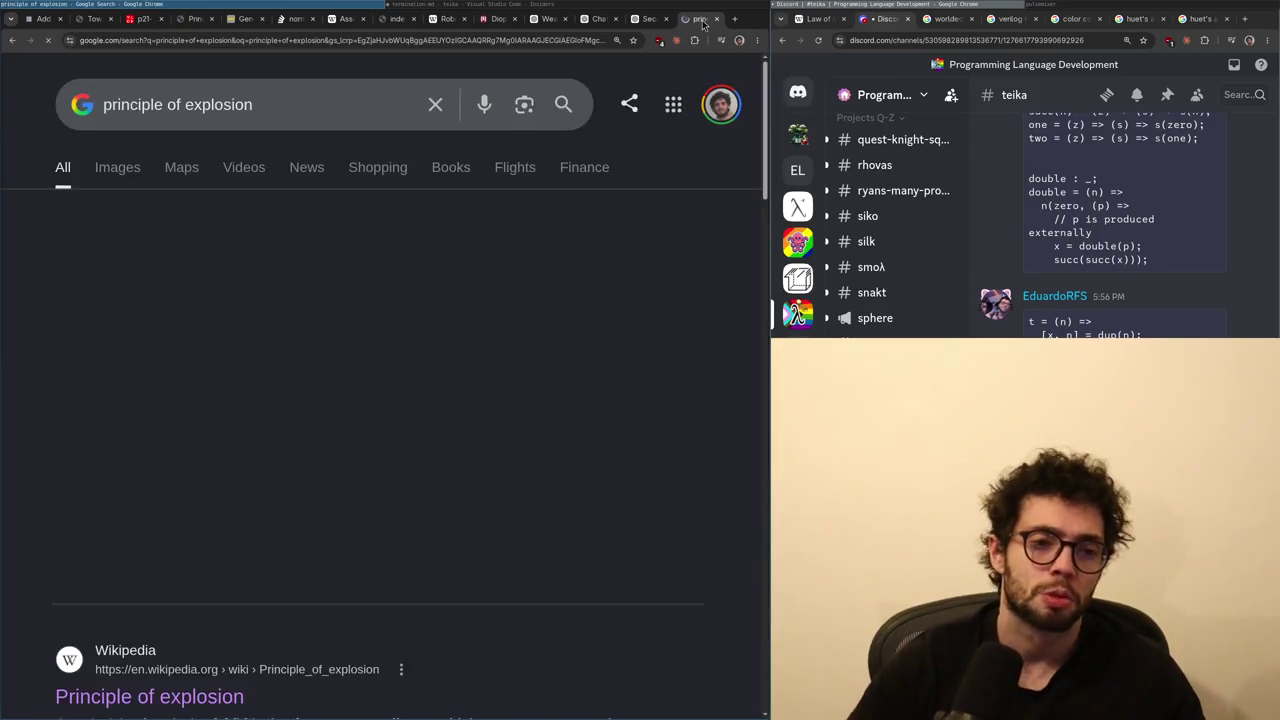
shift+click(180, 515)
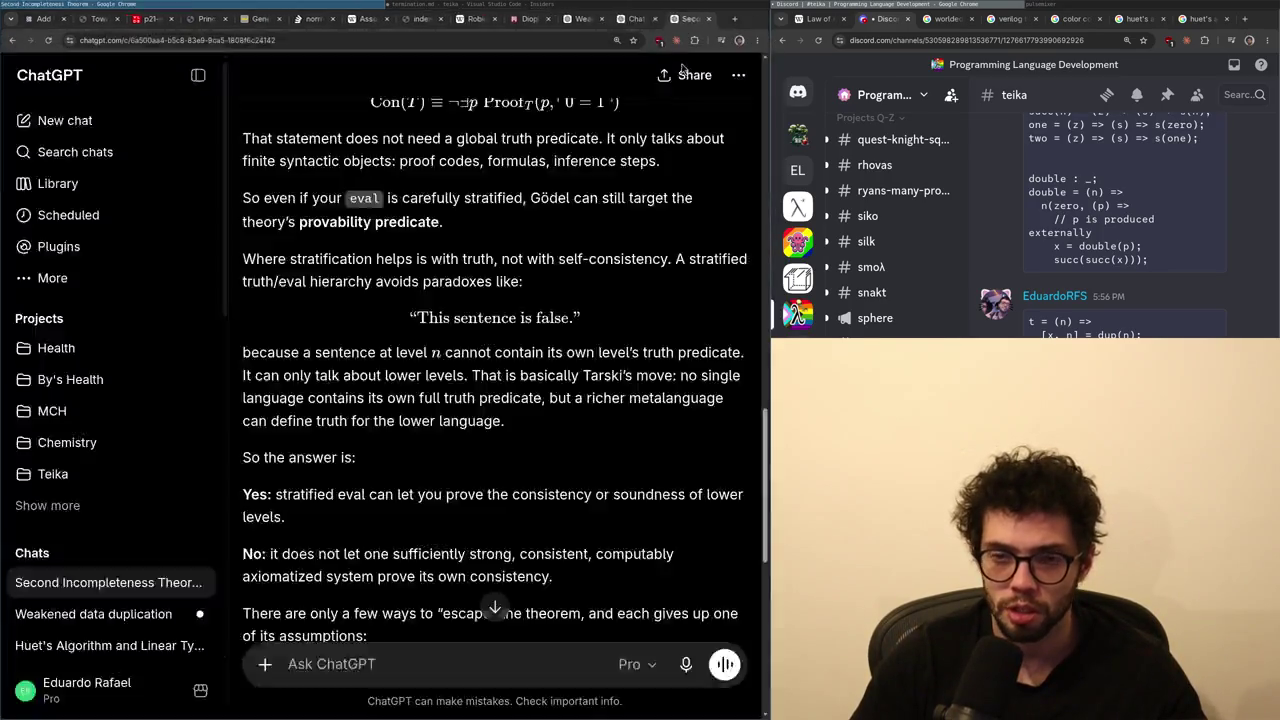
- Dock the Wikipedia article on the right half, with termination.md back on the left
key(super+shift+Right)
key(Page_Down)
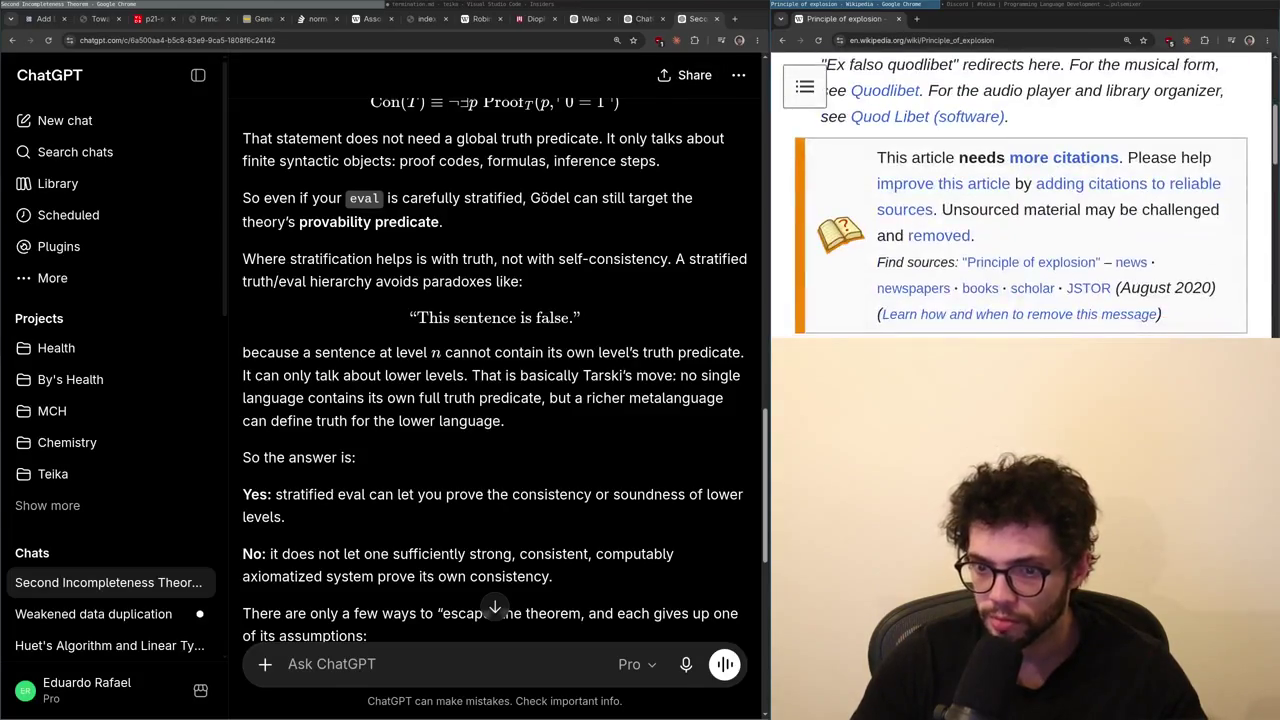
key(alt+Tab)
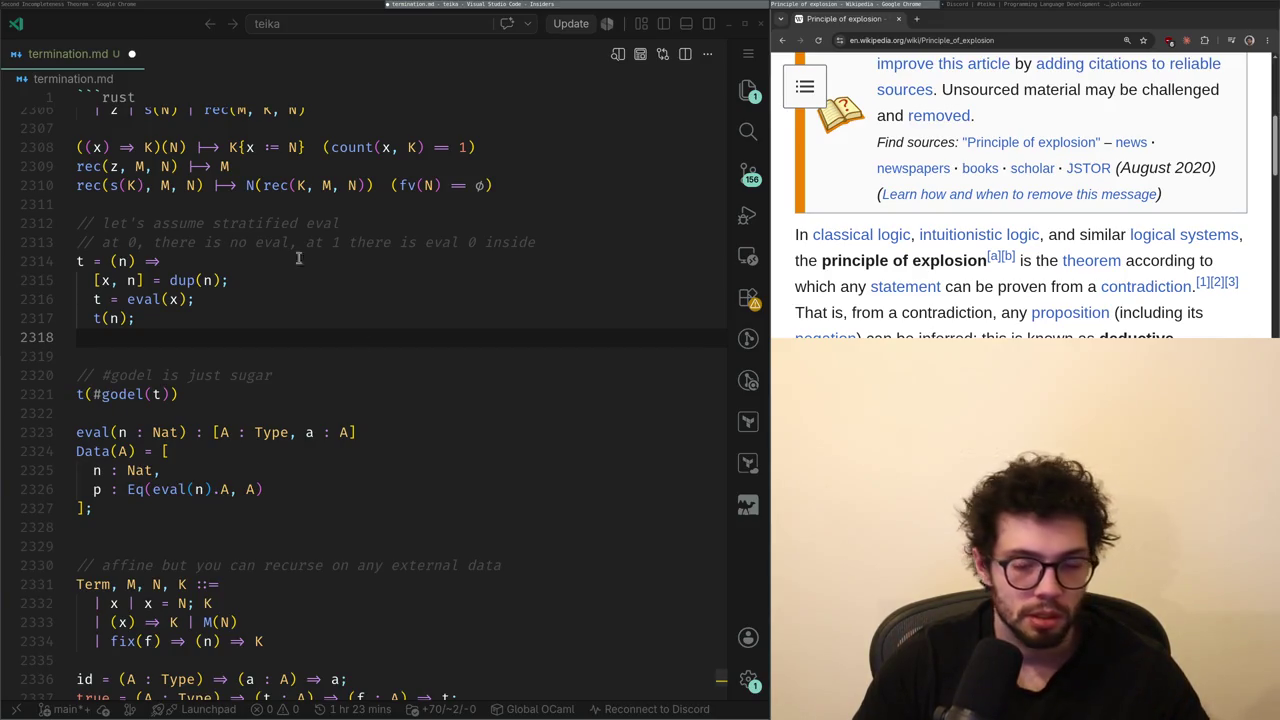
click(278, 338)
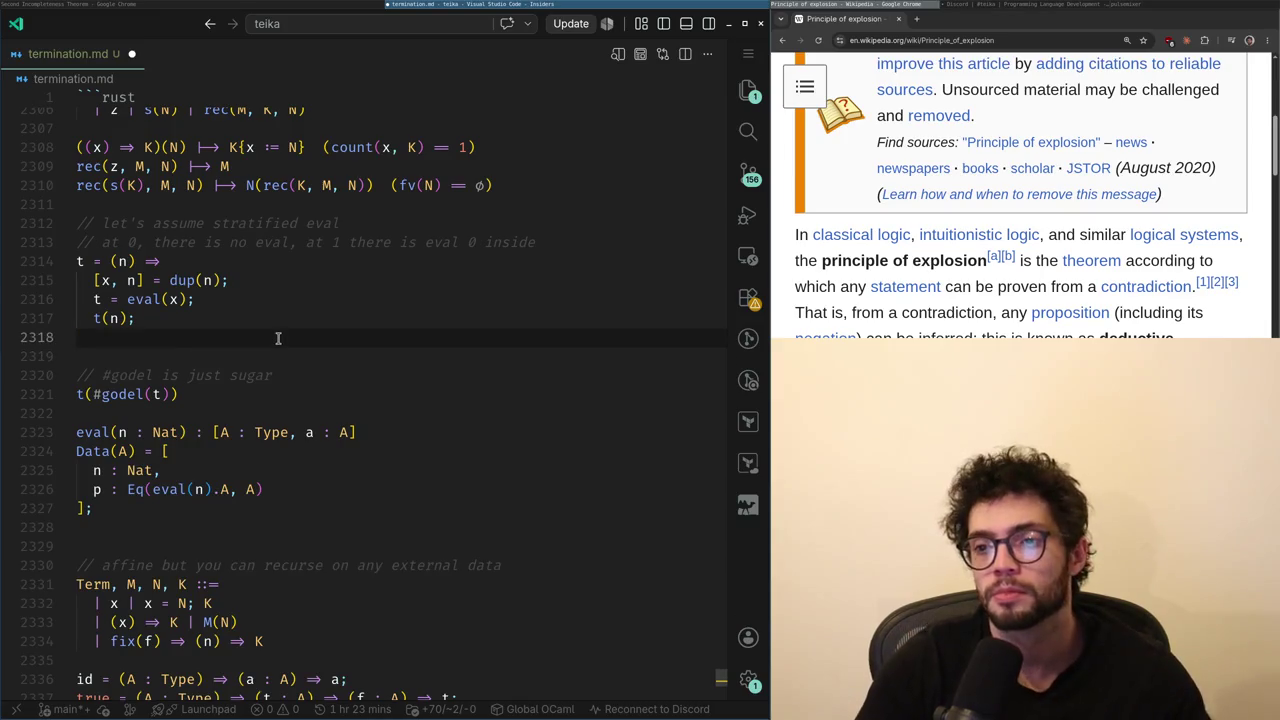
key(Return)
text(let)
key(BackSpace)
key(BackSpace)
key(BackSpace)
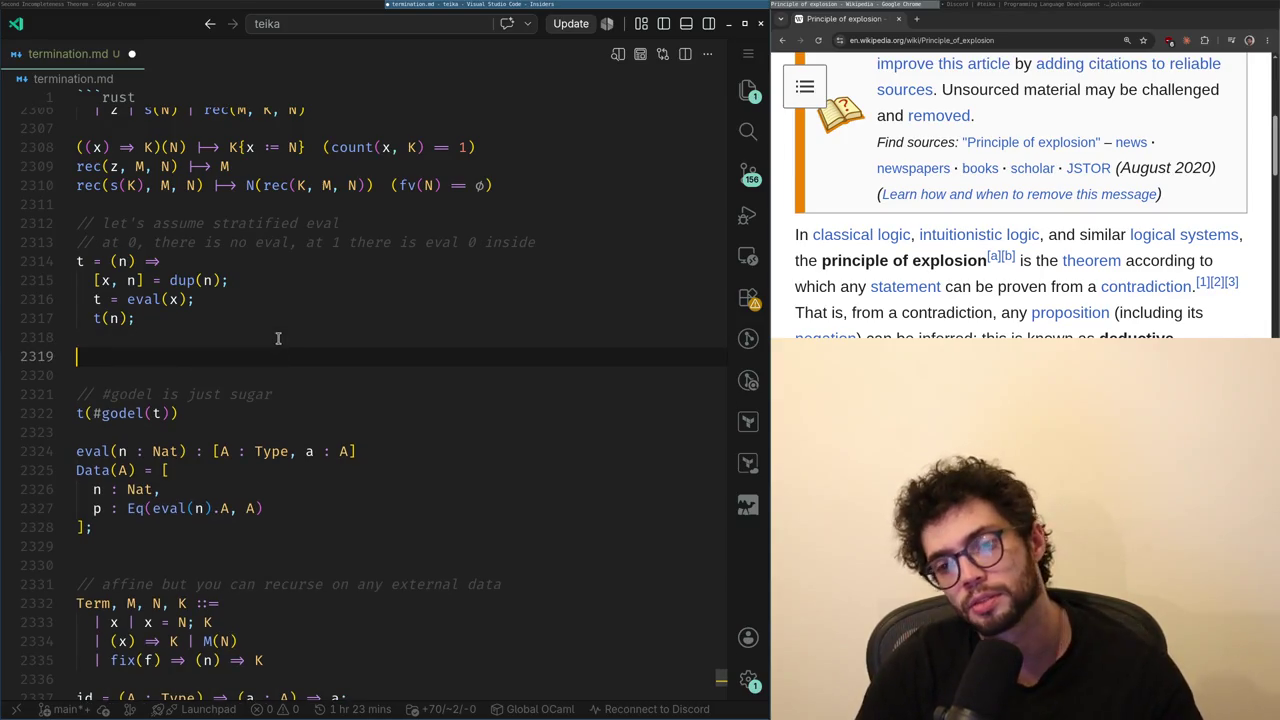
key(BackSpace)
key(alt+Tab)
scroll(280, 345, down, 6)
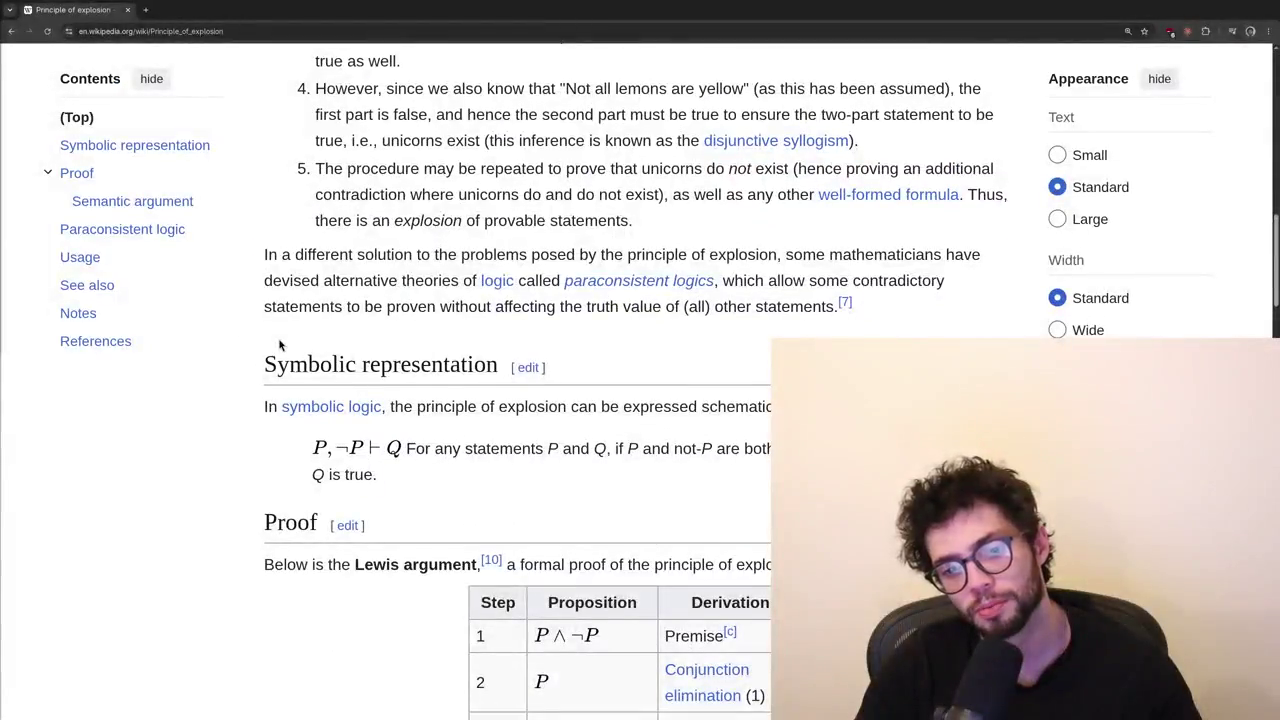
scroll(280, 345, down, 1)
scroll(279, 340, up, 3)
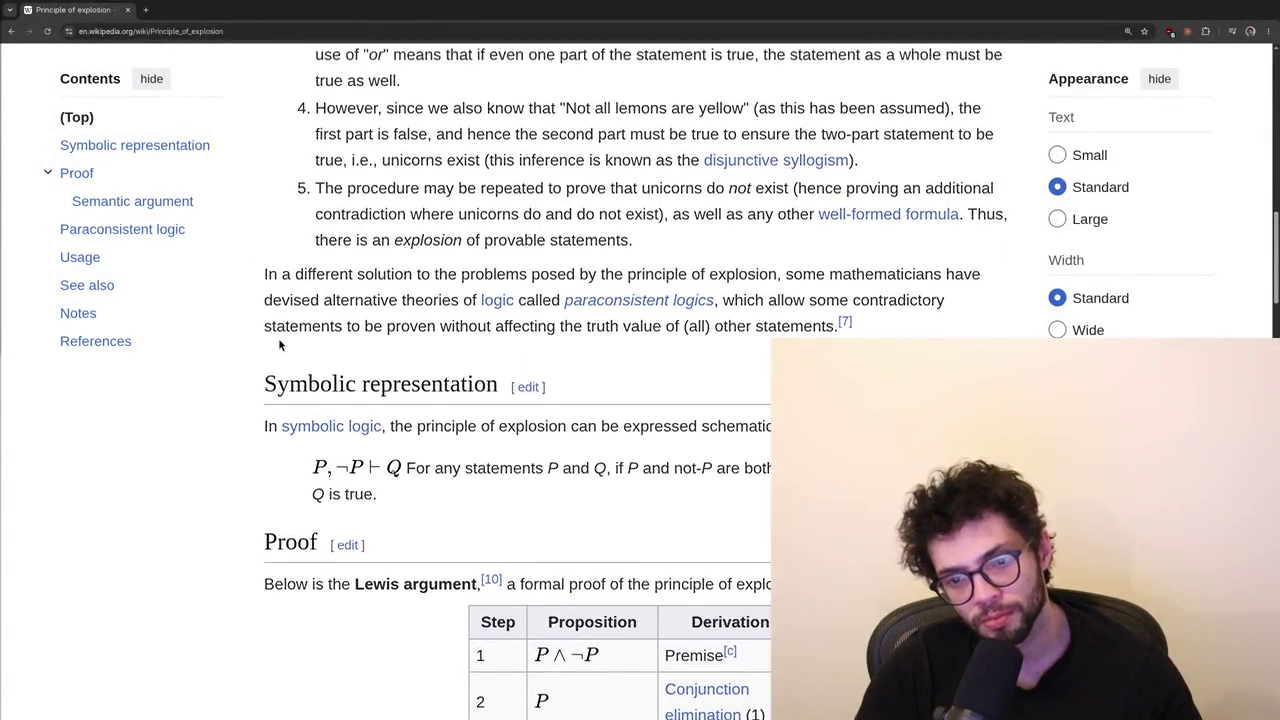
scroll(278, 337, up, 5)
key(alt+Tab)
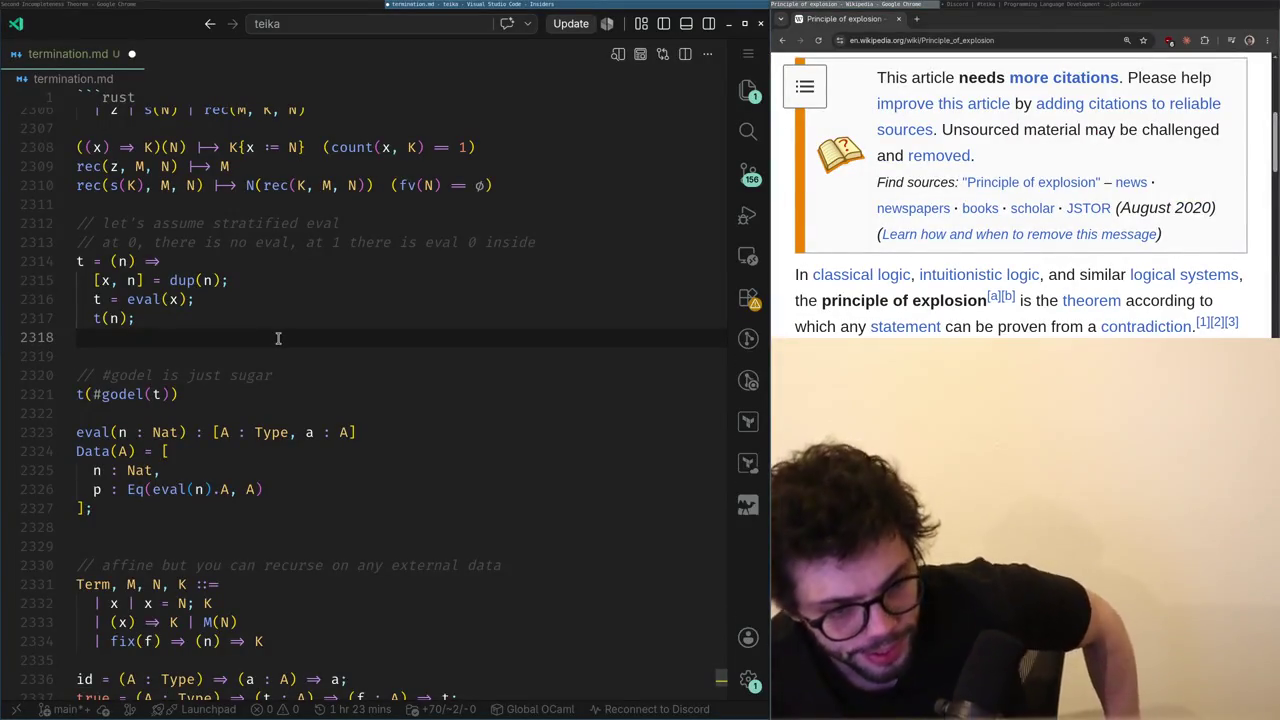
key(alt+Tab)
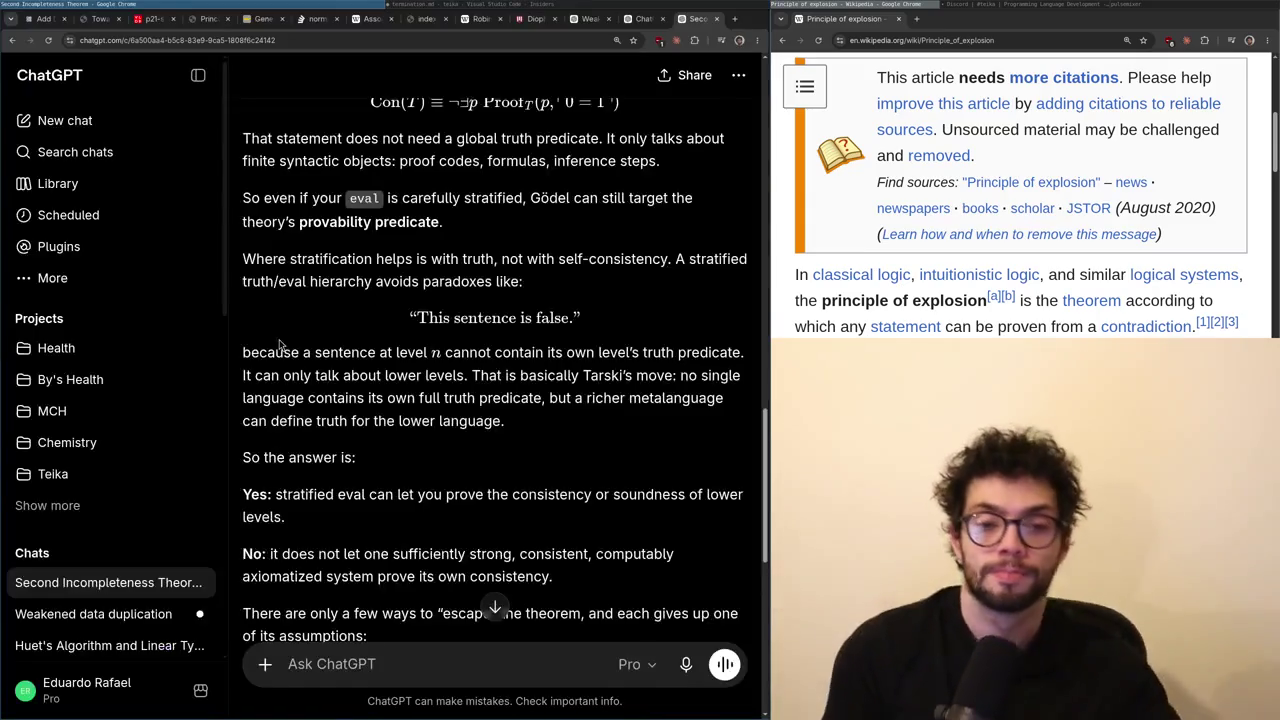
scroll(278, 338, down, 5)
scroll(278, 338, up, 15)
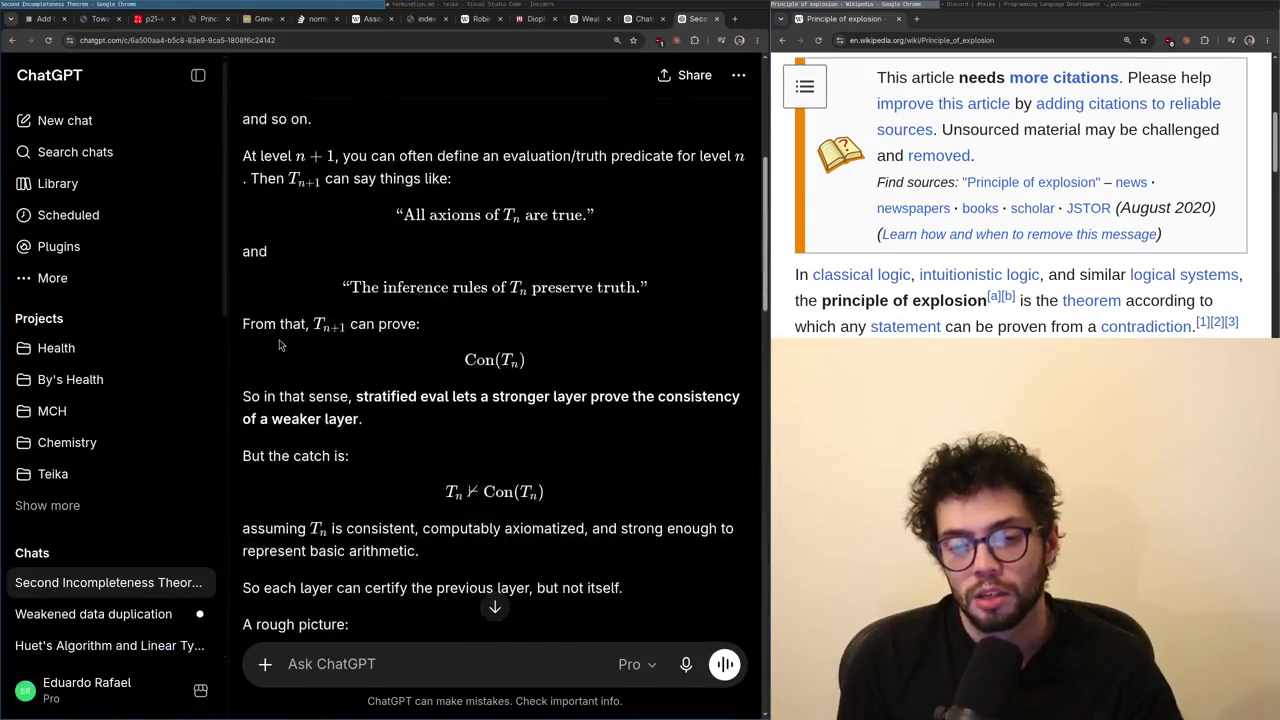
key(alt+Tab)
scroll(278, 338, down, 10)
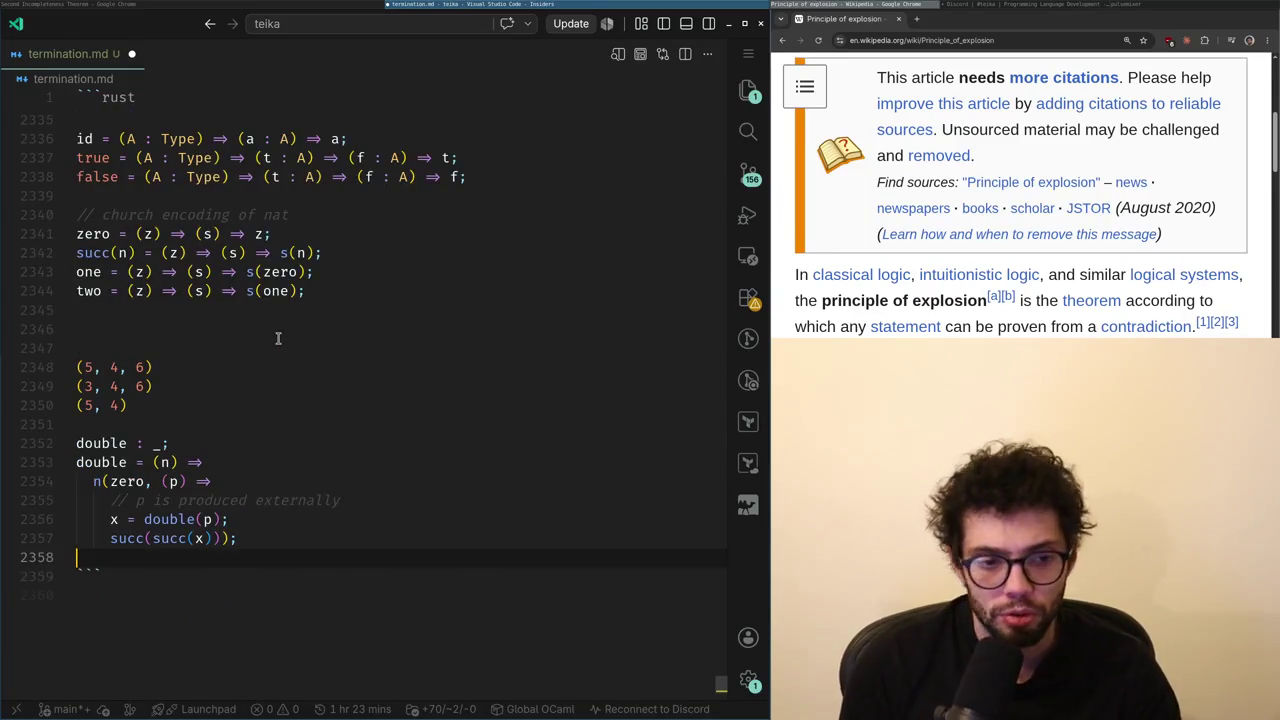
- Bring up the ChatGPT window and scroll up to the stratified eval question
key(alt+Tab)
scroll(280, 345, up, 4)
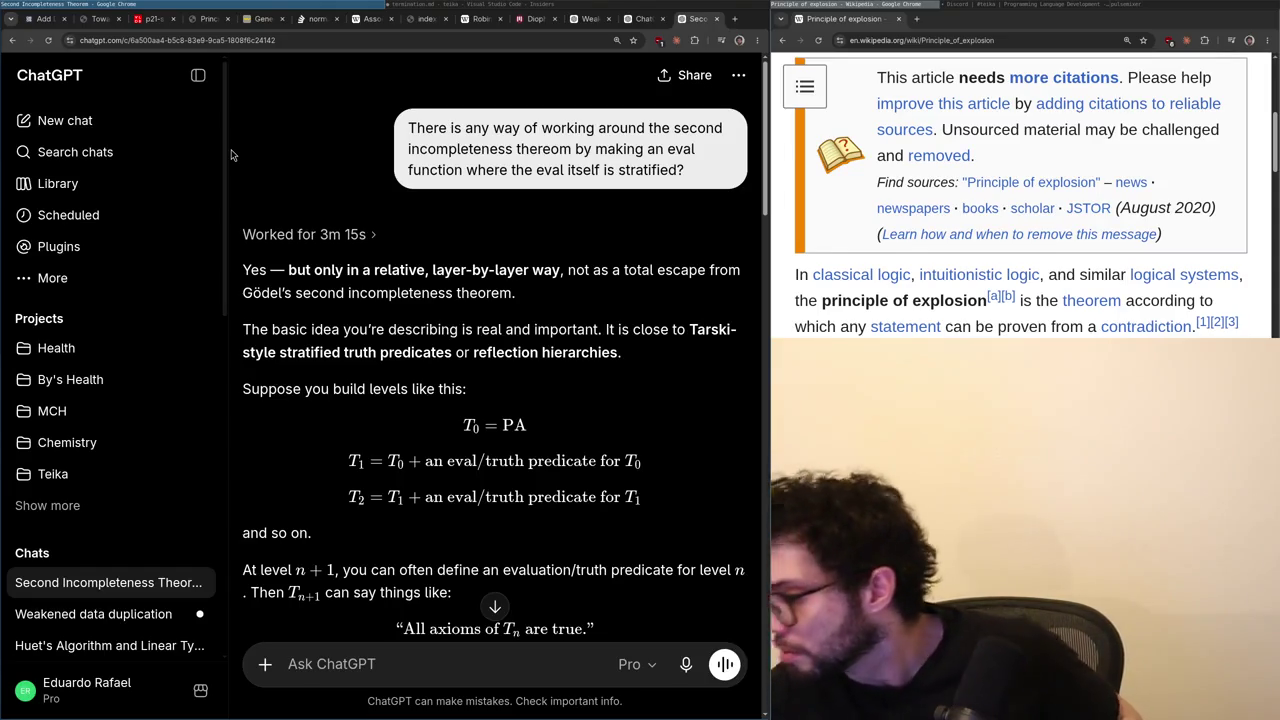
- Glance at termination.md, then reread ChatGPT's stratified eval answer
key(alt+Tab)
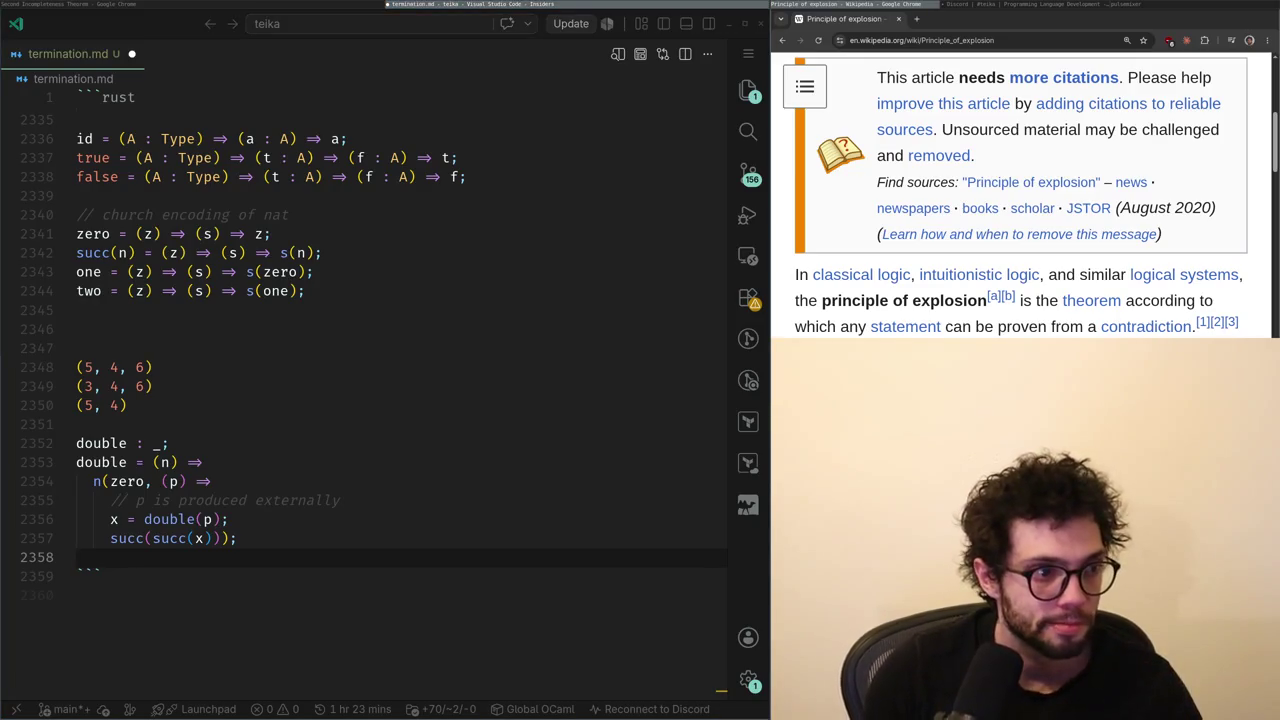
key(alt+Tab)
scroll(527, 485, down, 5)
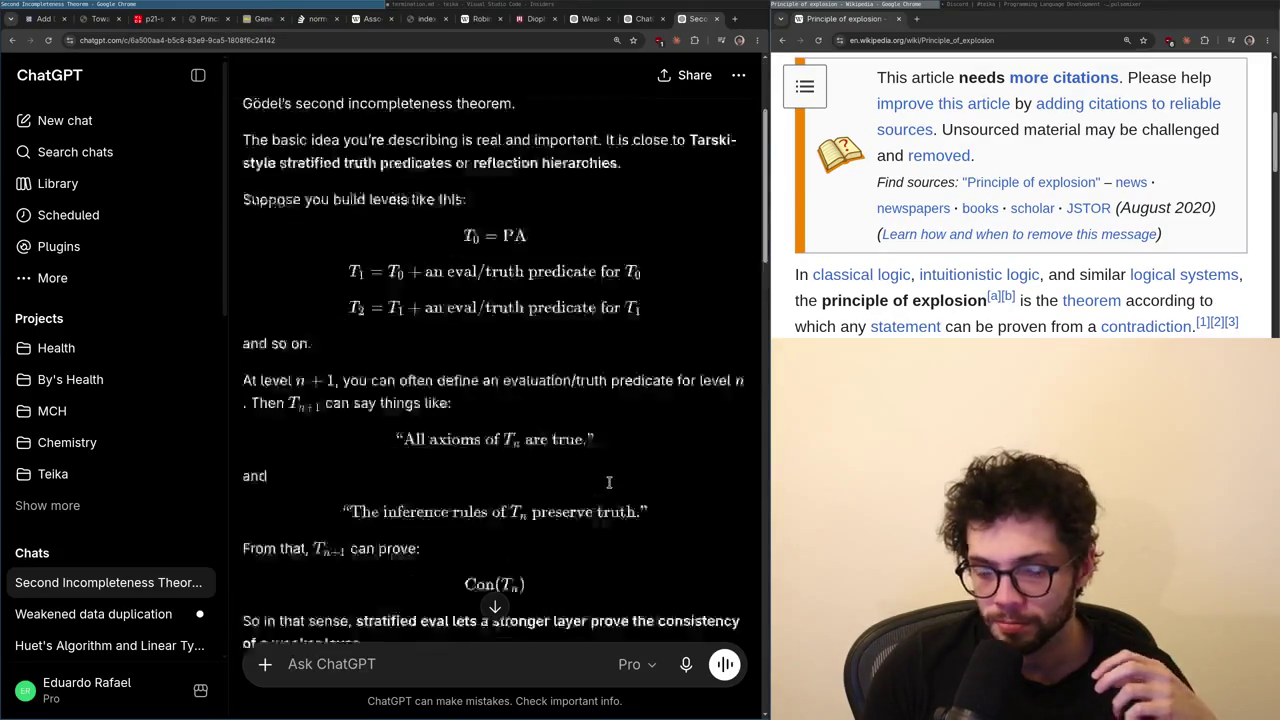
scroll(527, 485, down, 5)
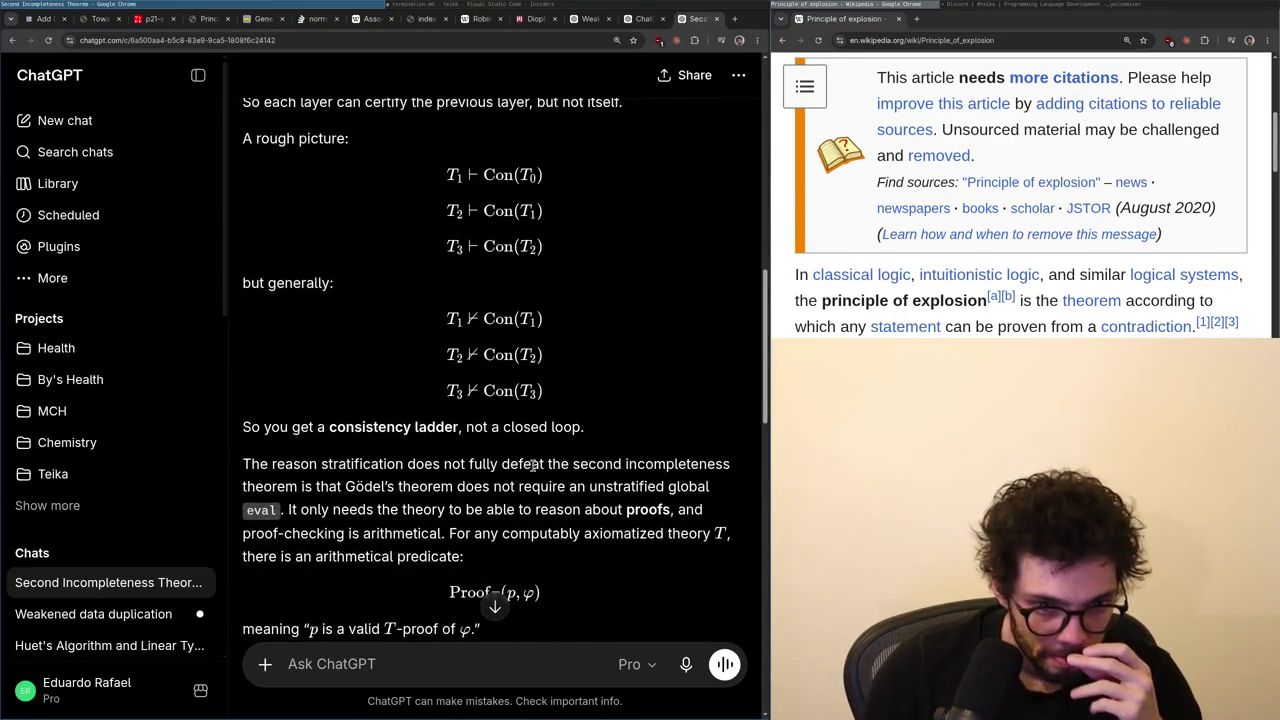
scroll(713, 482, up, 3)
scroll(713, 482, up, 2)
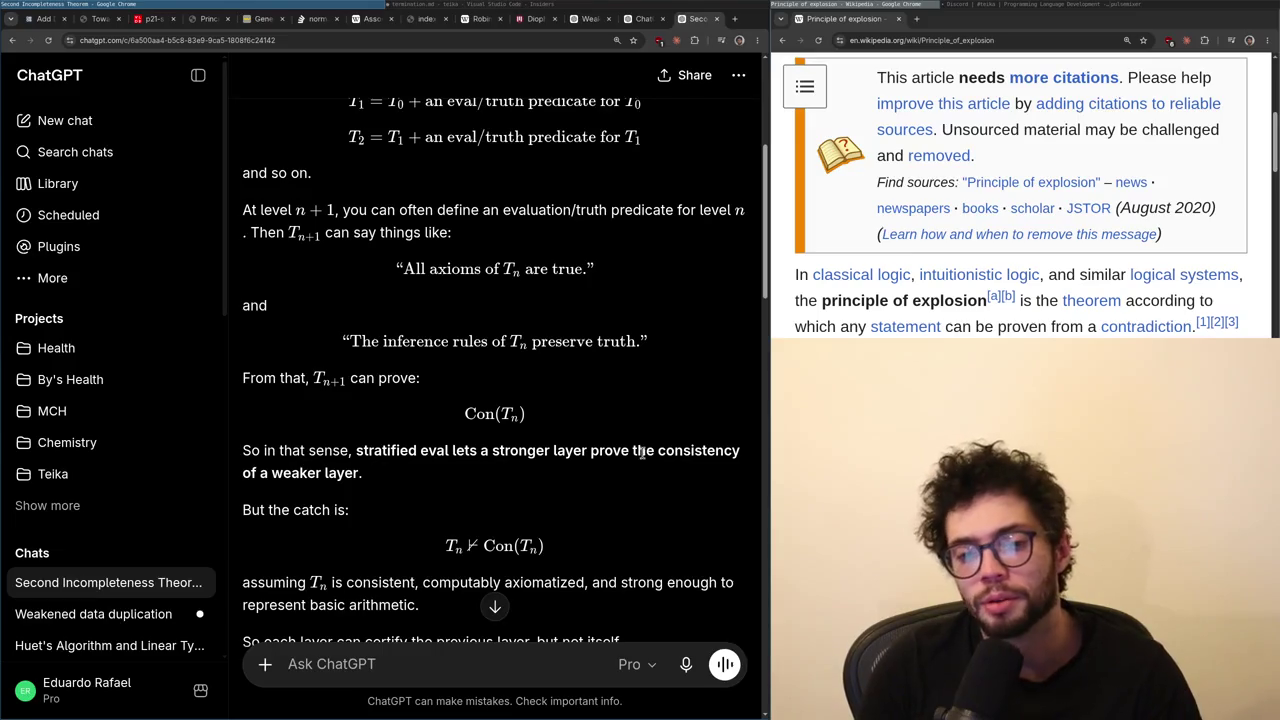
- Load youtube.com in a new browser tab
key(ctrl+t)
text(y)
key(Return)
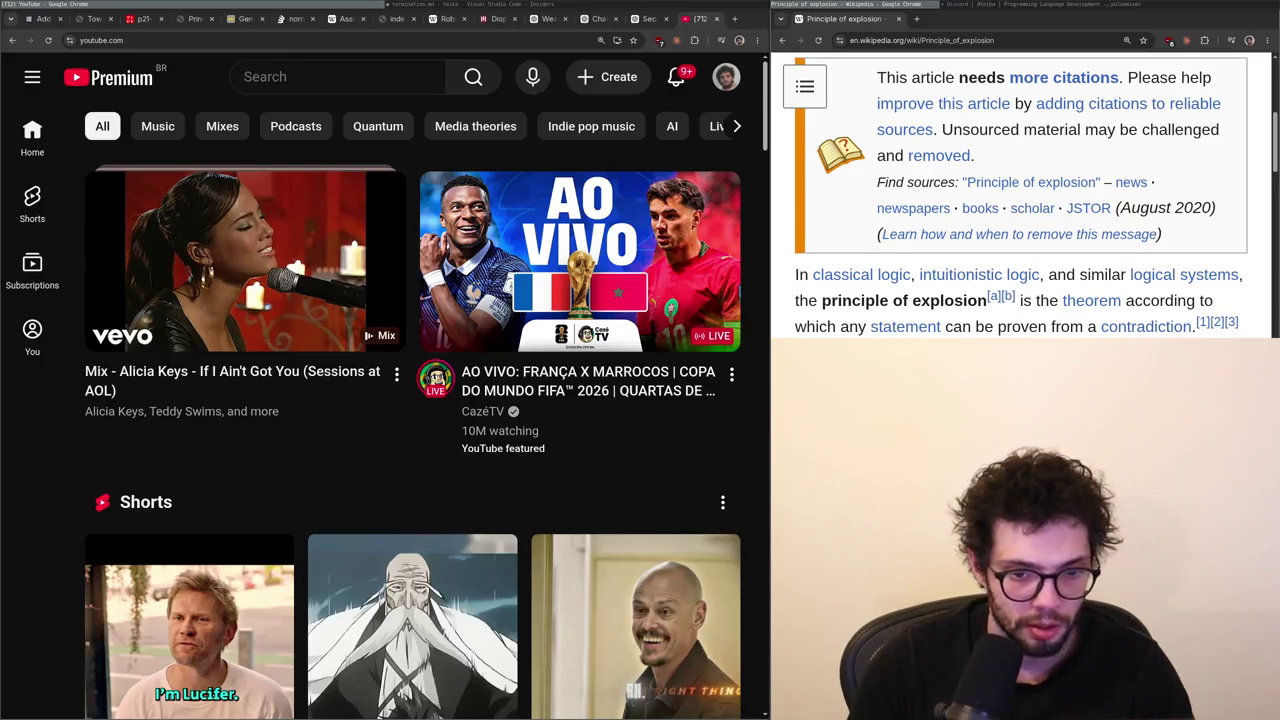
- Scroll the YouTube home page briefly, then go back to the termination.md notes
scroll(291, 556, down, 1)
scroll(266, 409, up, 1)
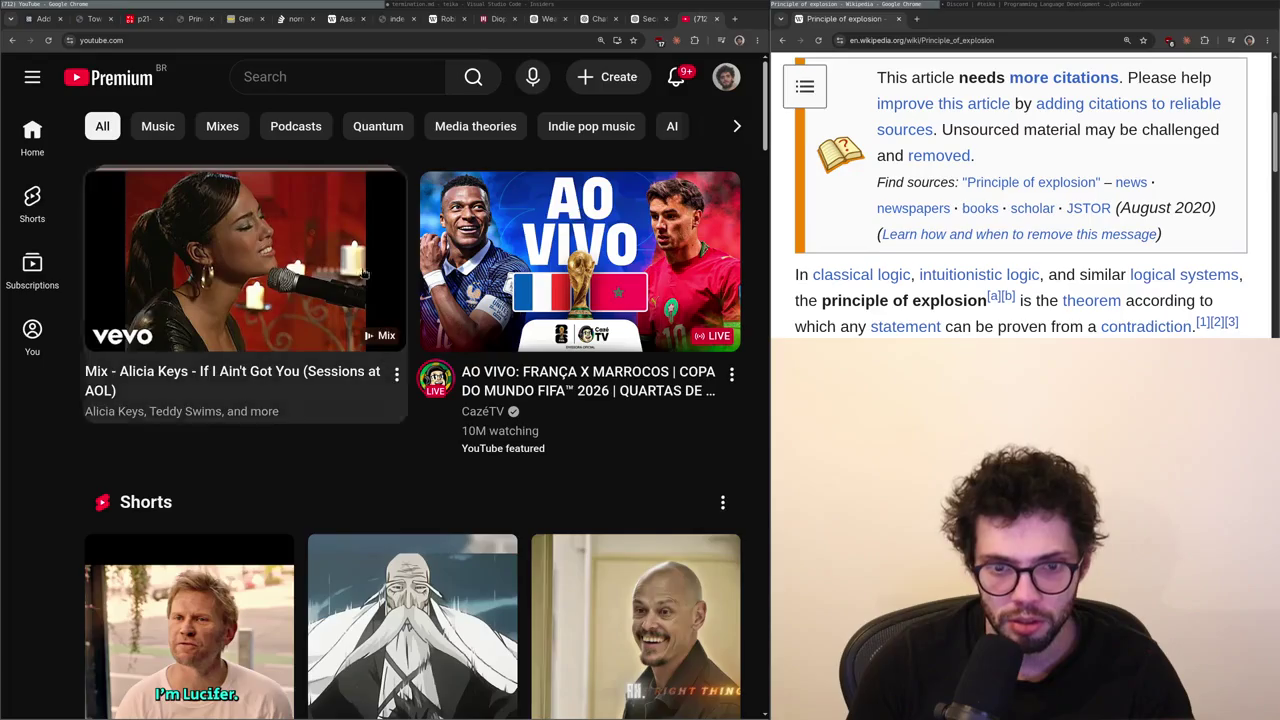
click(389, 6)
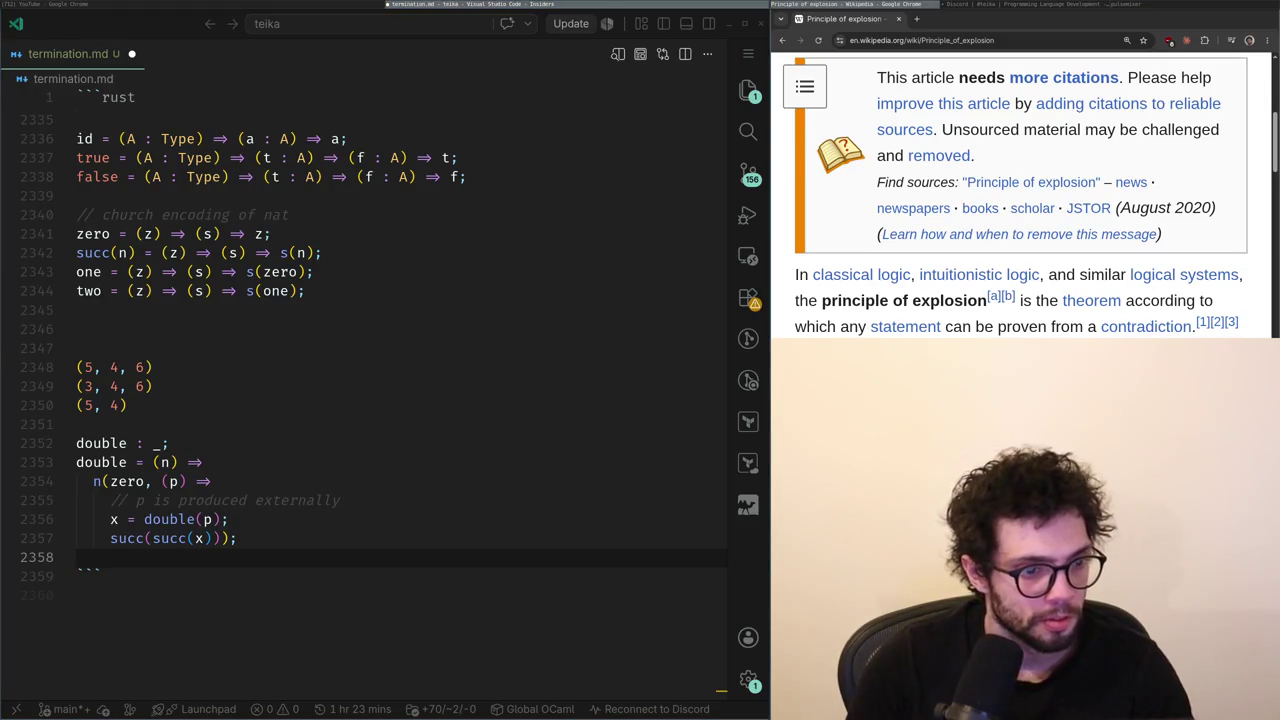
- Write Church-encoded zero, succ, one, two and a recursive double function in termination.md
key(alt+Tab)
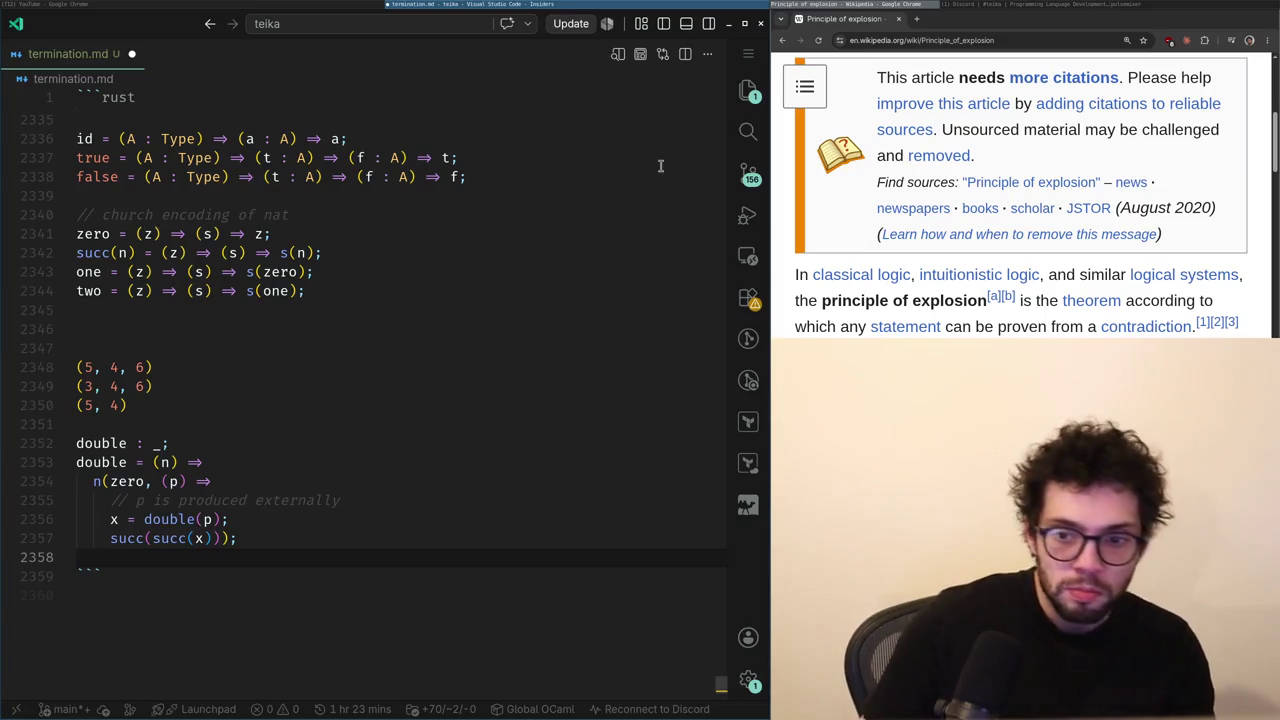
key(alt+Tab)
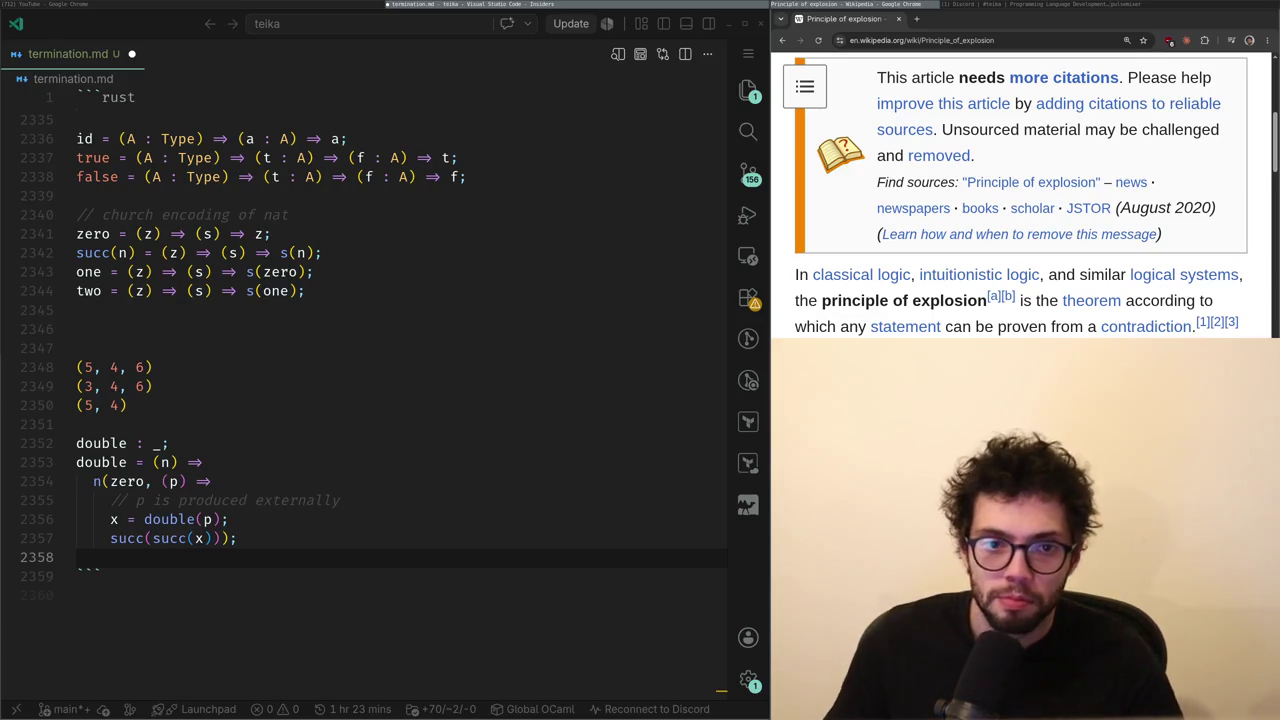
key(alt+Tab)
key(alt+Tab)
key(alt+Tab)
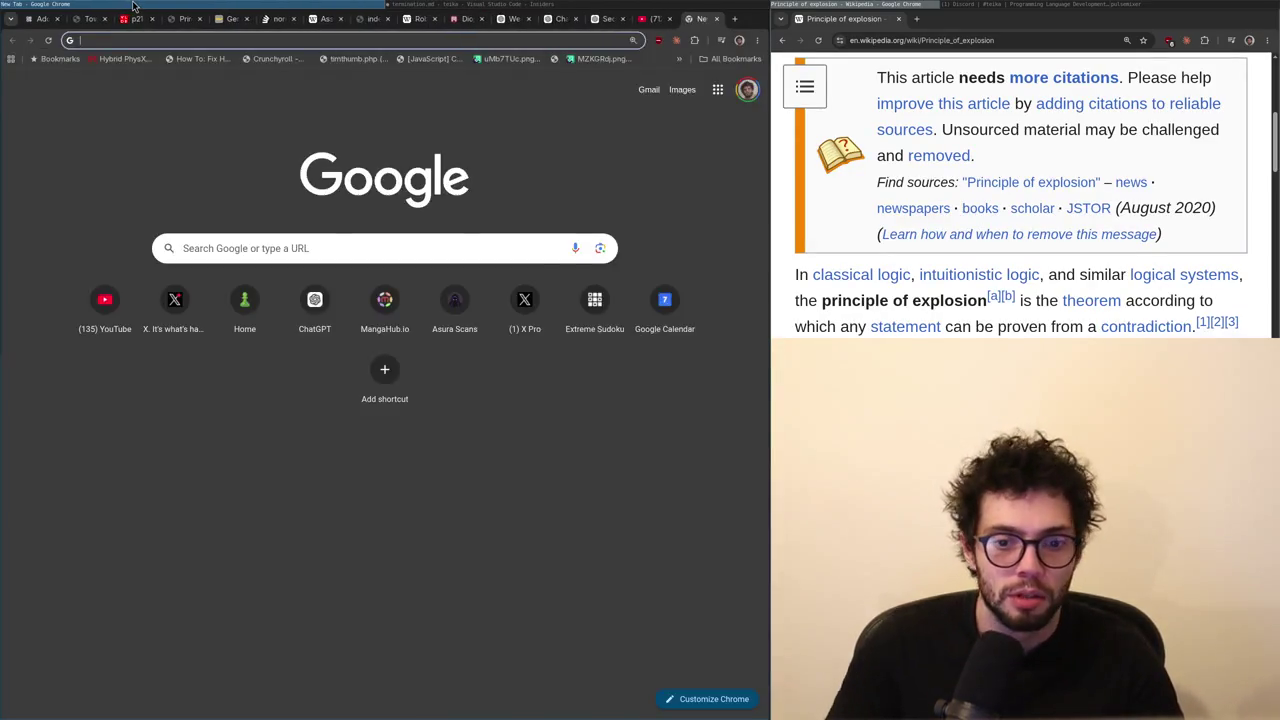
- Load x.com in a new Chrome tab
key(ctrl+t)
text(x.com/home)
key(Return)
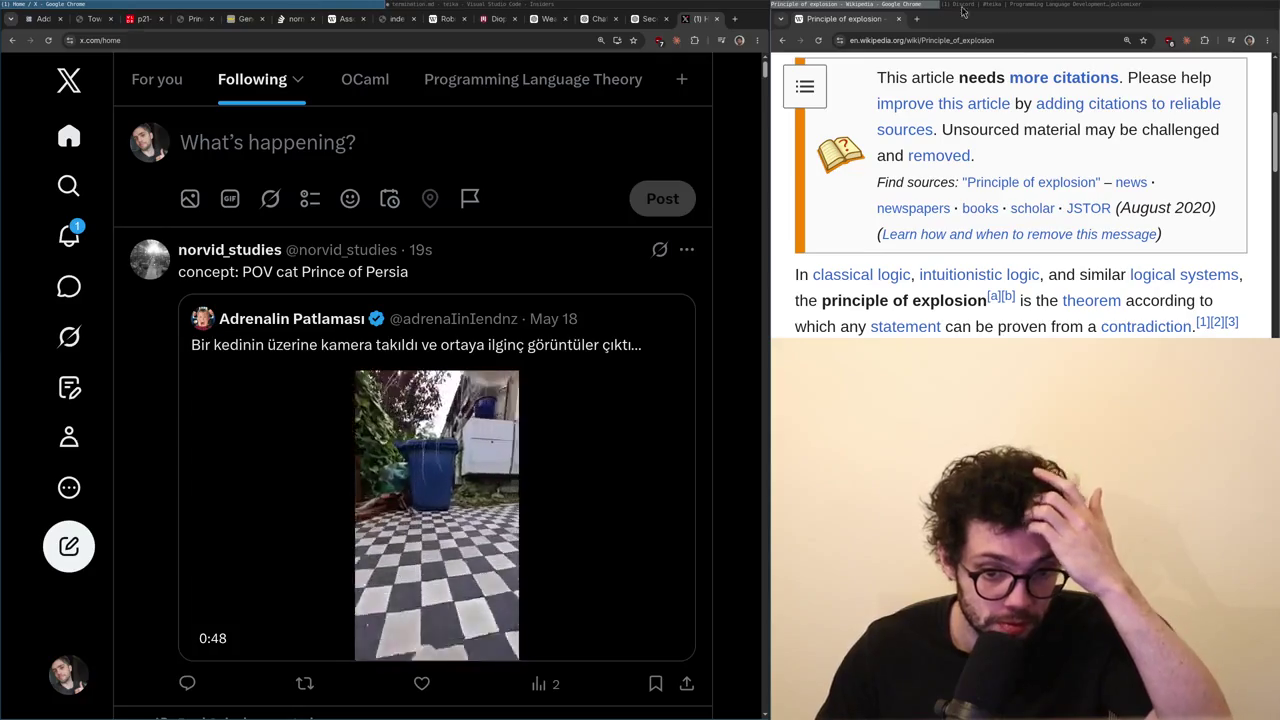
- Open the Planned Parenthood post and then its quoted post on their own pages
scroll(413, 362, down, 4)
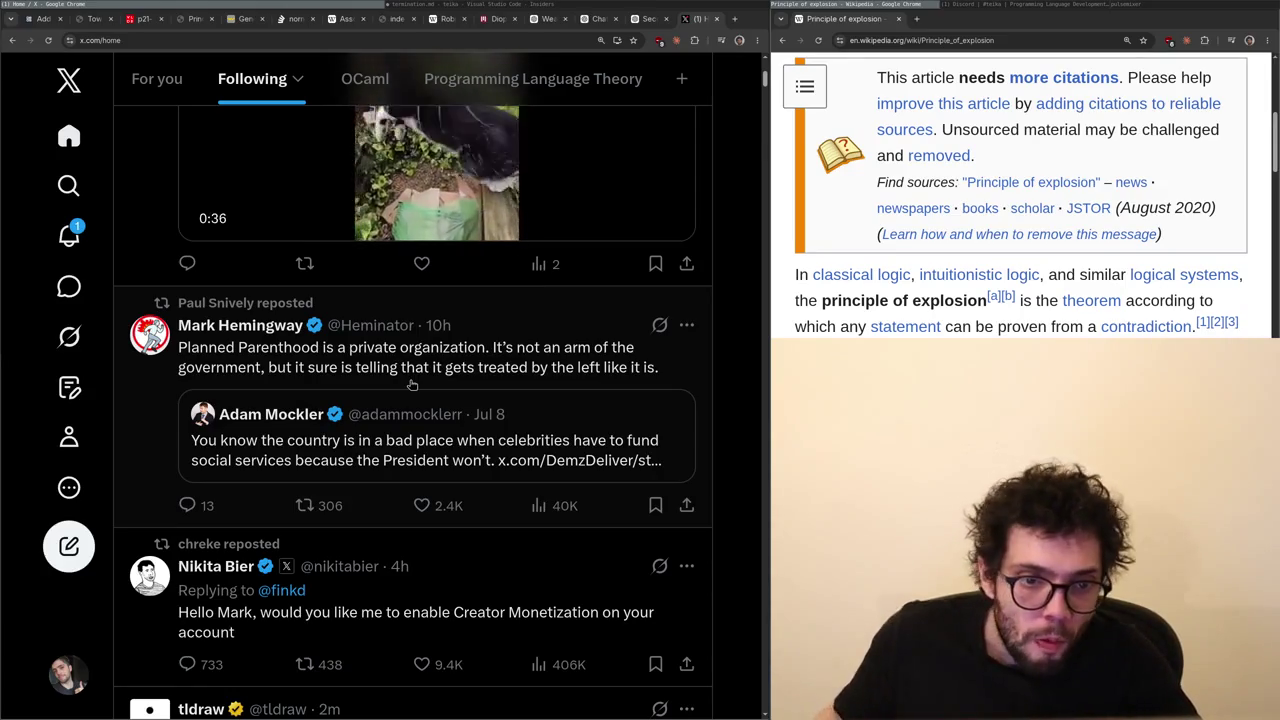
click(413, 375)
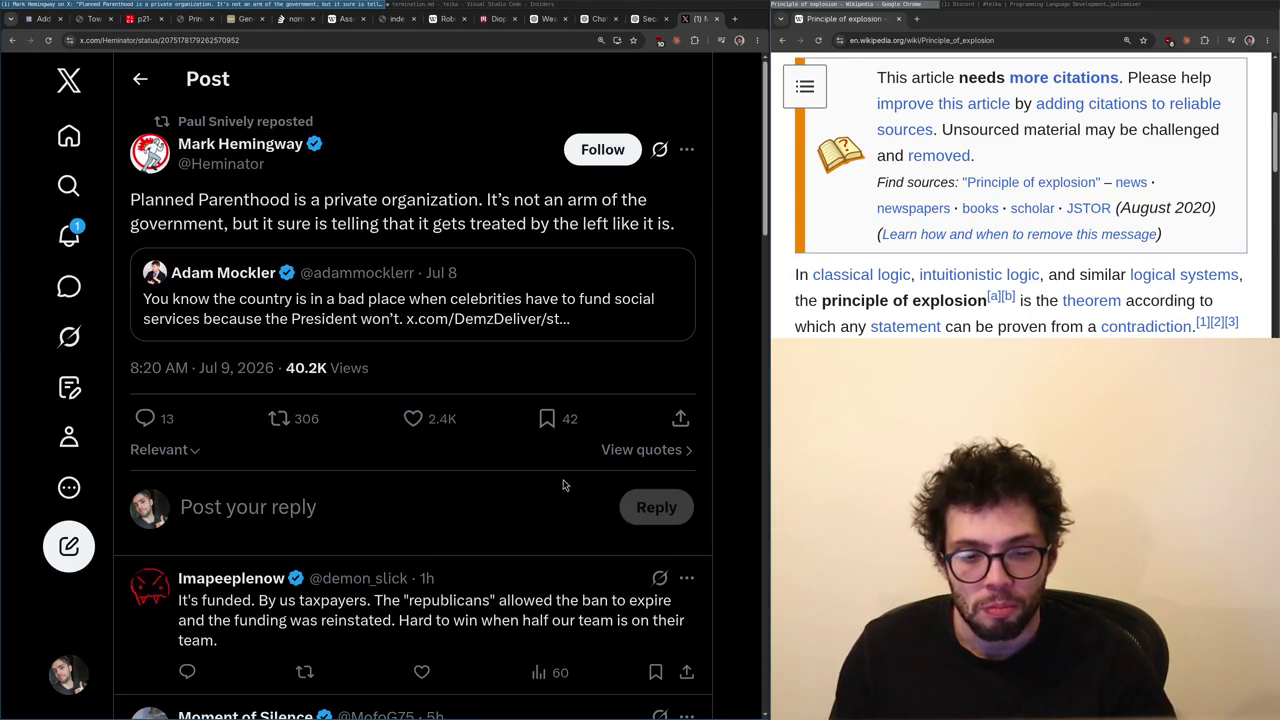
click(366, 284)
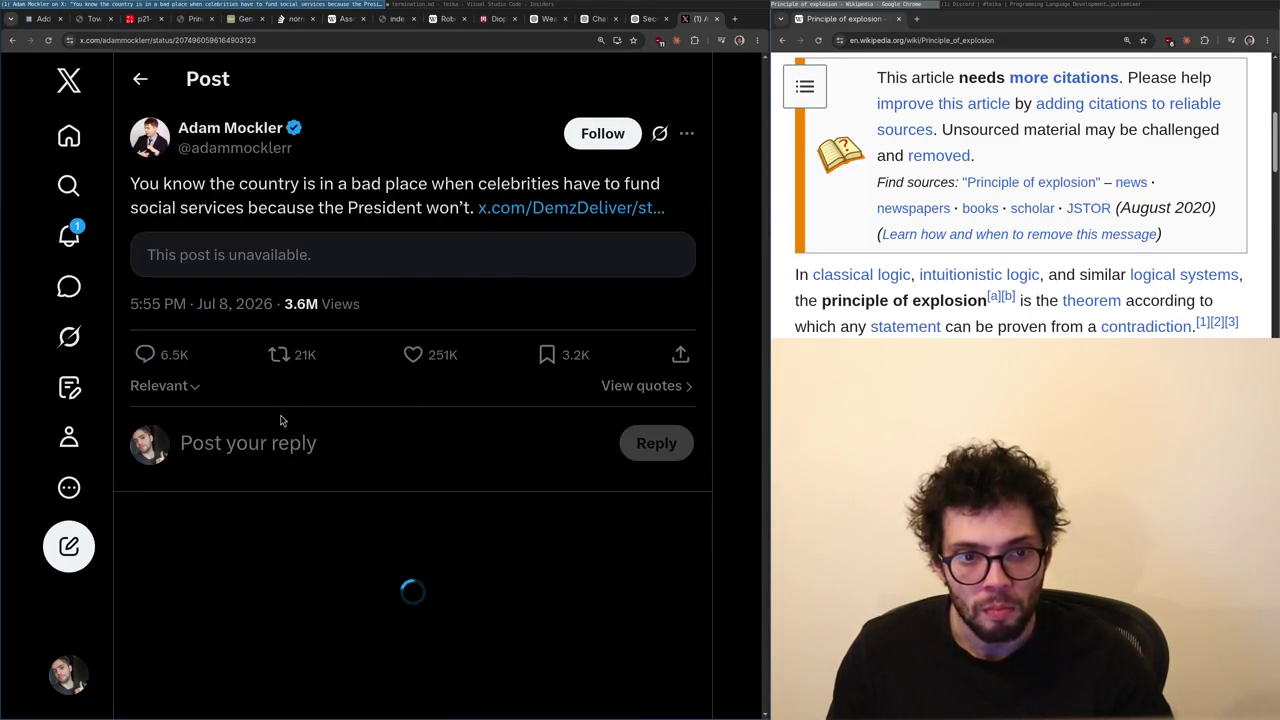
click(37, 218)
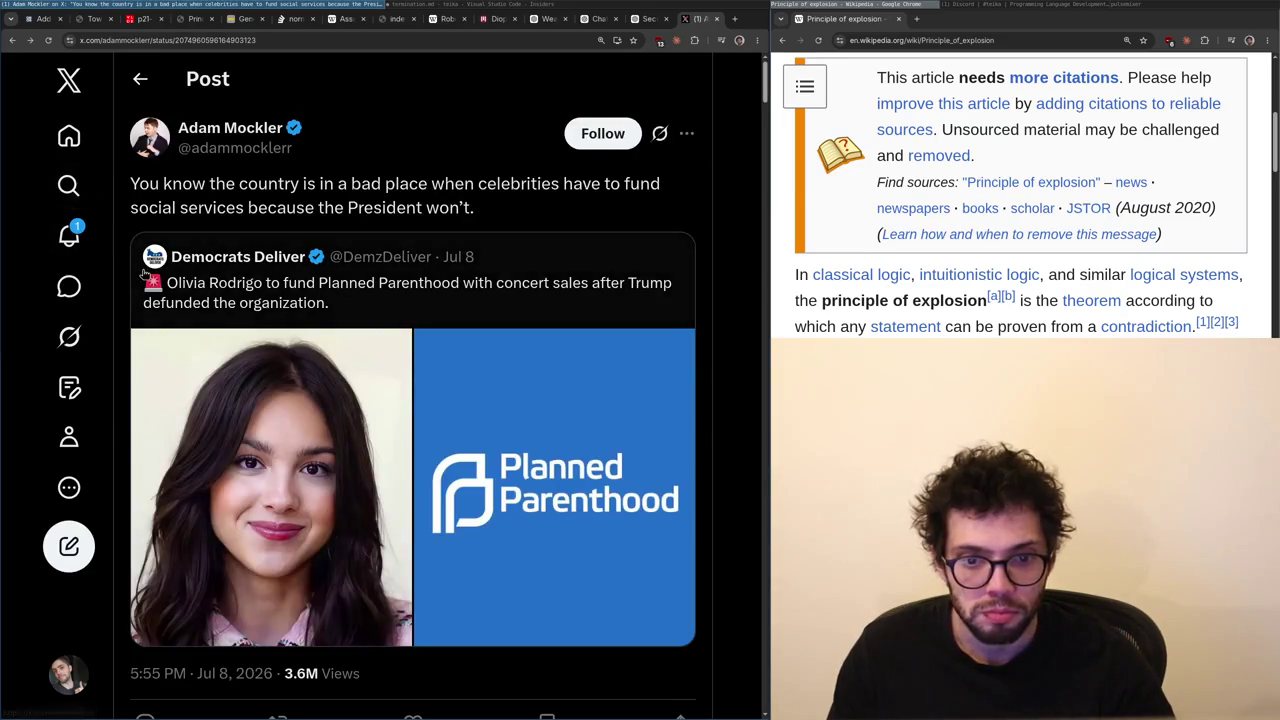
- Step back through browser history to the Following home feed
key(alt+Left)
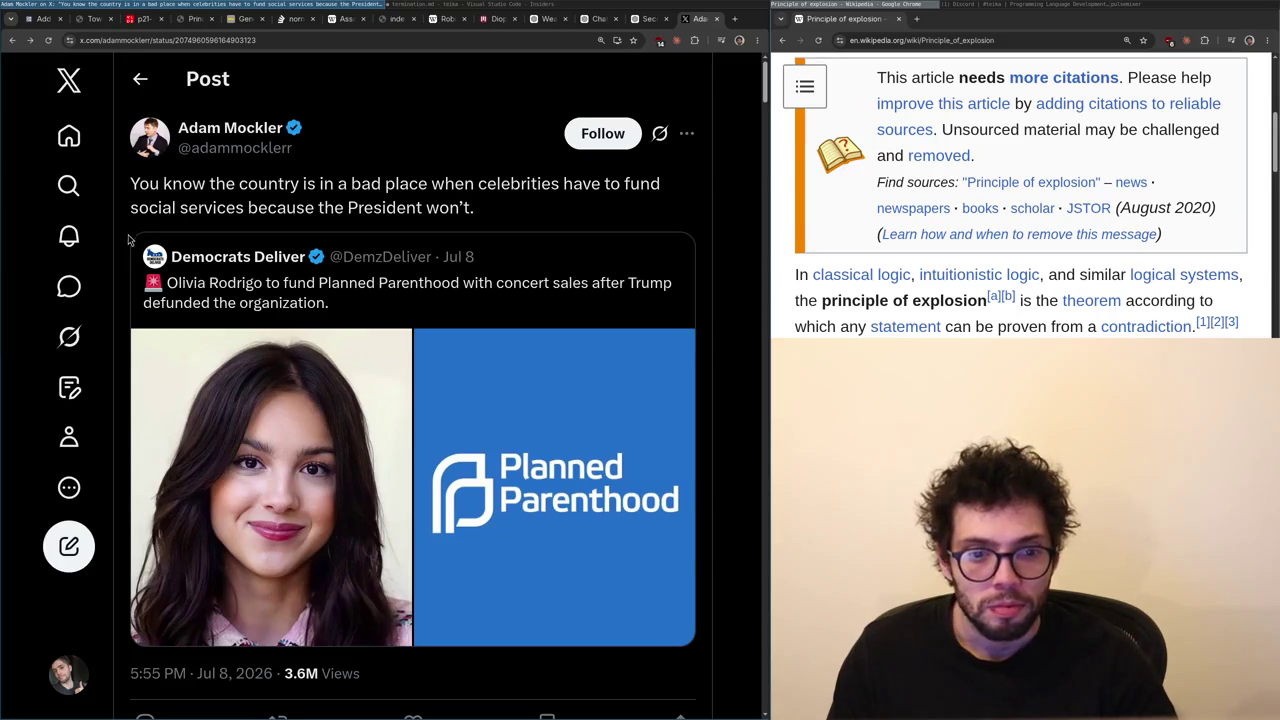
key(alt+Right)
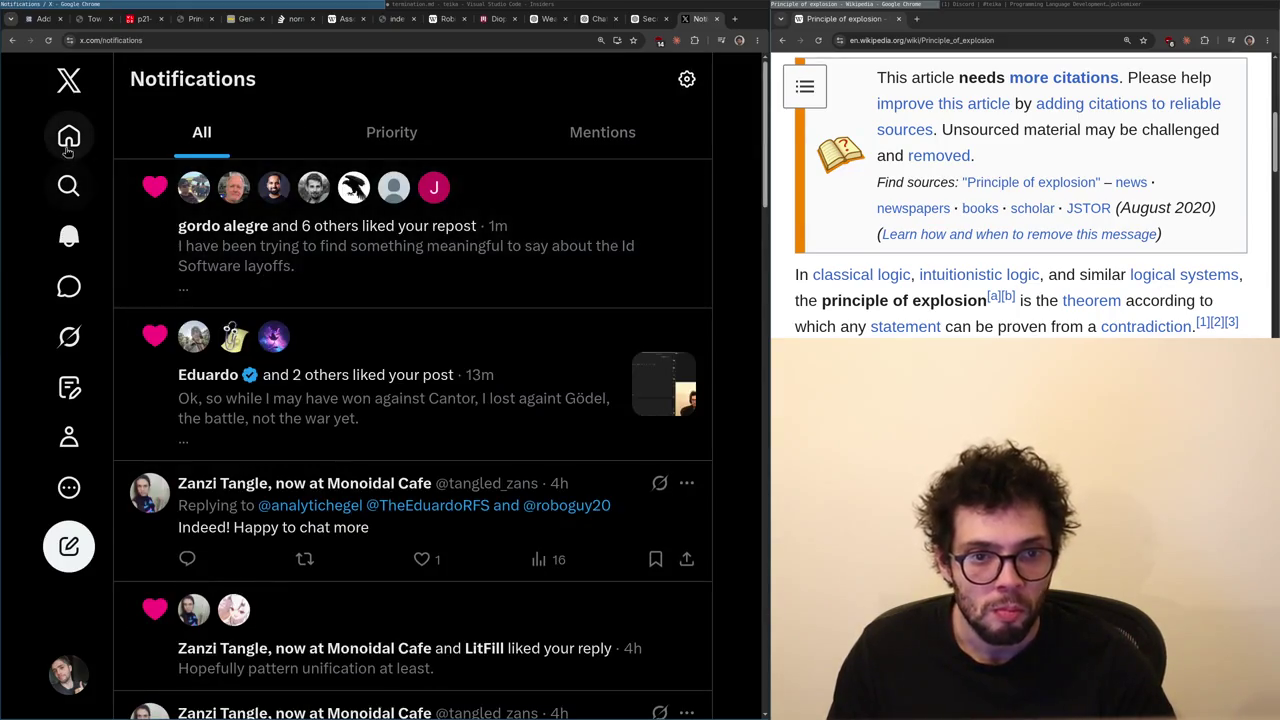
key(alt+Left)
key(alt+Right)
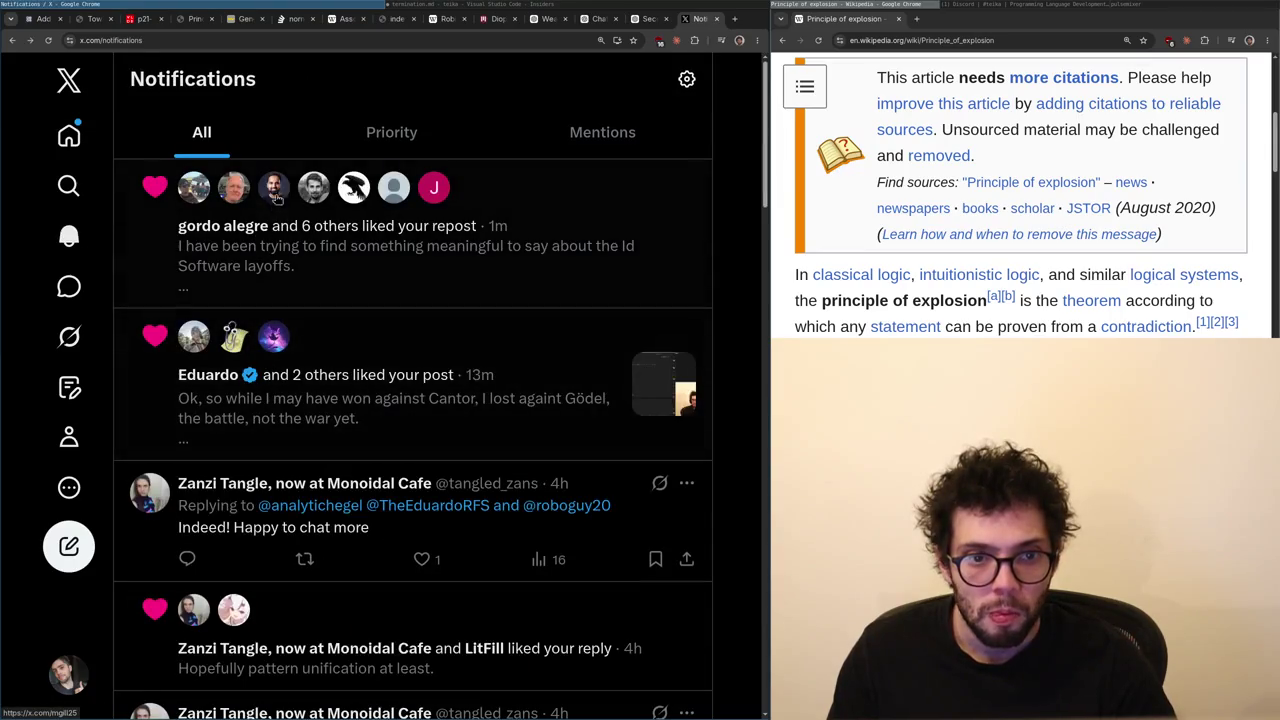
mouse_move(283, 186)
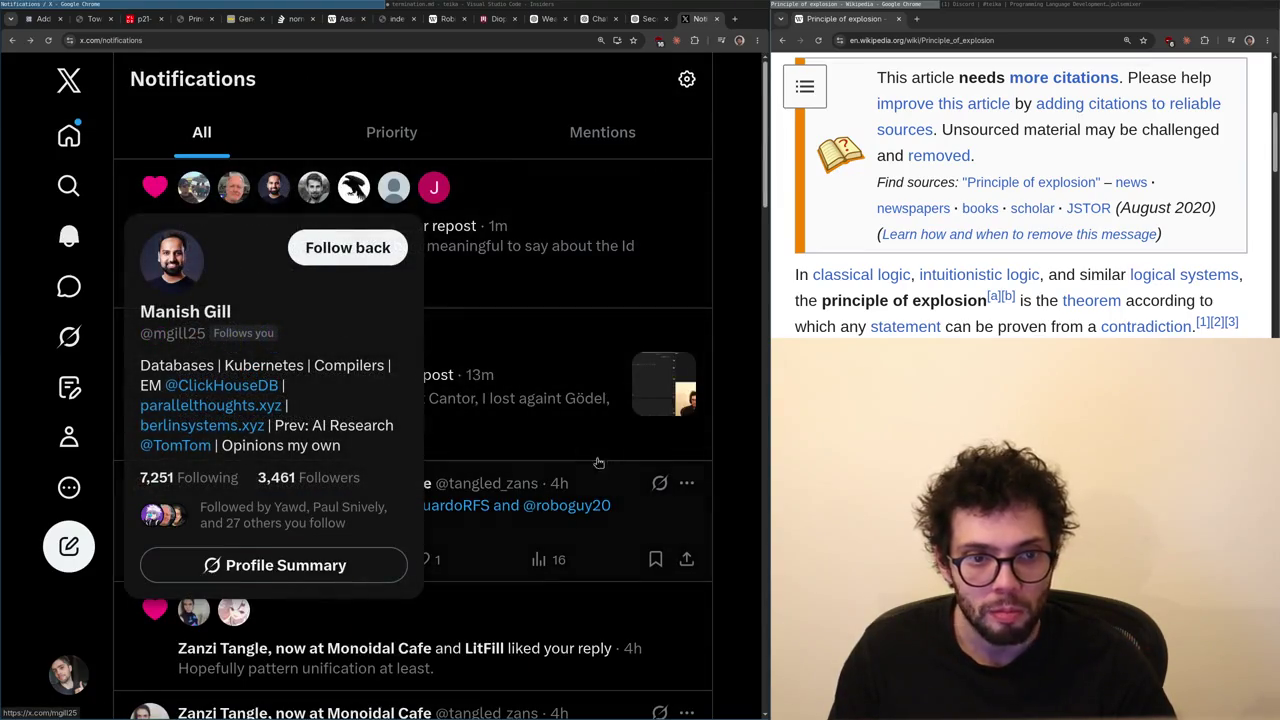
click(460, 418)
key(alt+Left)
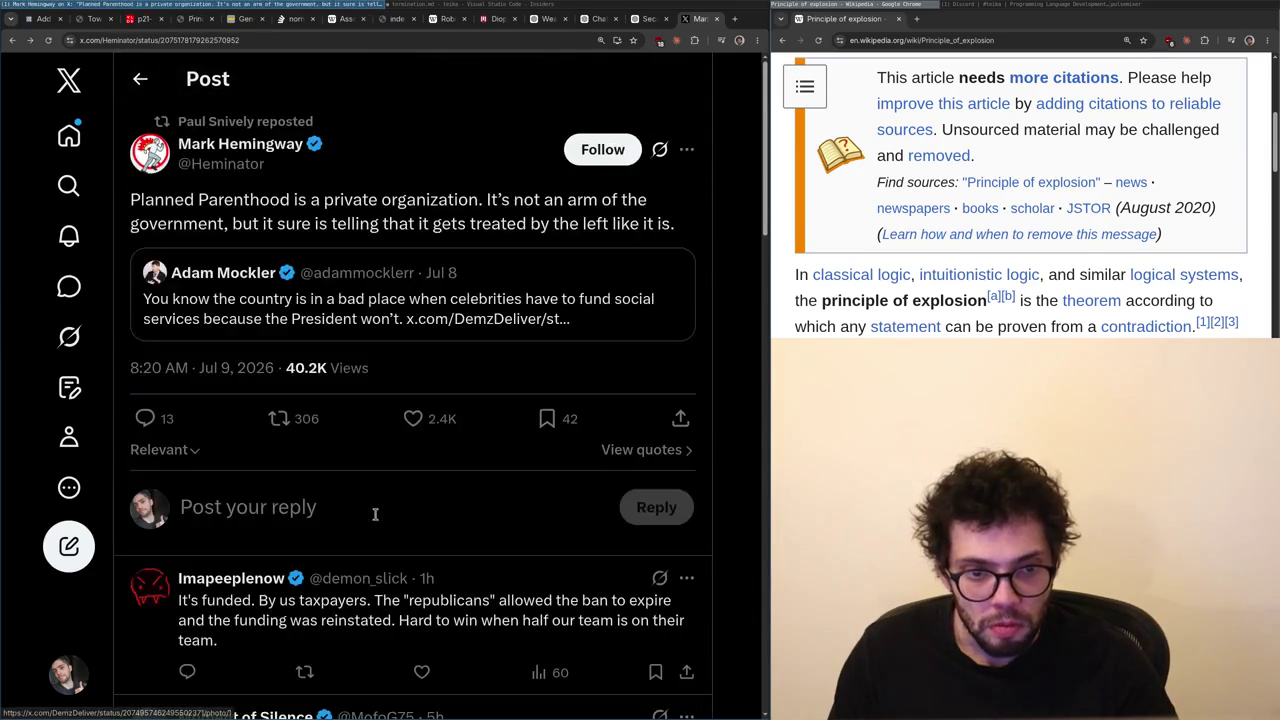
key(alt+Left)
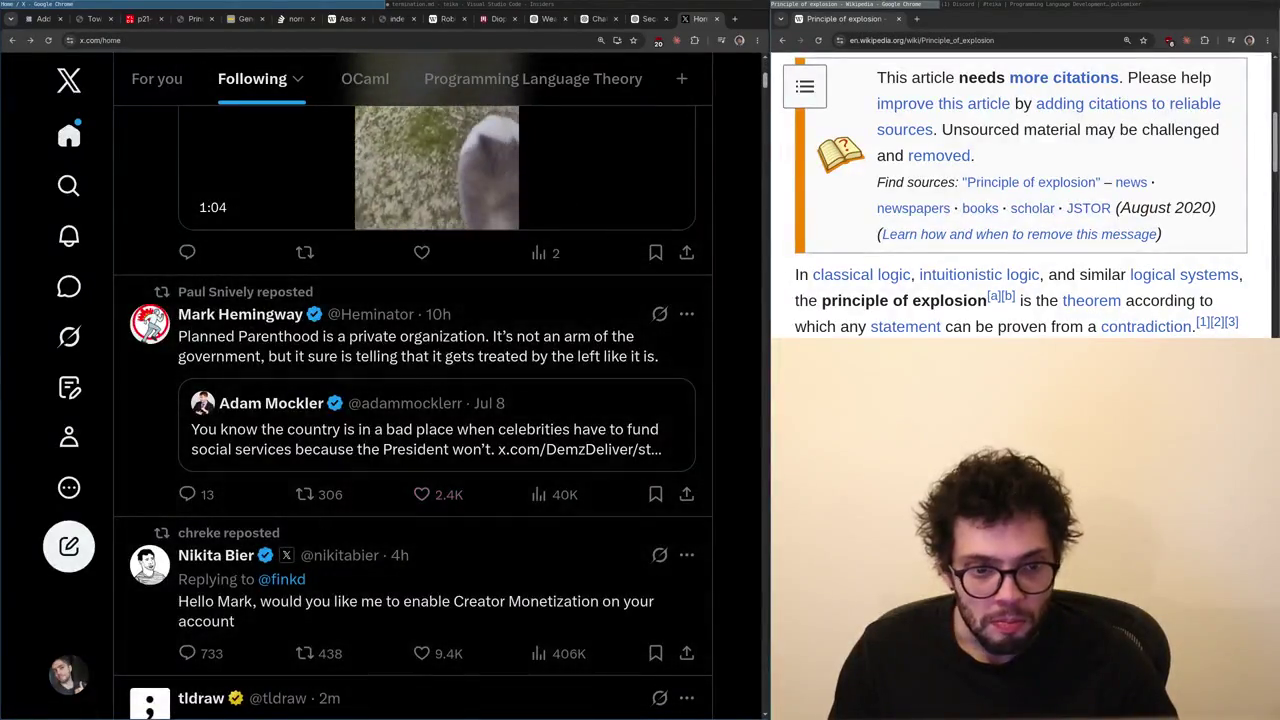
- Scroll the Following feed down to the repost quoting the 'public school' and 'bloated budget' post
scroll(250, 295, down, 5)
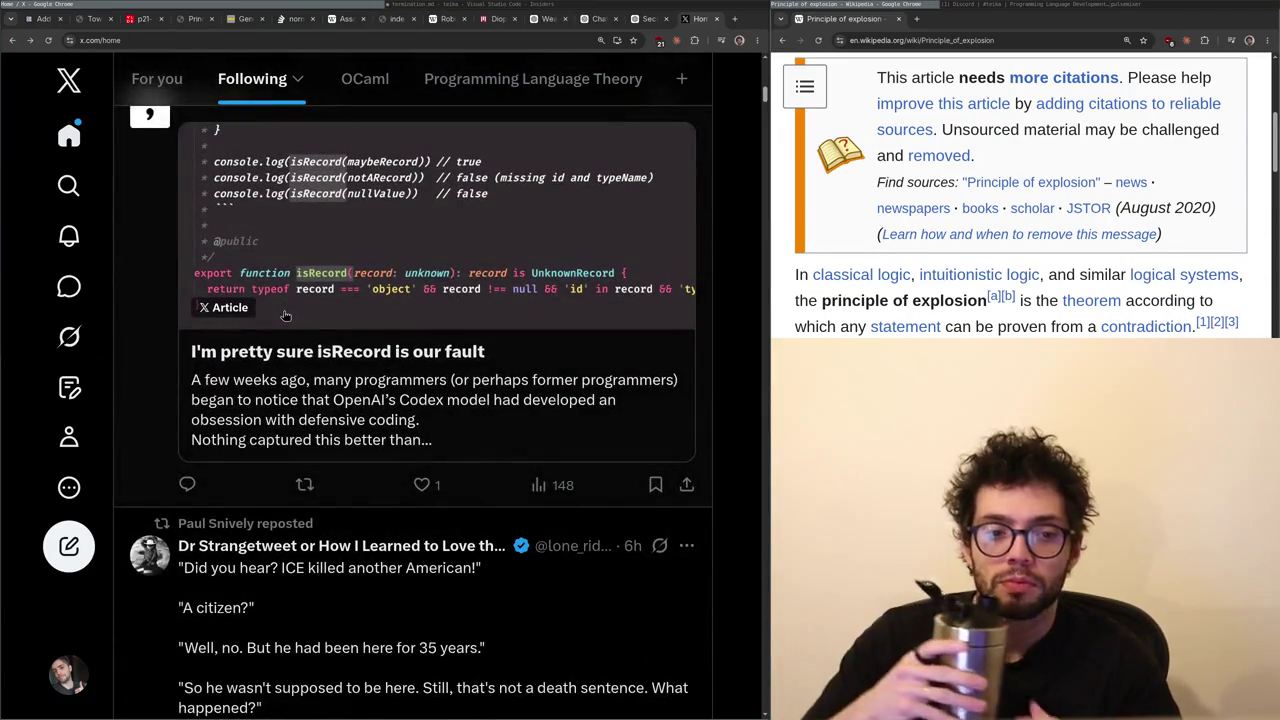
scroll(345, 388, down, 2)
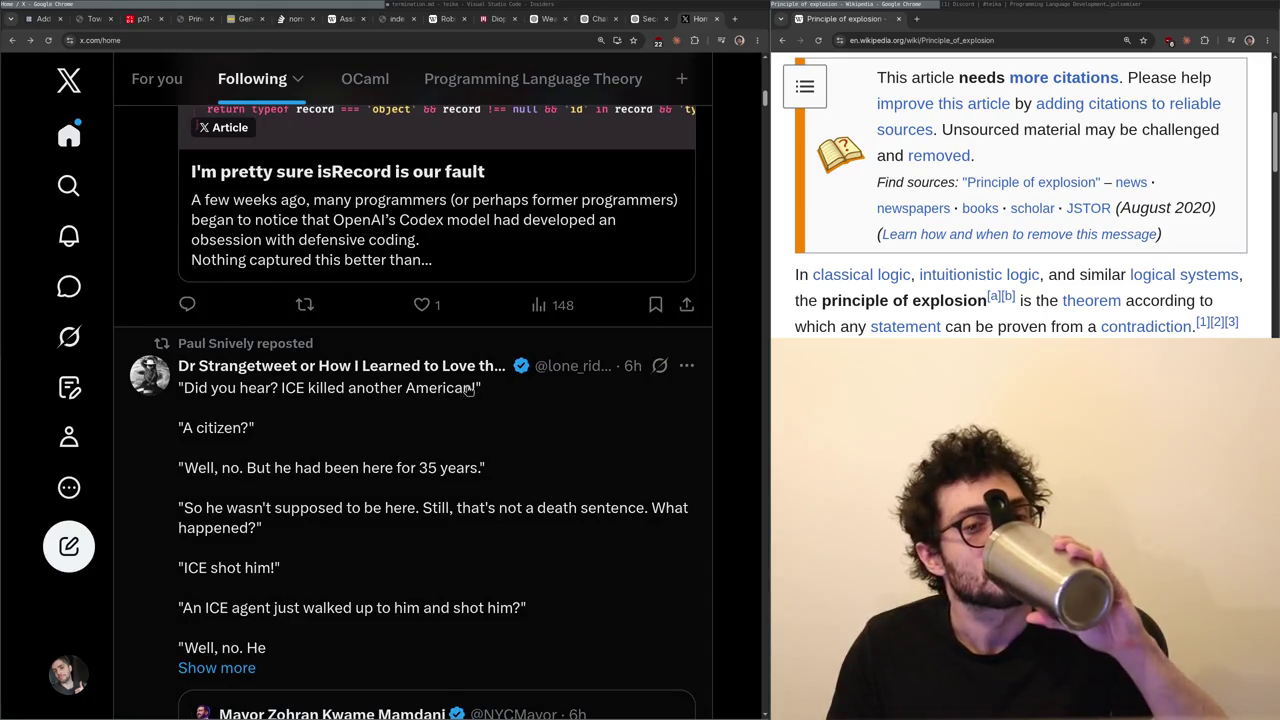
drag(247, 467, 390, 467)
scroll(520, 474, down, 4)
scroll(520, 474, up, 1)
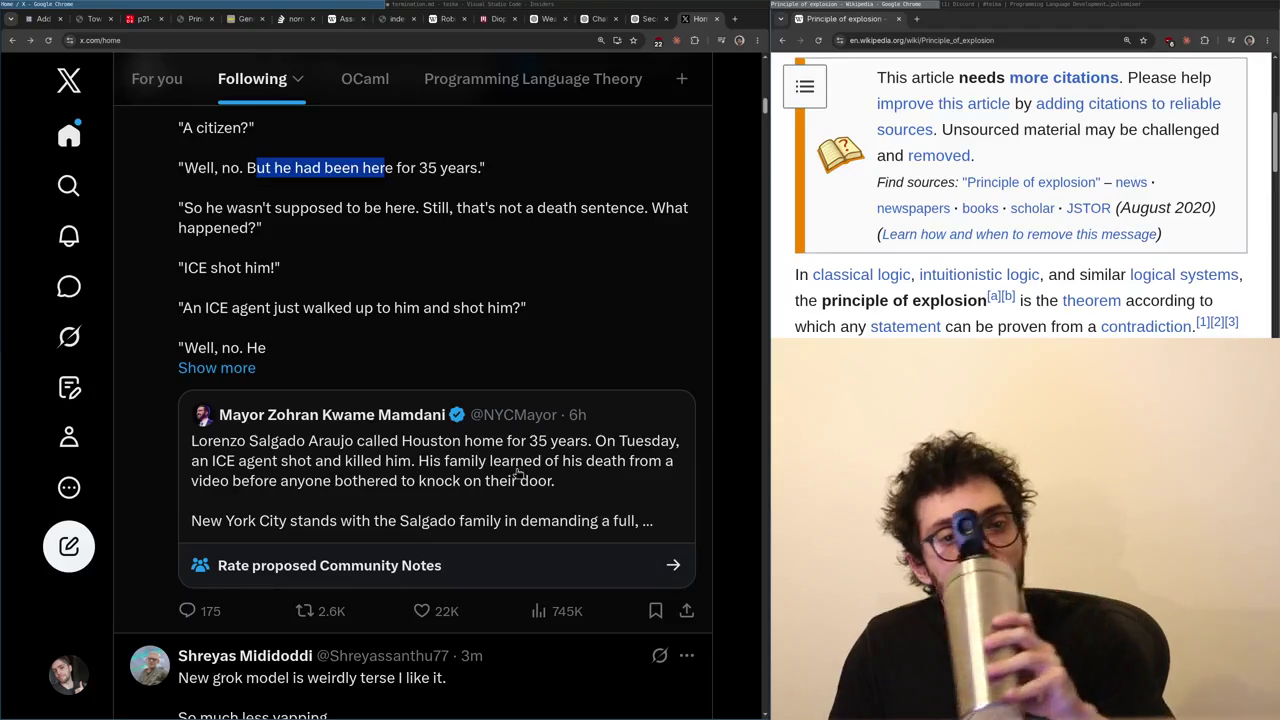
click(719, 259)
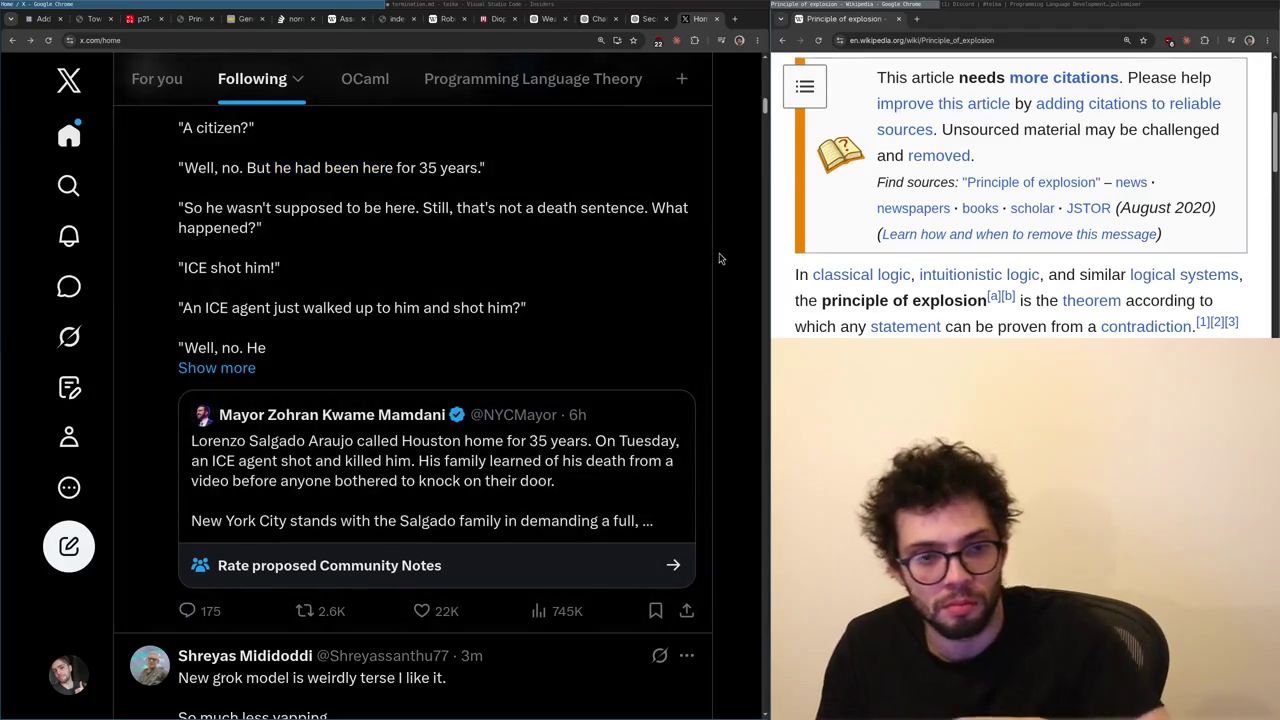
scroll(497, 322, down, 4)
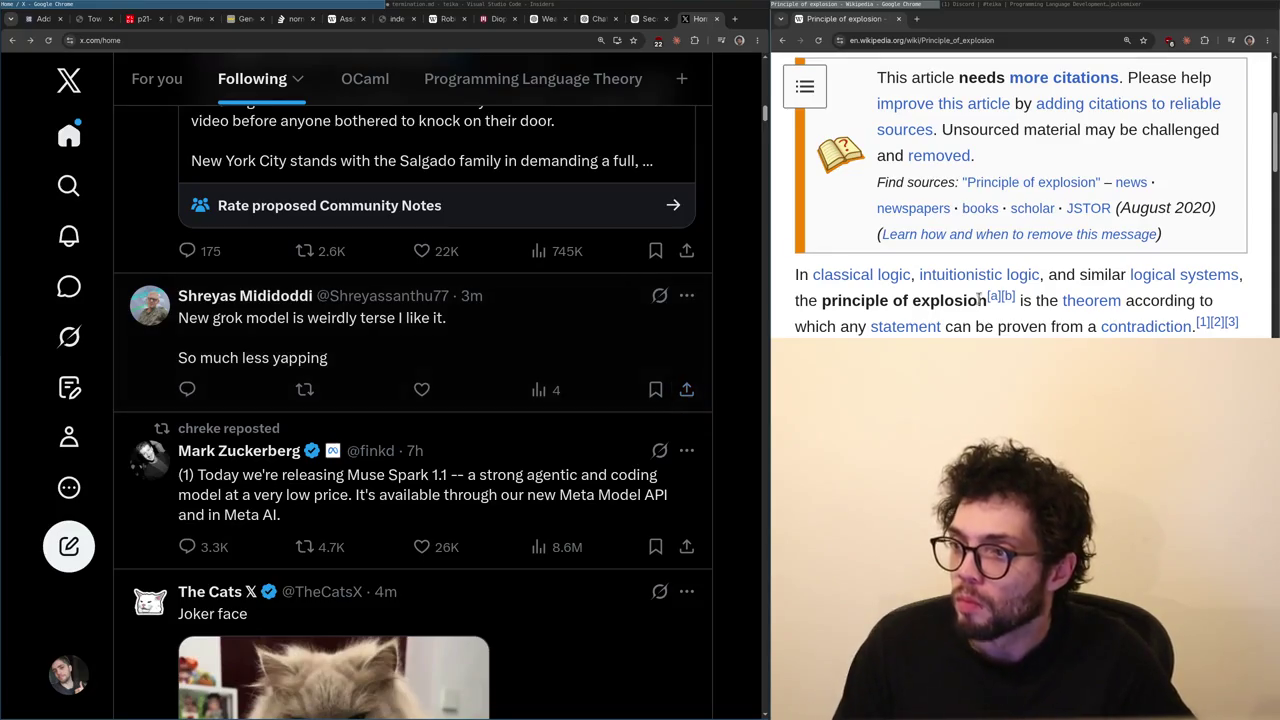
scroll(400, 324, down, 6)
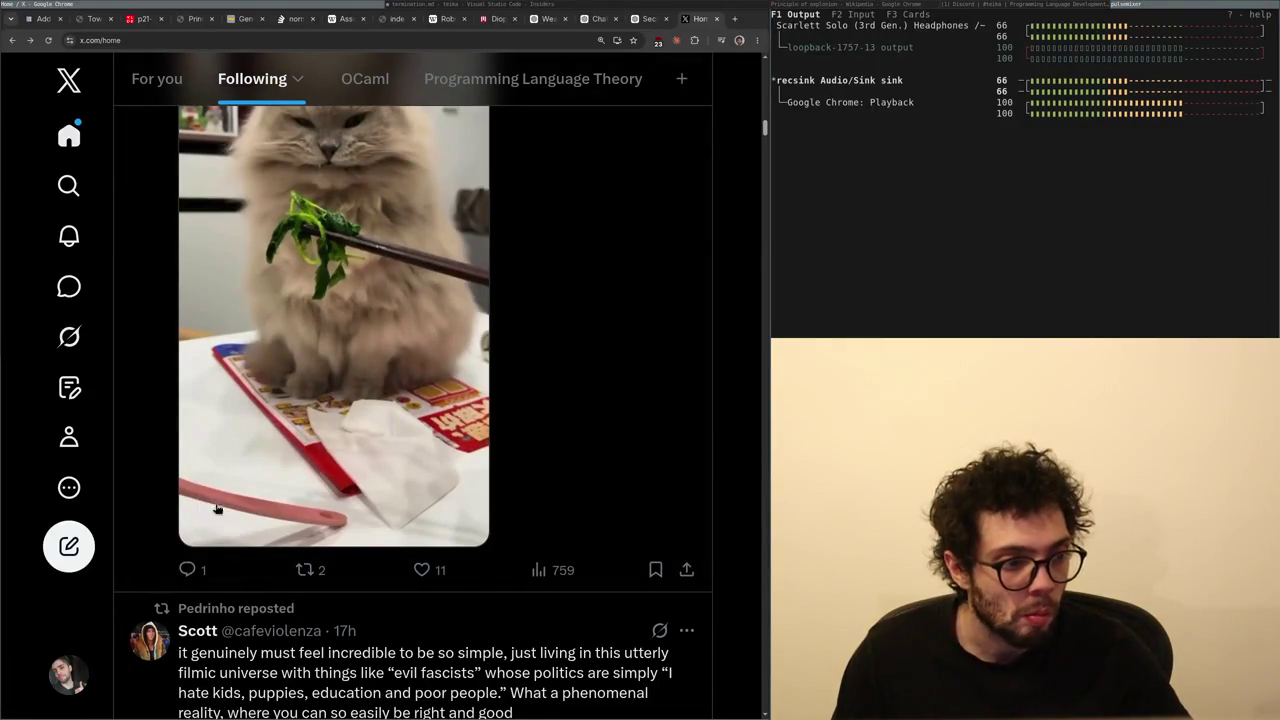
scroll(216, 509, down, 2)
scroll(425, 497, down, 2)
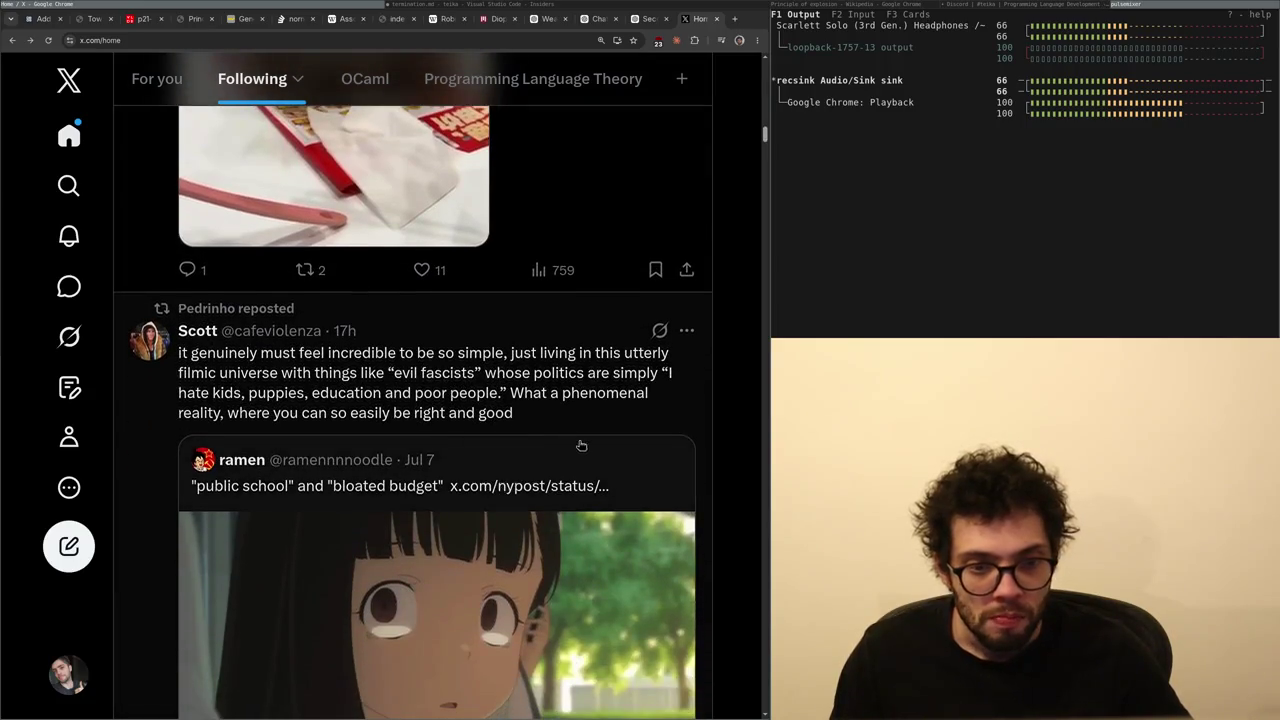
scroll(580, 448, down, 2)
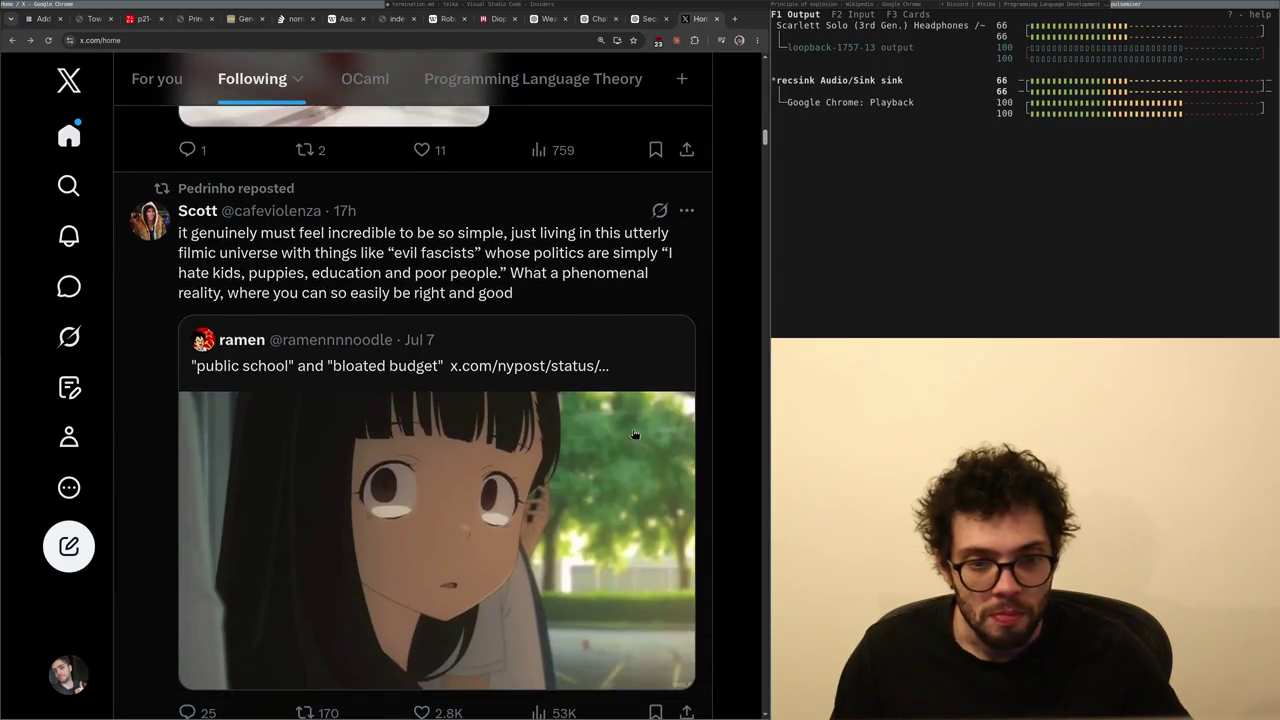
click(548, 340)
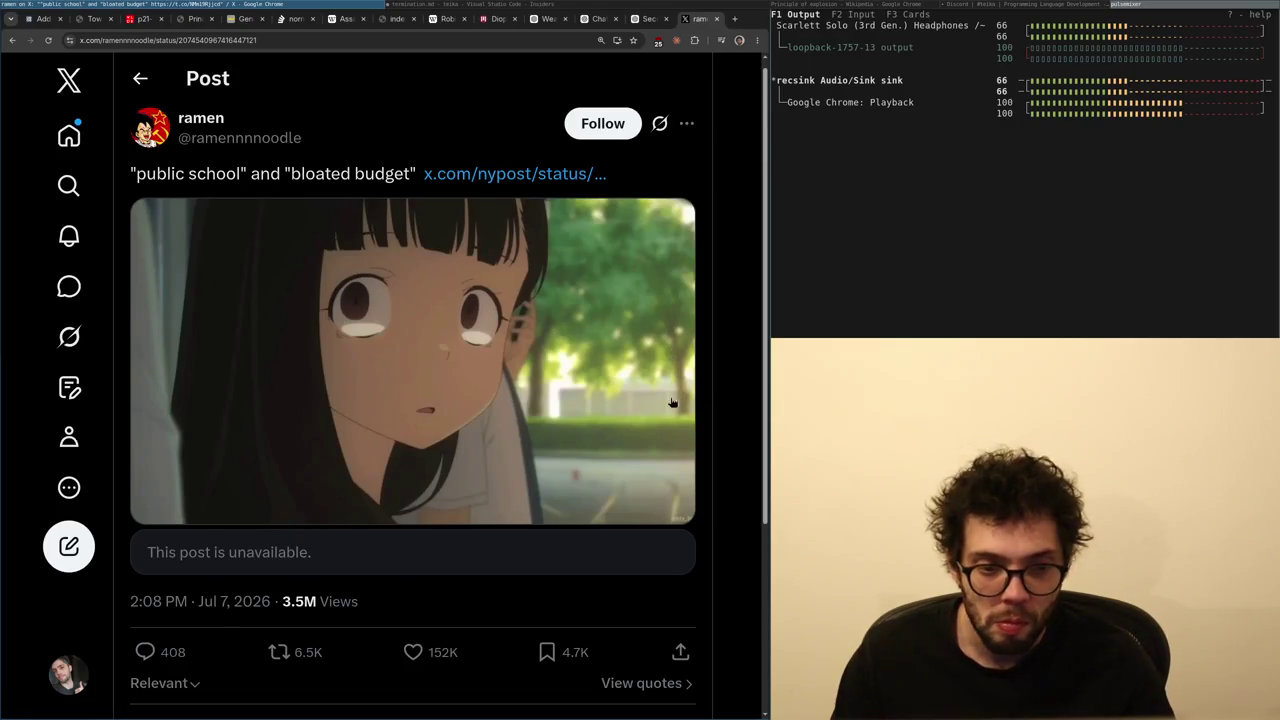
key(alt+Left)
click(553, 476)
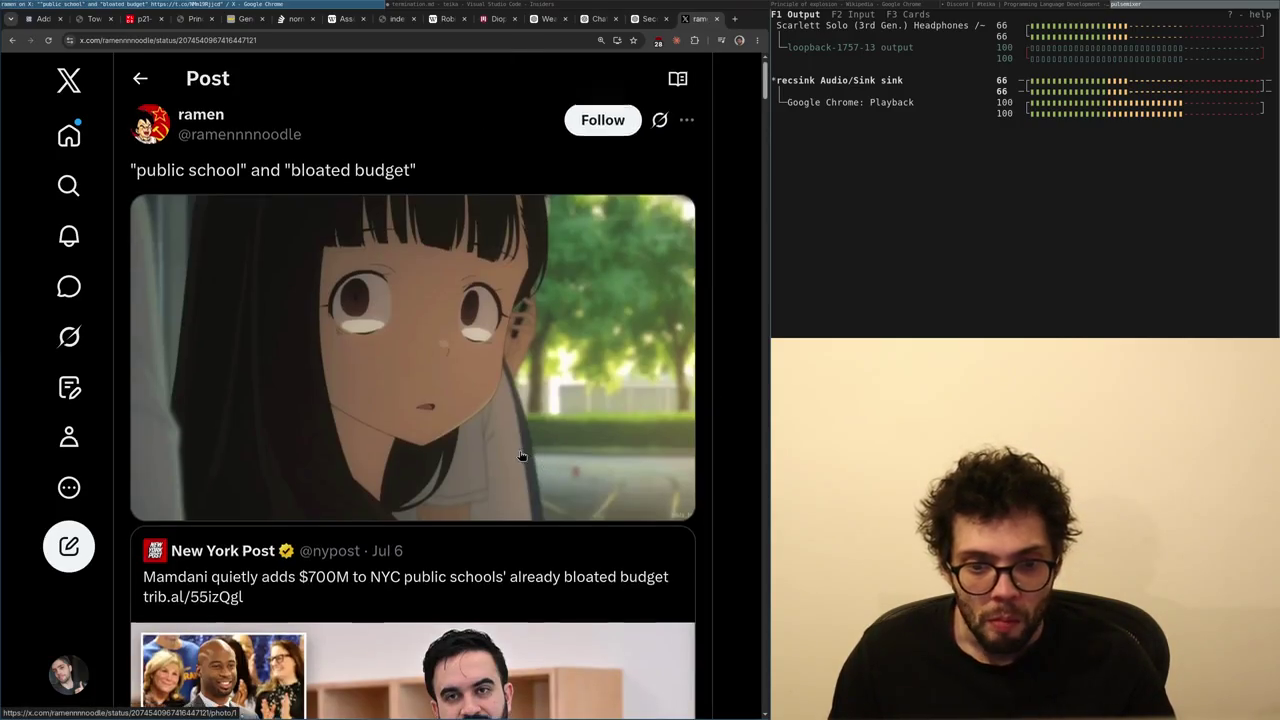
scroll(540, 455, down, 1)
scroll(442, 386, down, 1)
scroll(442, 386, down, 2)
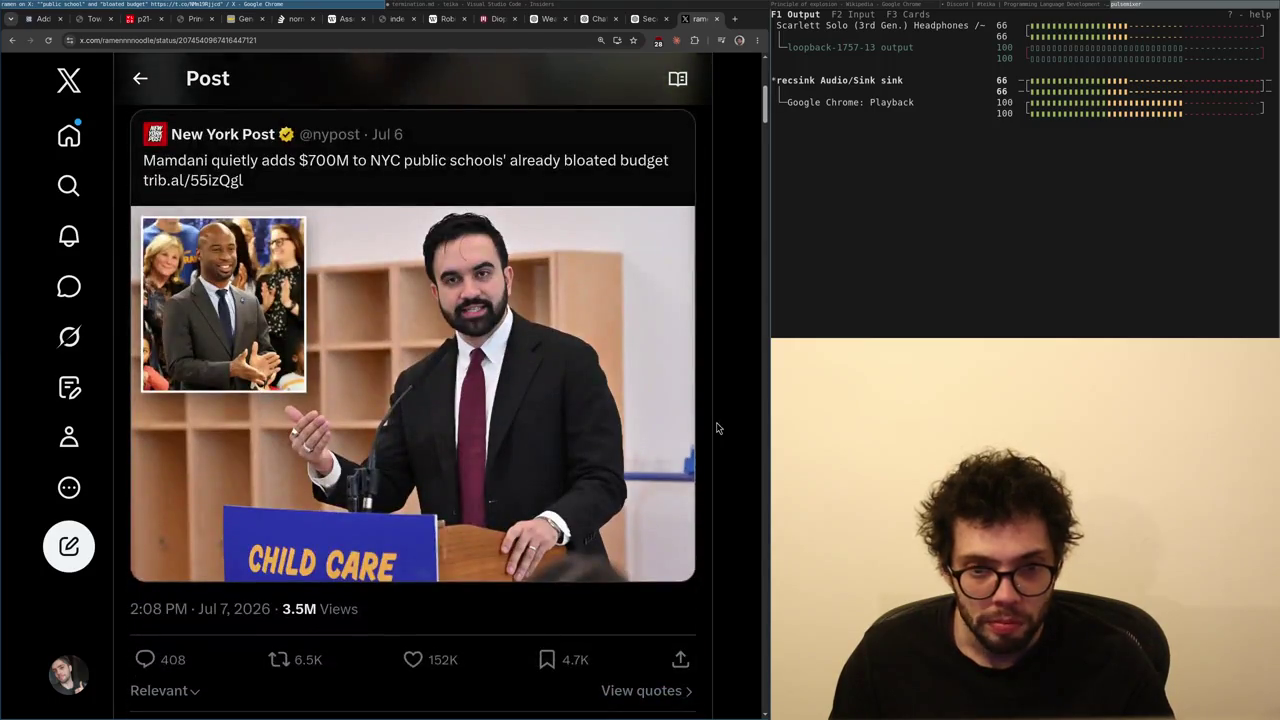
scroll(616, 404, down, 2)
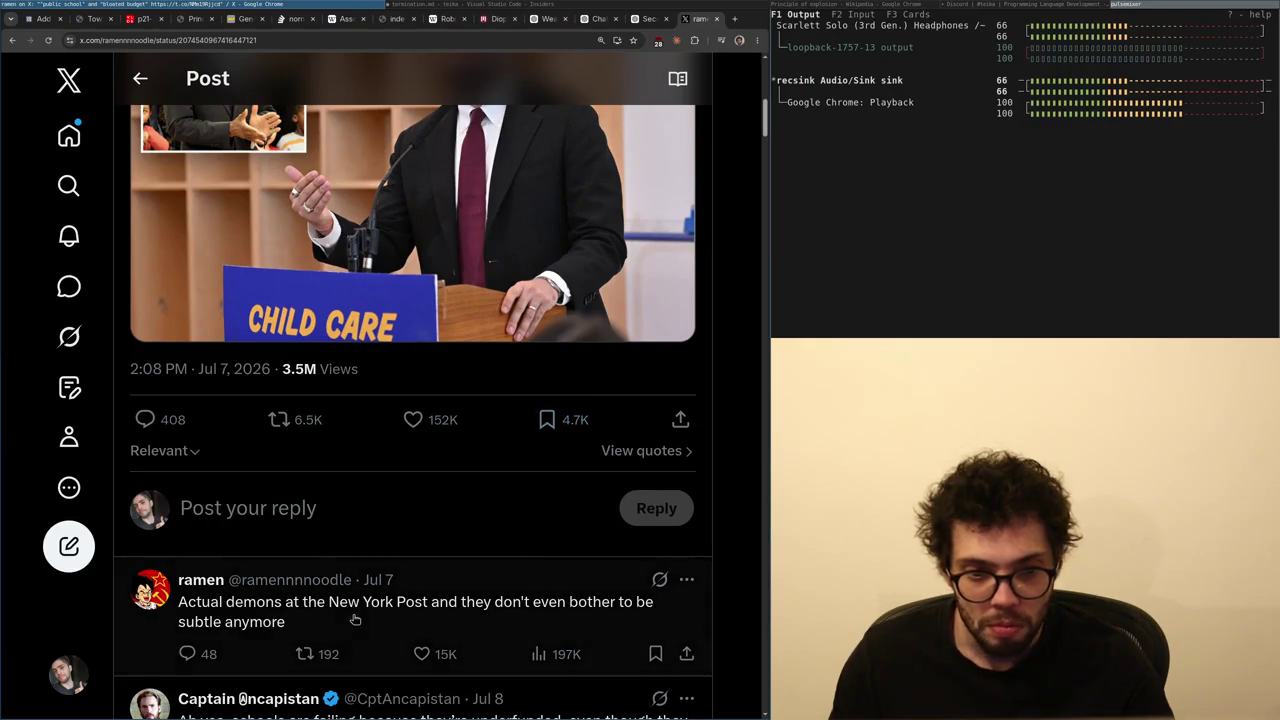
scroll(481, 456, down, 2)
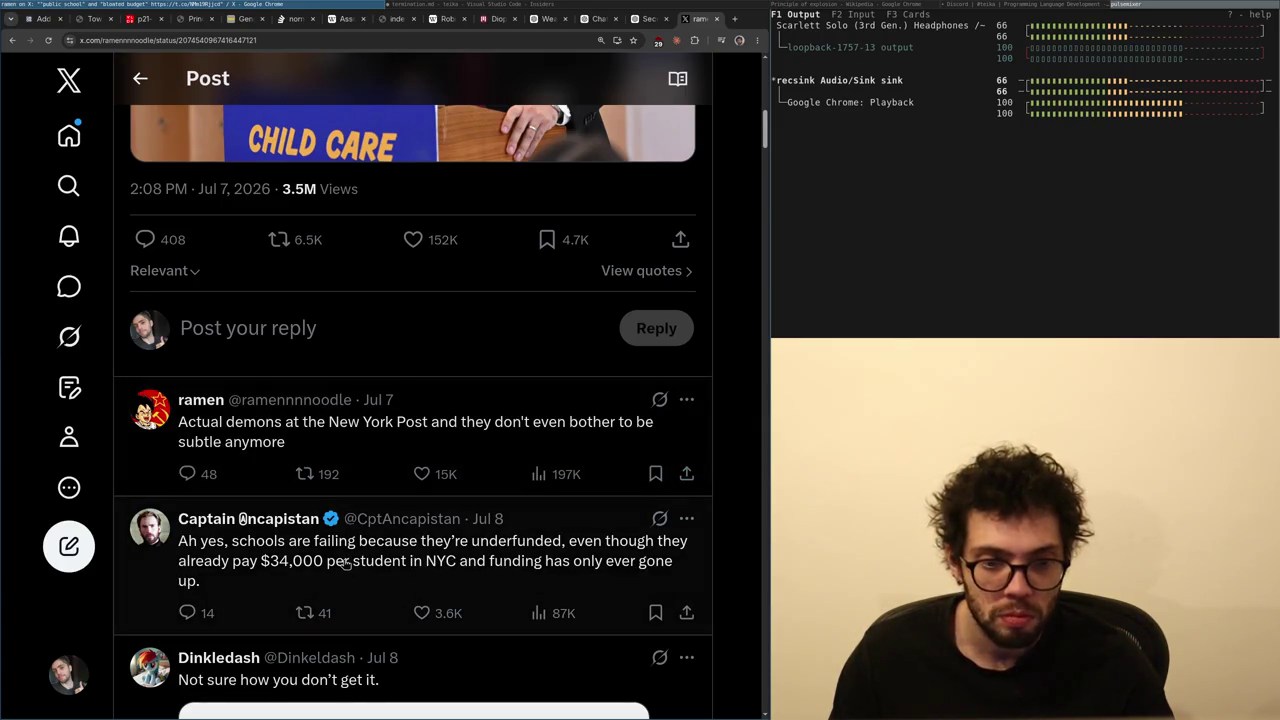
click(345, 563)
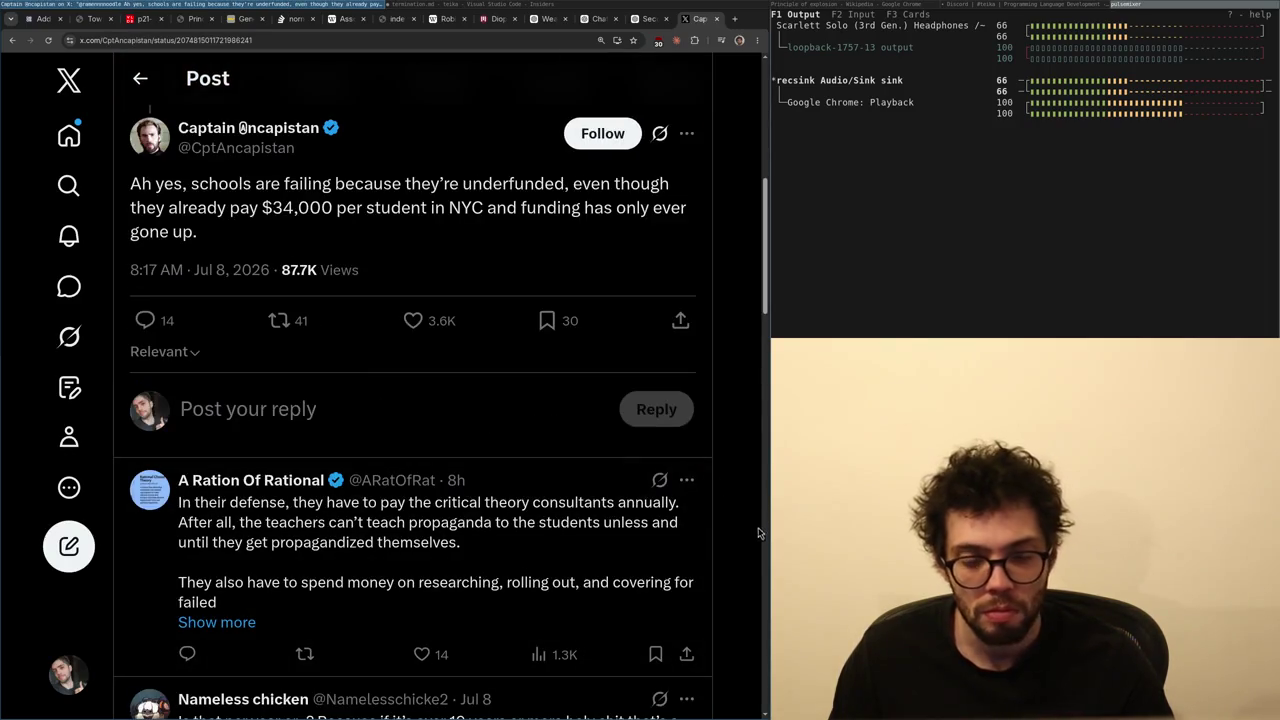
key(alt+Left)
key(alt+Left)
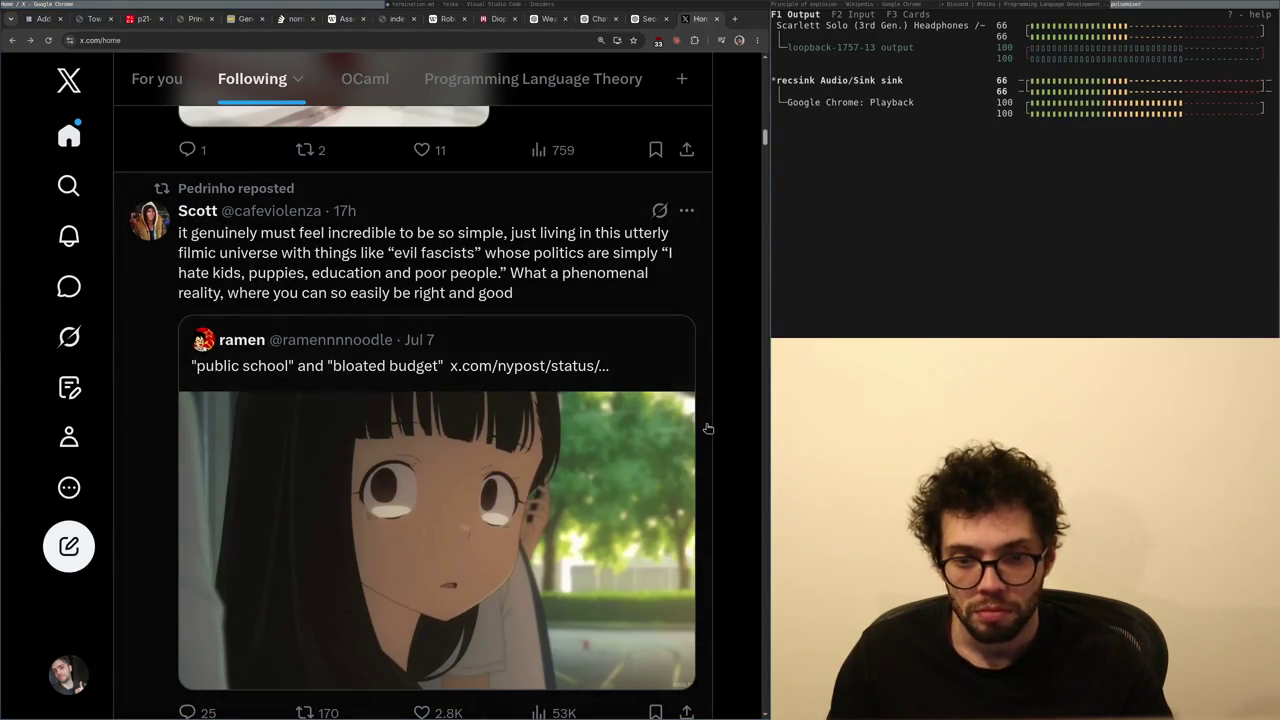
- Scroll to the quoted Bun Rust Rewrite post and briefly select its lines about programming languages
scroll(735, 430, down, 1)
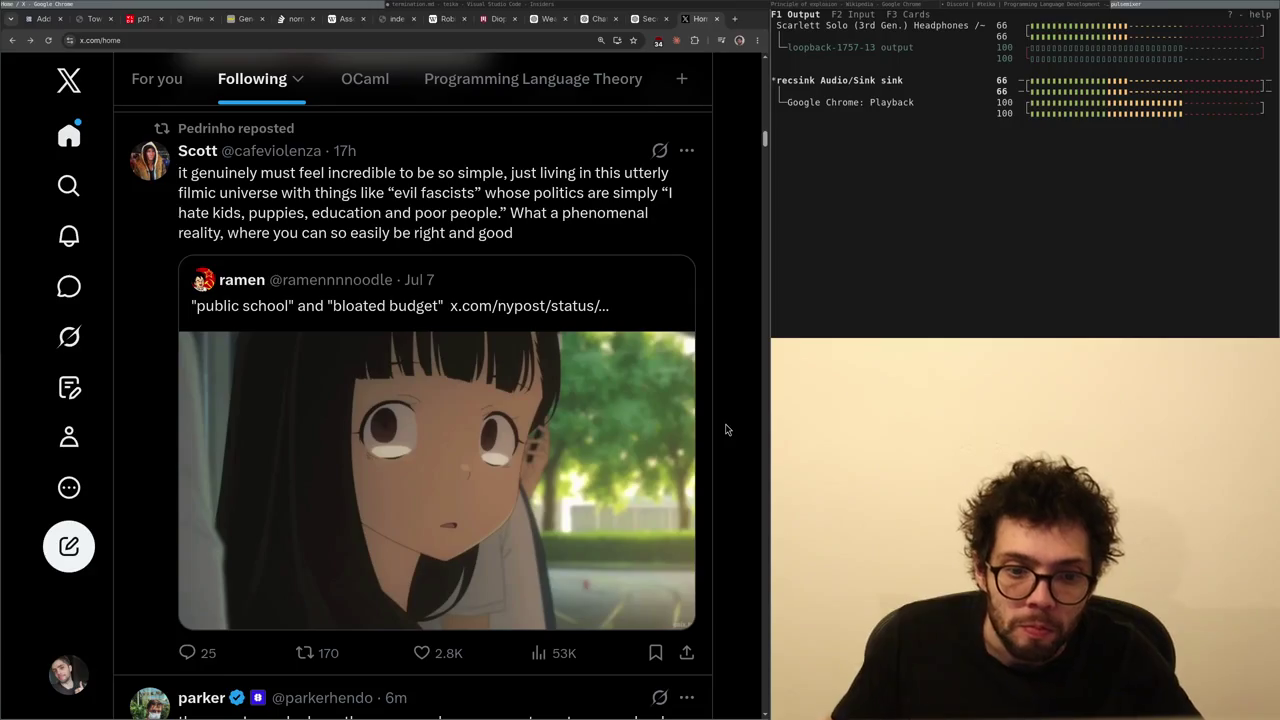
scroll(727, 430, down, 3)
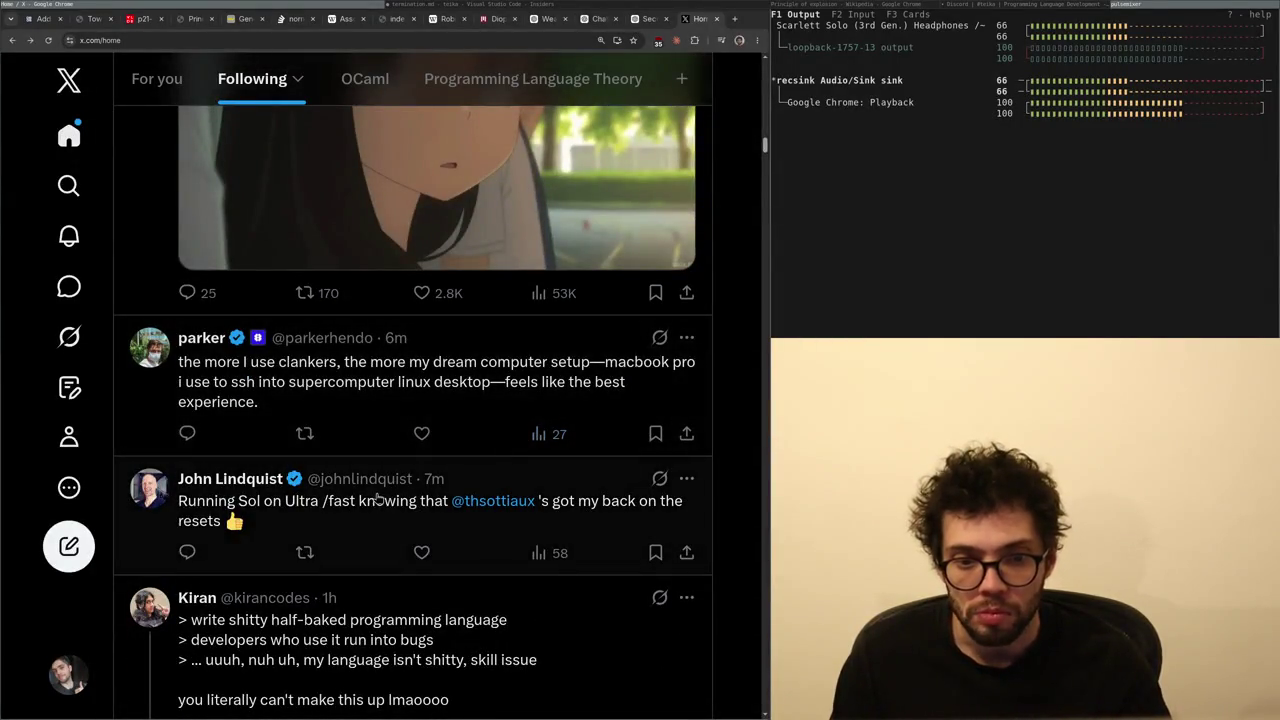
mouse_move(507, 503)
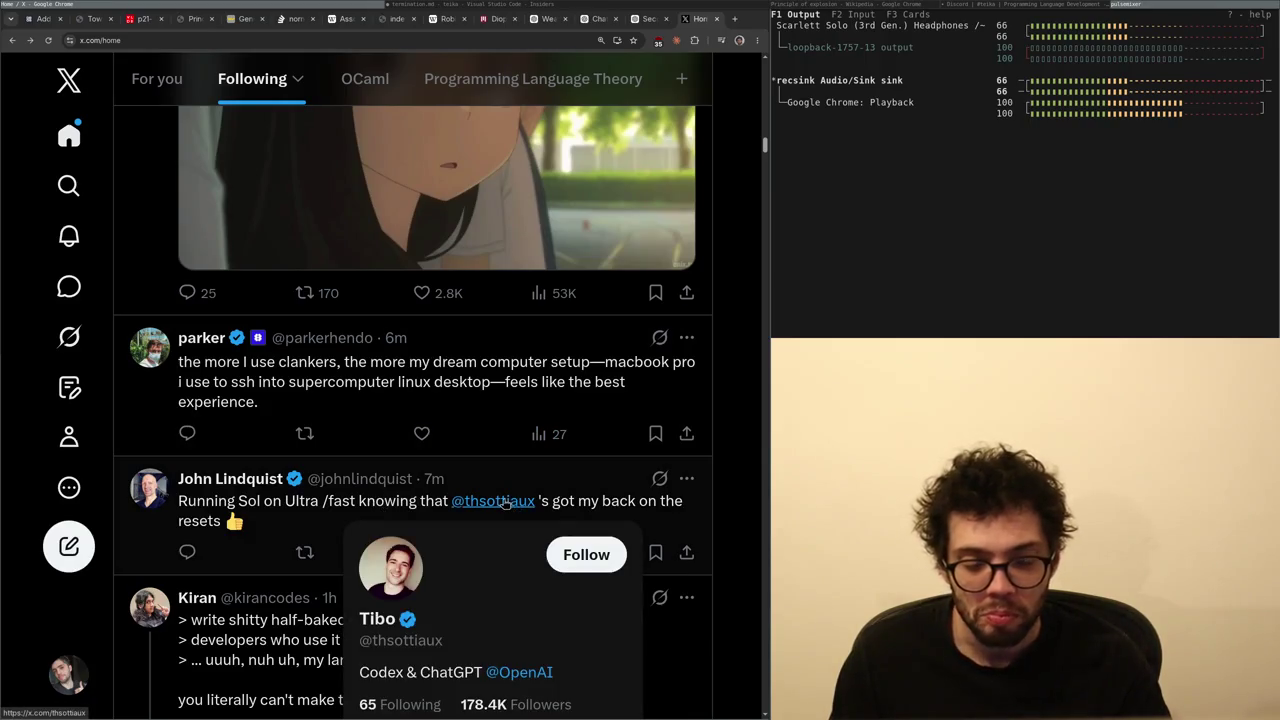
scroll(384, 451, down, 1)
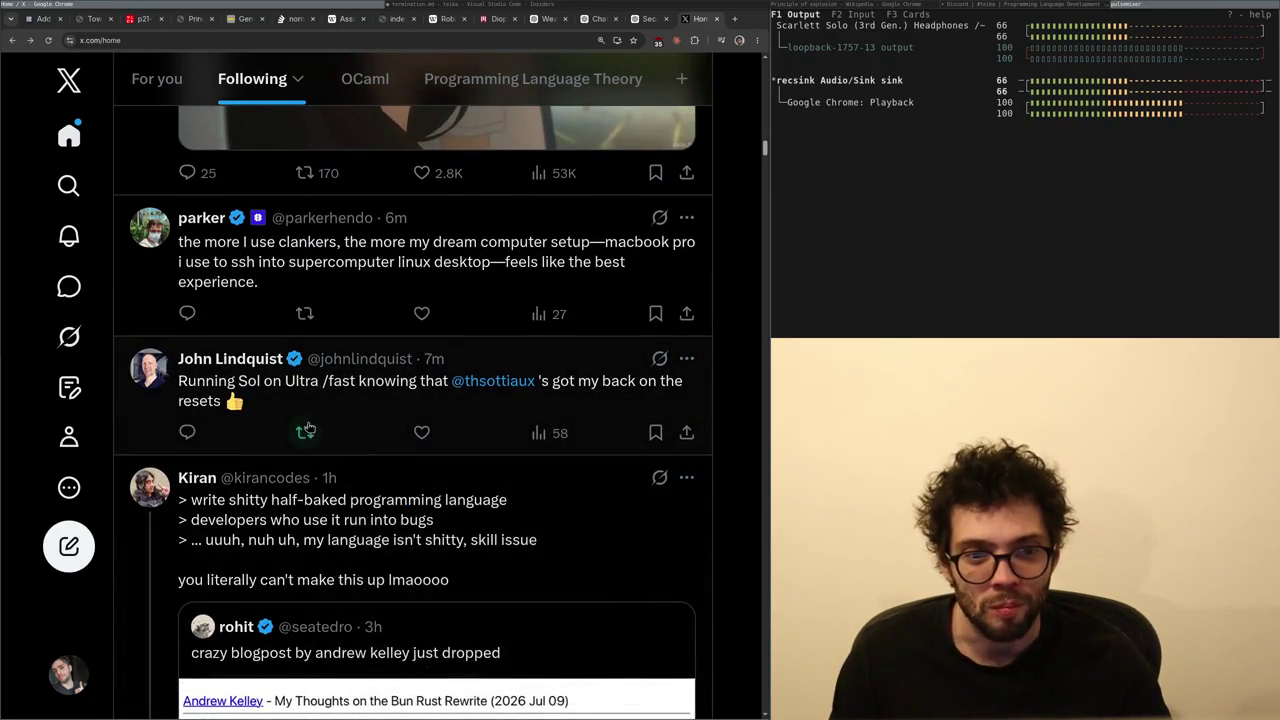
scroll(378, 449, down, 4)
scroll(389, 409, up, 2)
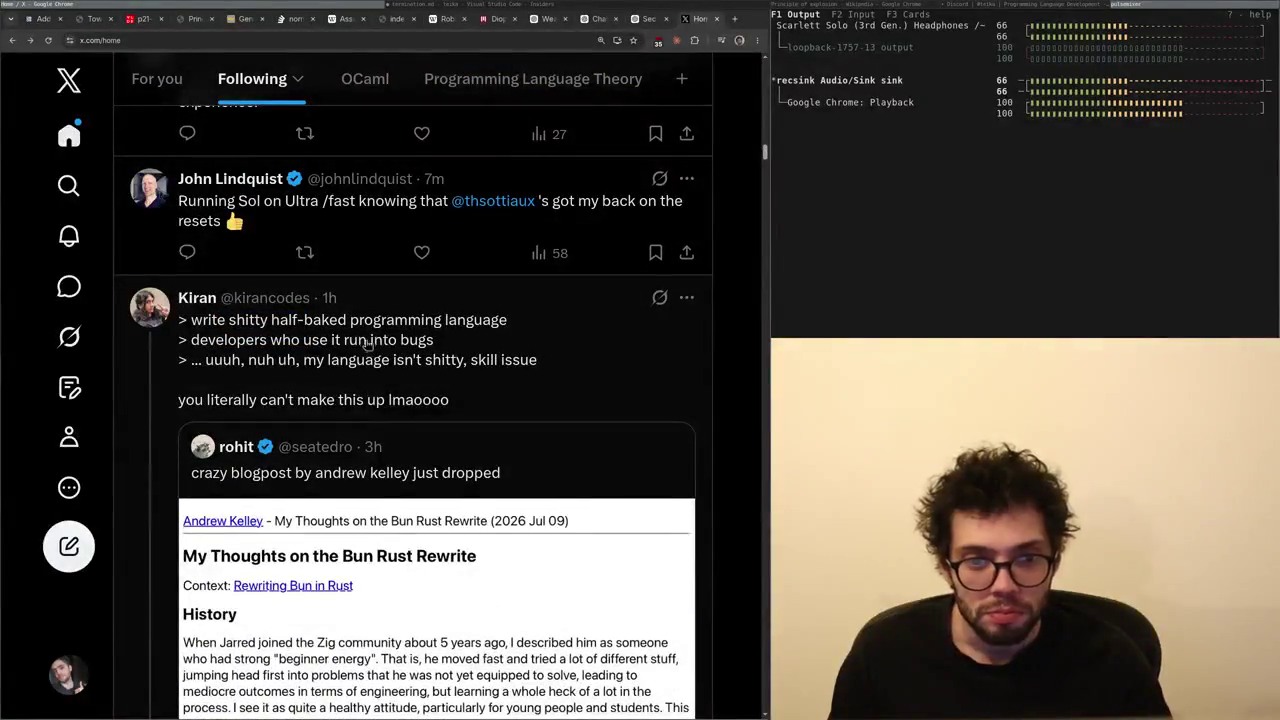
mouse_move(359, 320)
mouse_down()
mouse_move(385, 366)
mouse_move(357, 362)
mouse_up()
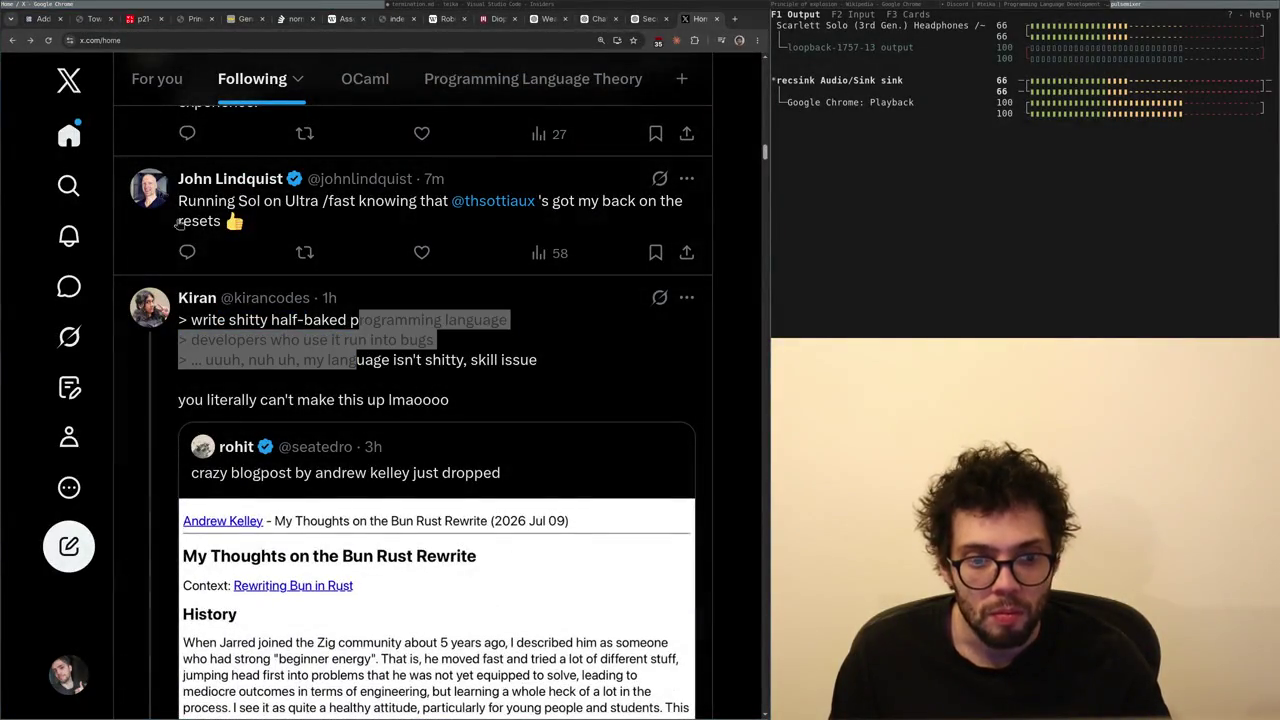
click(714, 390)
- Open the quoted Bun Rust rewrite post, then its andrewkelley.me reply link in a new tab
click(446, 460)
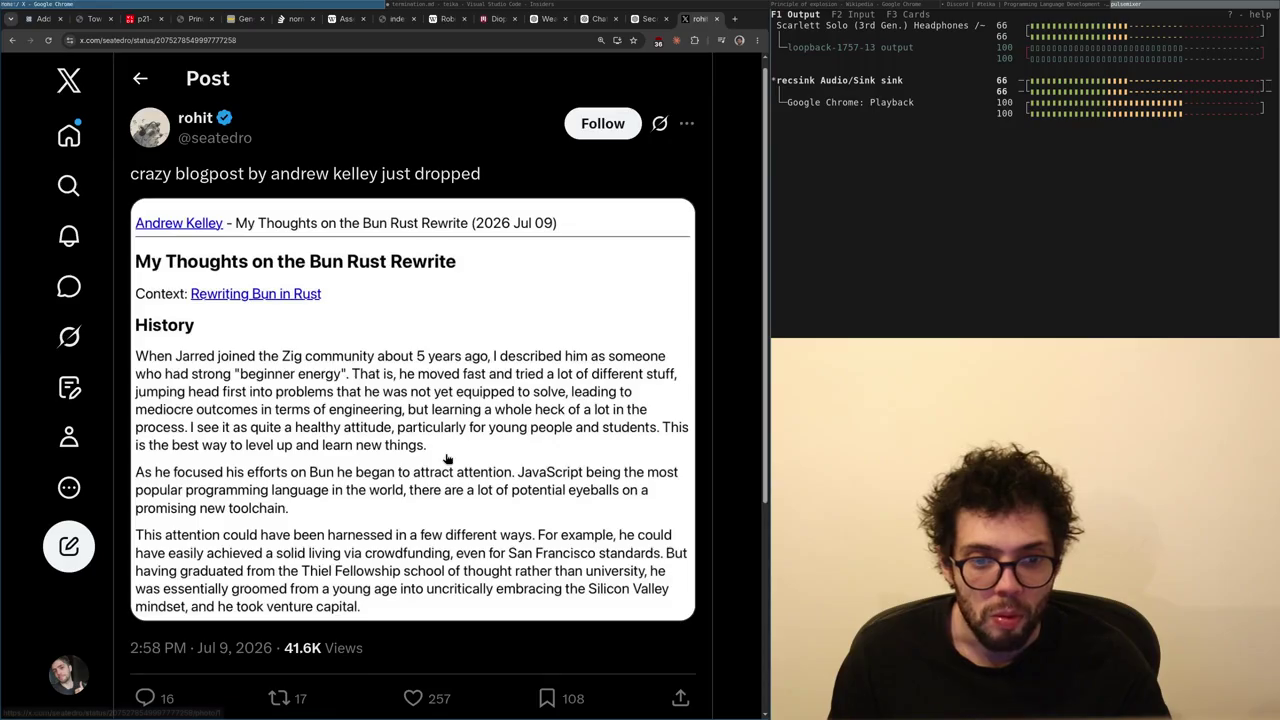
scroll(258, 178, down, 5)
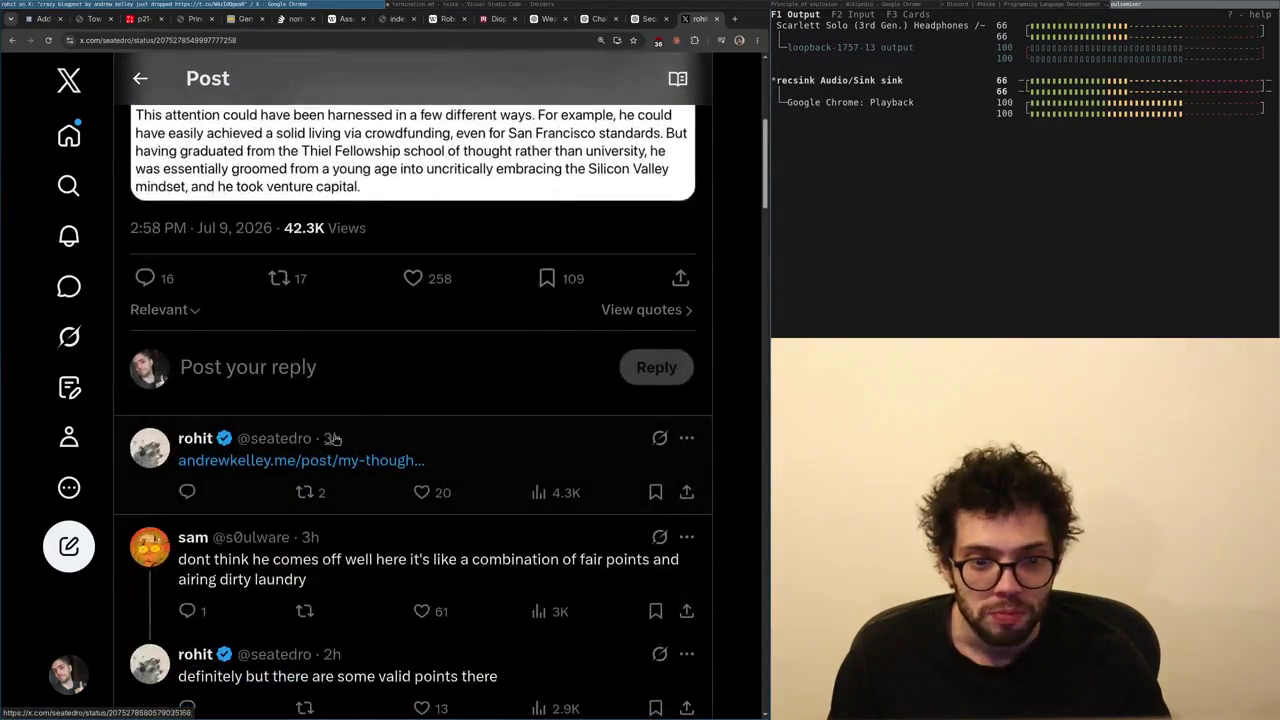
click(186, 117)
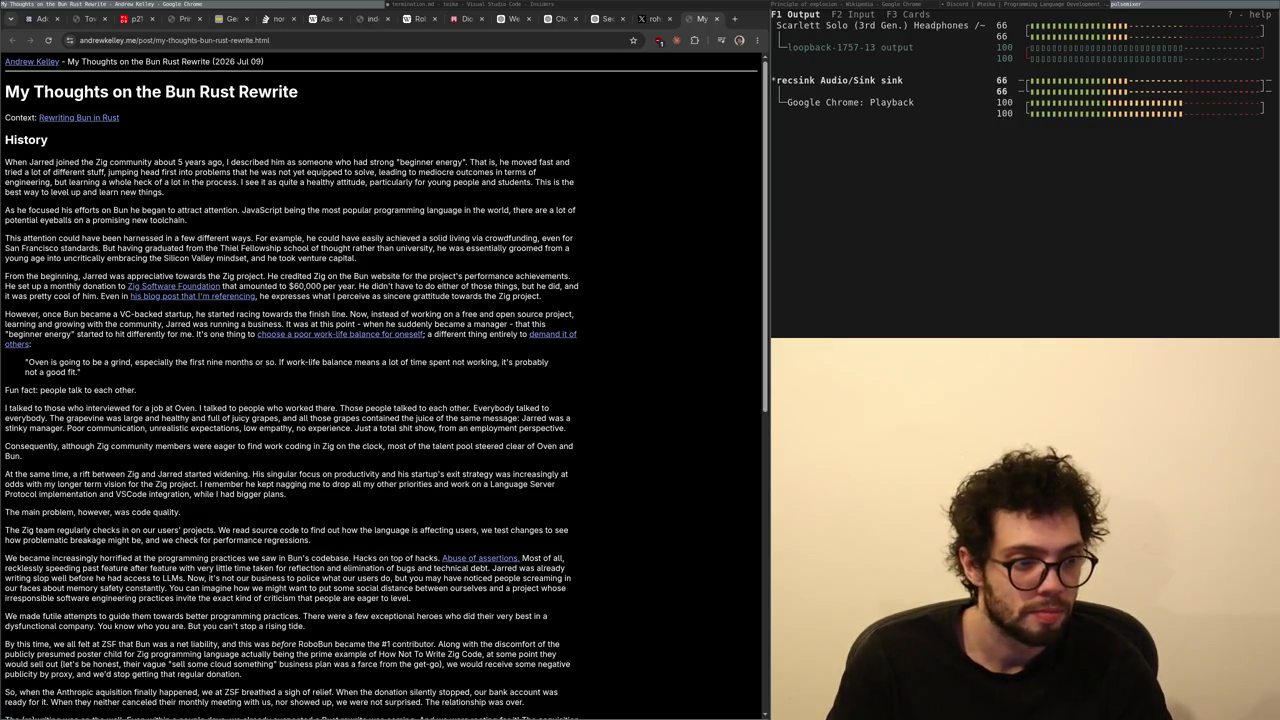
- Zoom the article to 150% and briefly view the linked Rewriting Bun in Rust post
key(ctrl+plus)
key(ctrl+plus)
key(ctrl+plus)
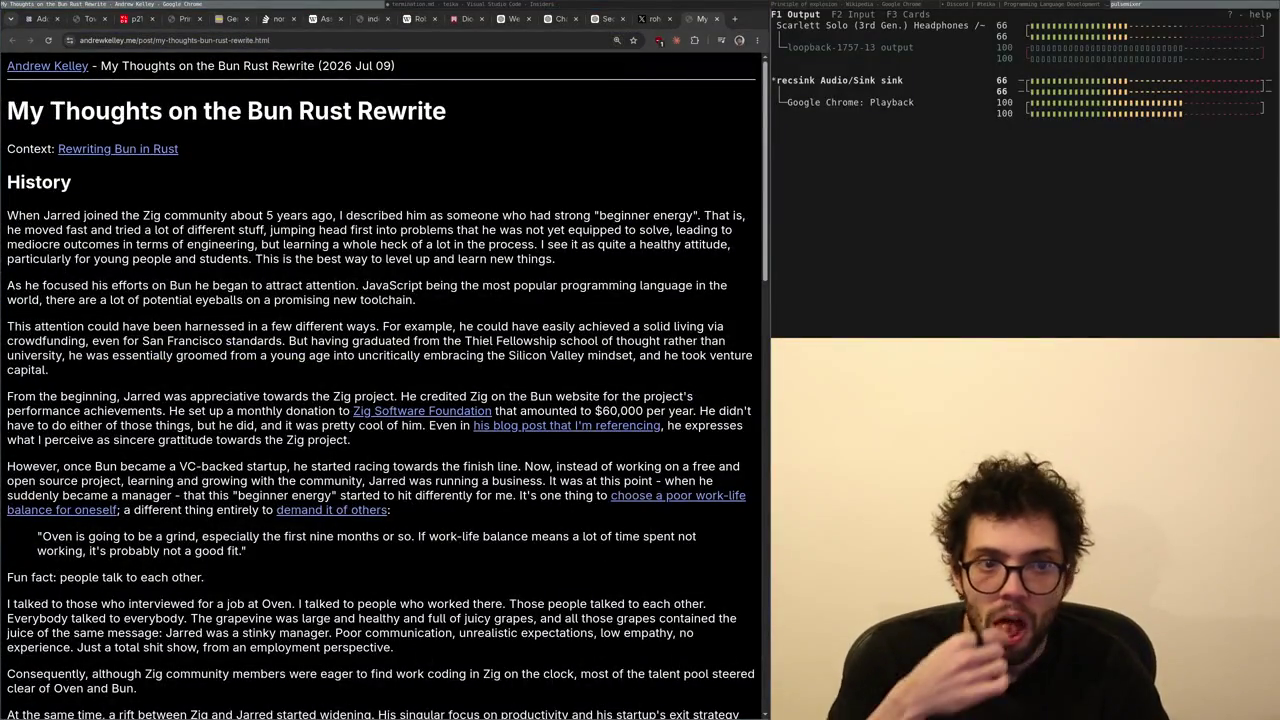
click(95, 148)
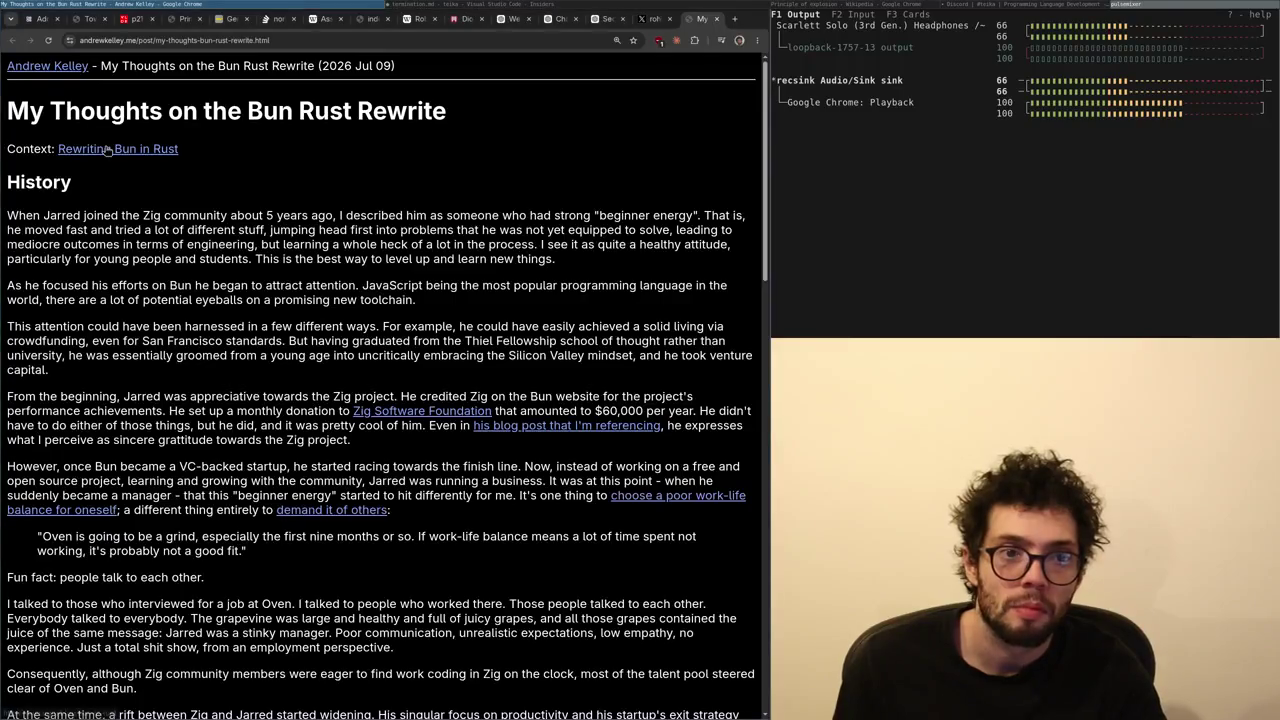
key(ctrl+w)
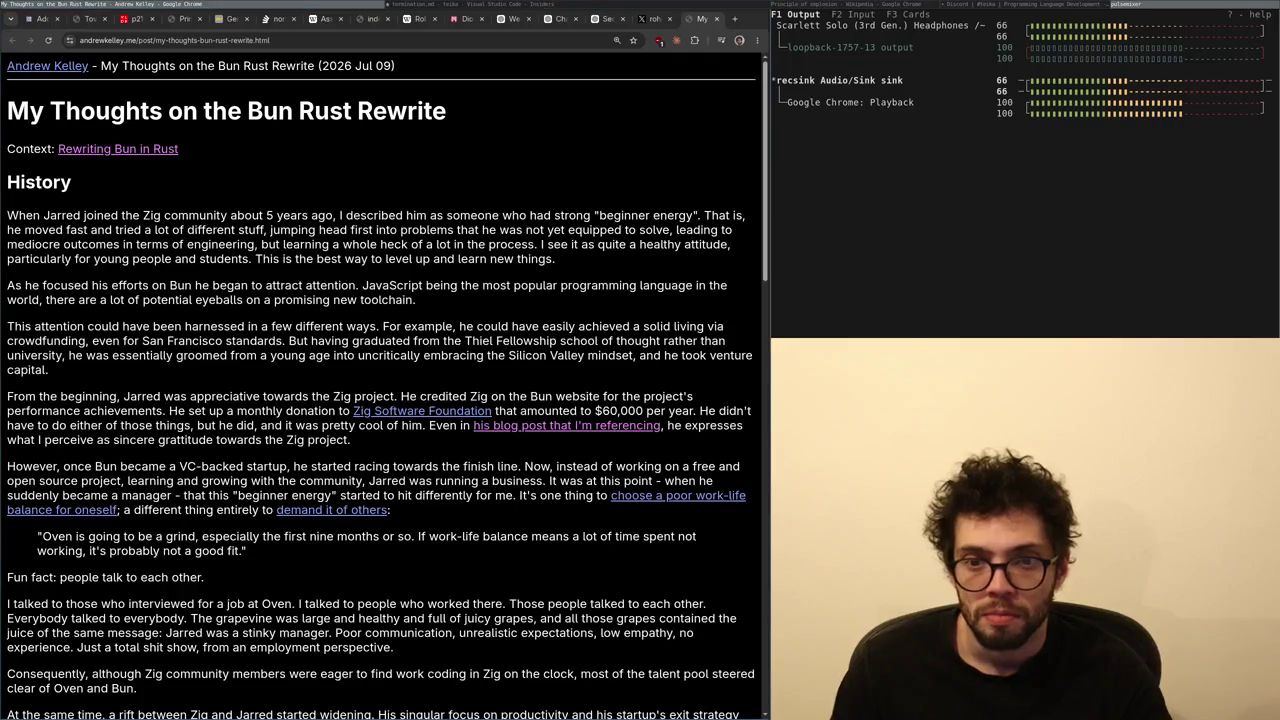
- Highlight the first-paragraph passage from 'not yet equipped' through 'the process', then scroll to History
key(Tab)
click(192, 280)
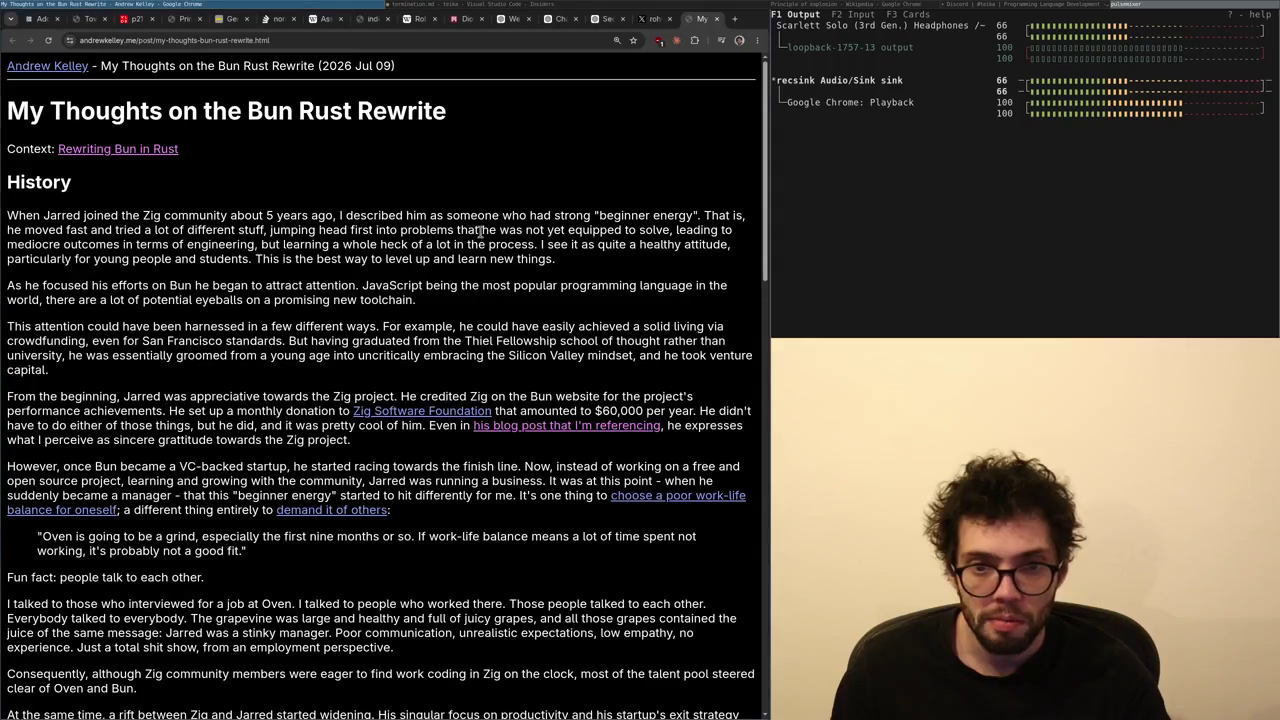
mouse_move(570, 230)
mouse_down()
mouse_move(478, 230)
mouse_move(622, 230)
mouse_up()
double_click(106, 245)
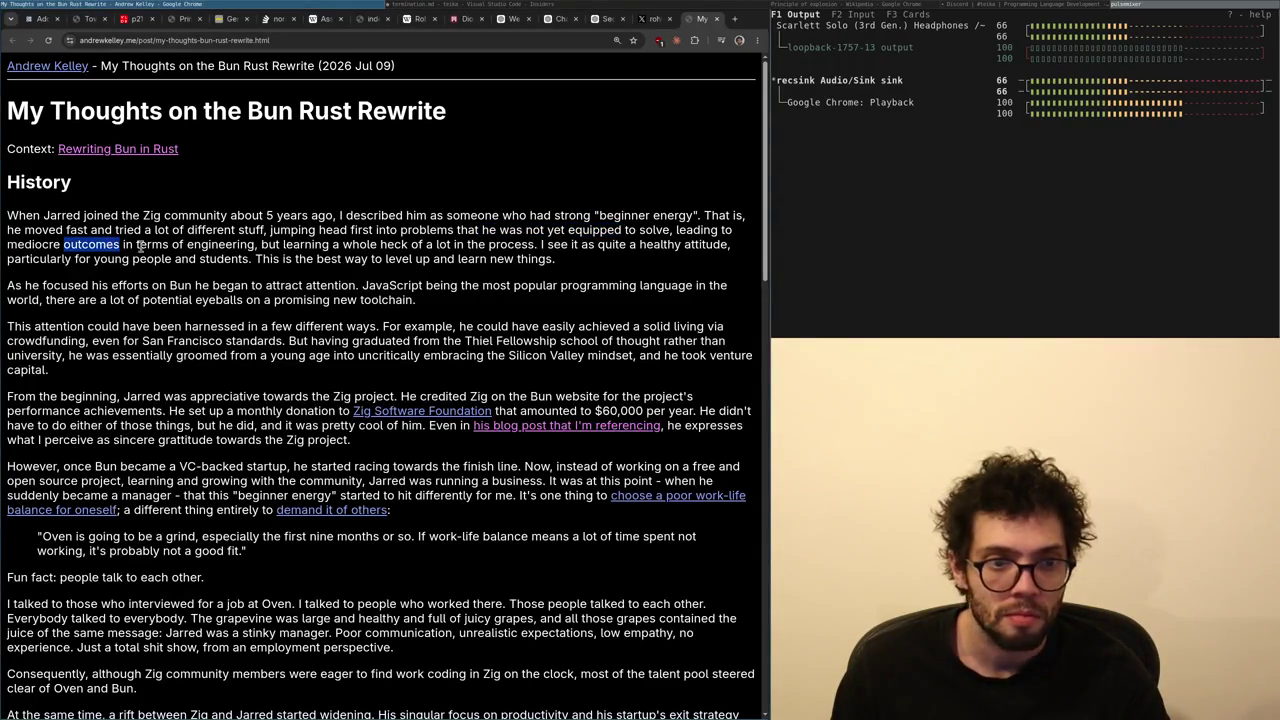
mouse_move(530, 245)
mouse_down()
mouse_move(500, 245)
mouse_move(522, 231)
mouse_up()
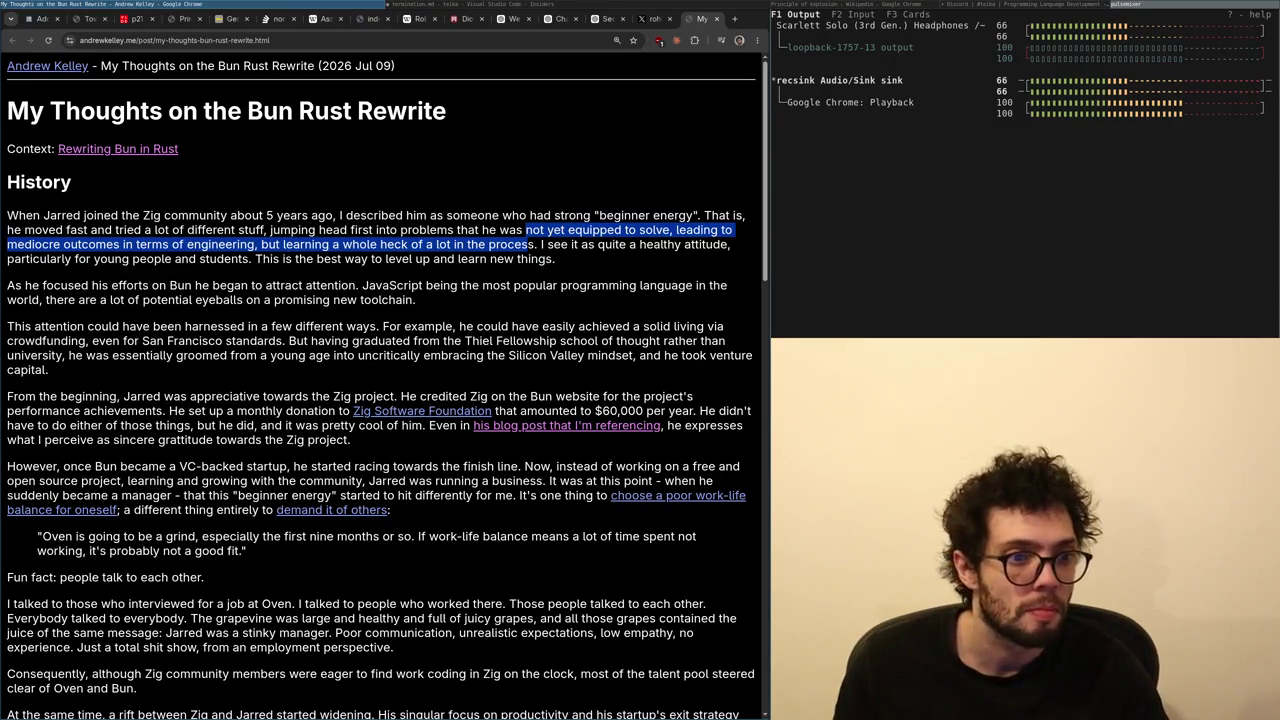
key(super+Right)
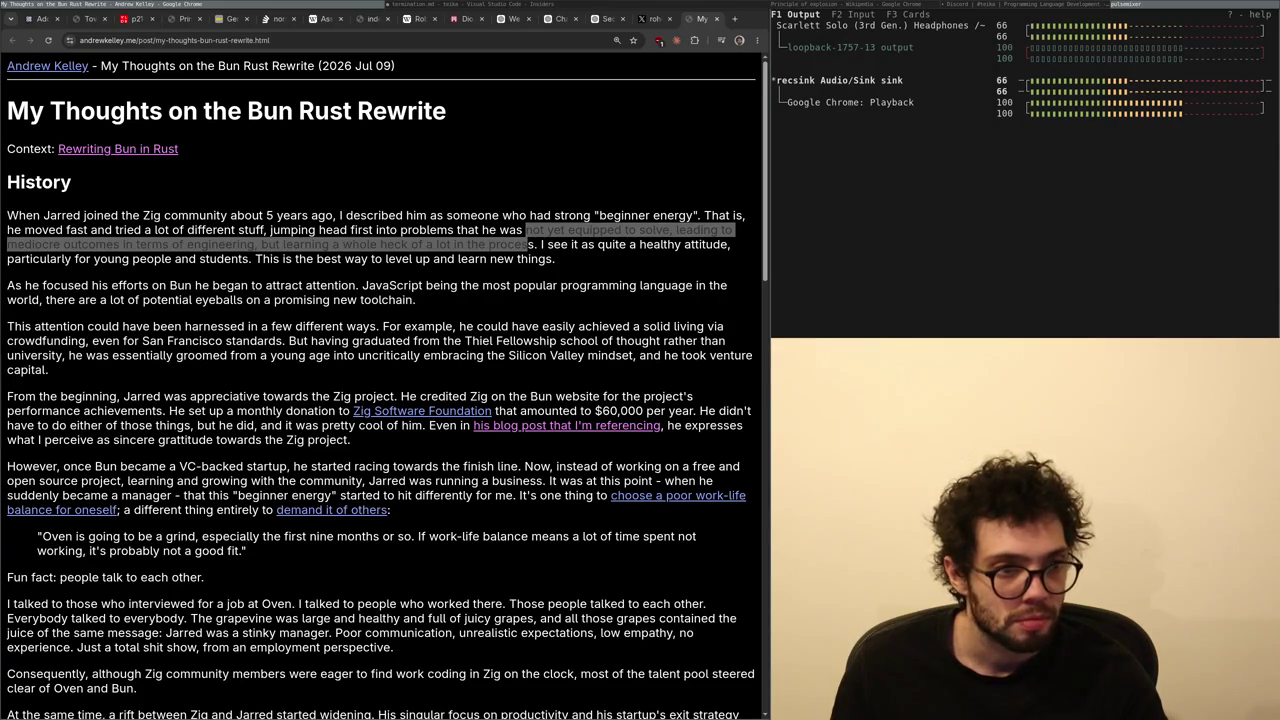
scroll(350, 378, down, 1)
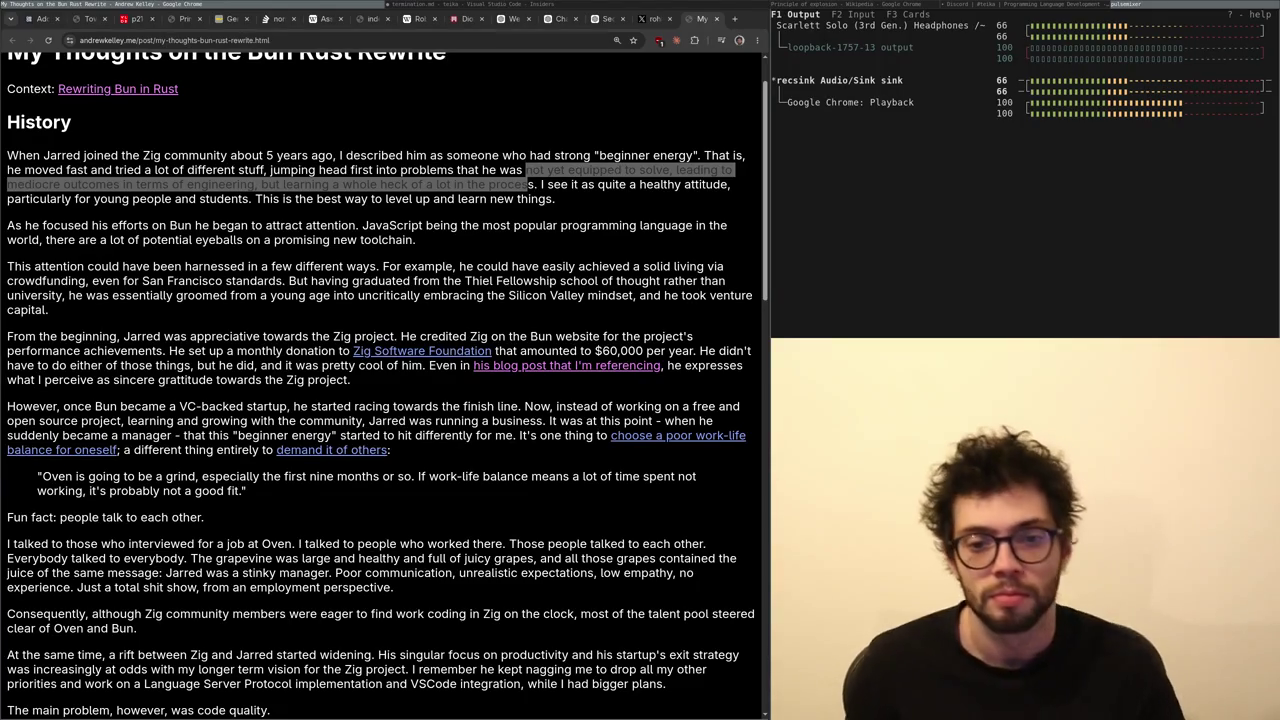
- Highlight the '(let's be honest…get-go)' parenthetical about the vague business plan in the Bun article
key(super+h)
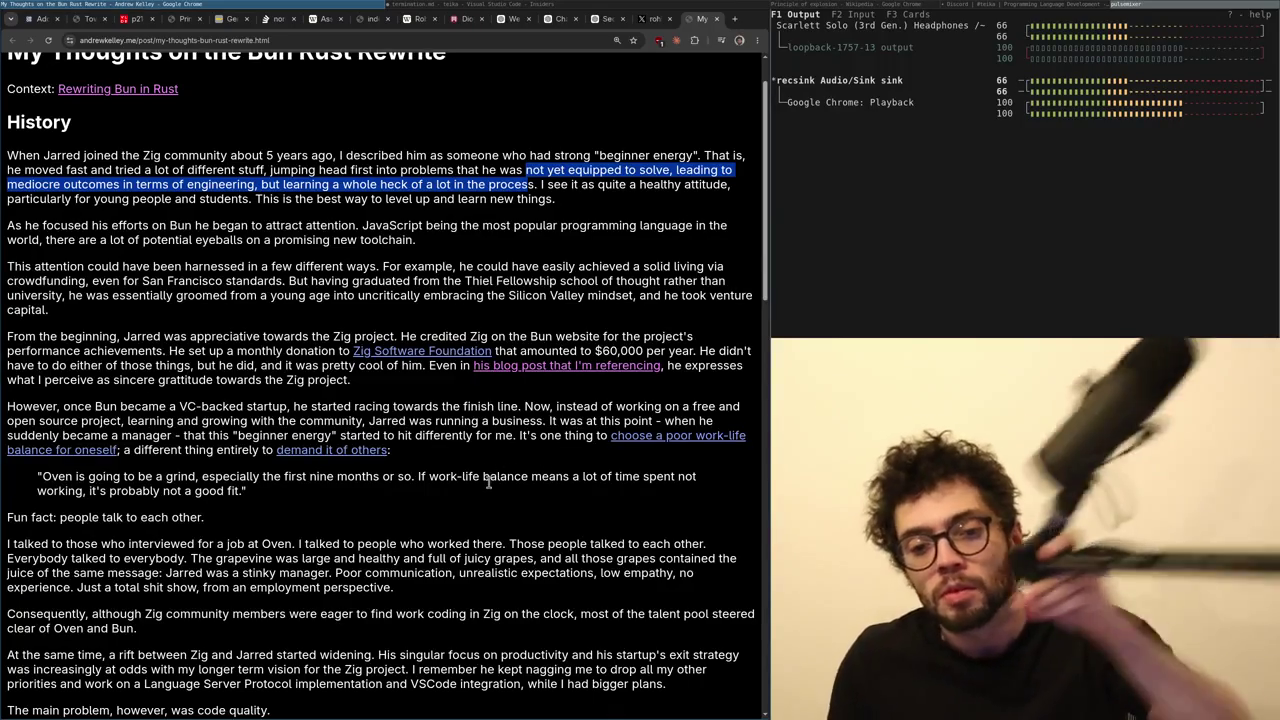
scroll(488, 482, down, 5)
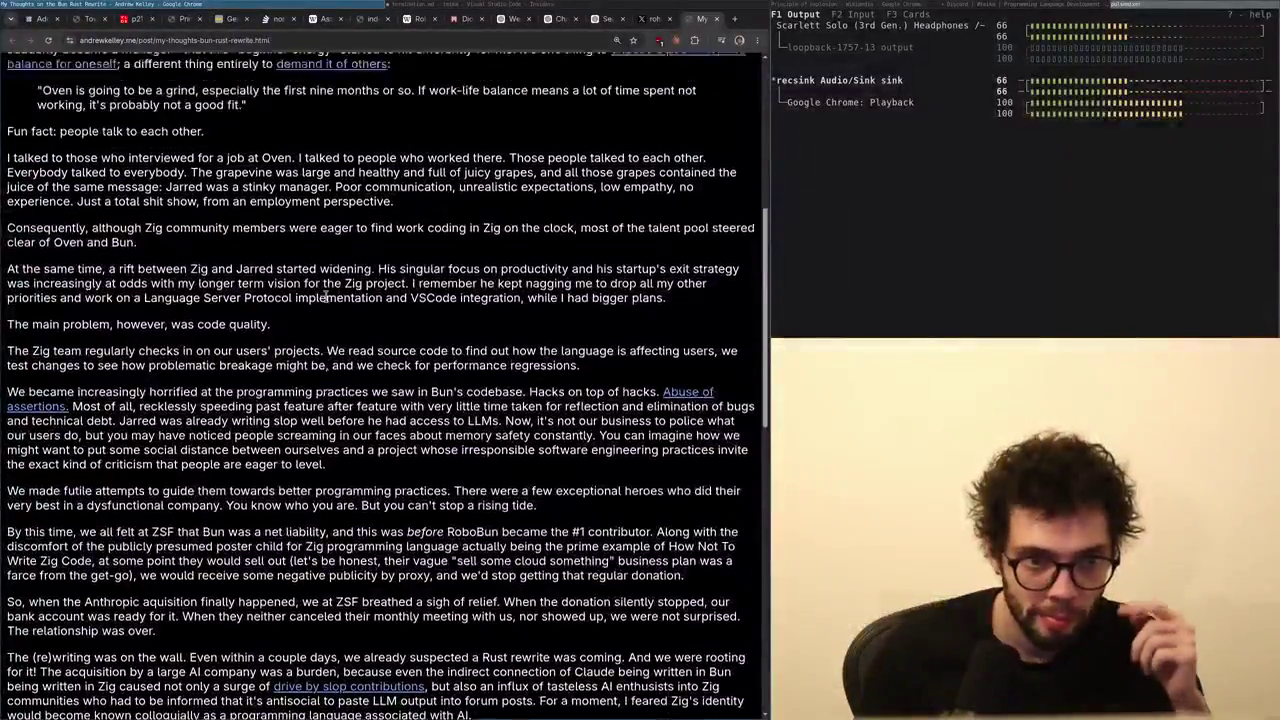
scroll(325, 297, up, 2)
scroll(383, 436, up, 4)
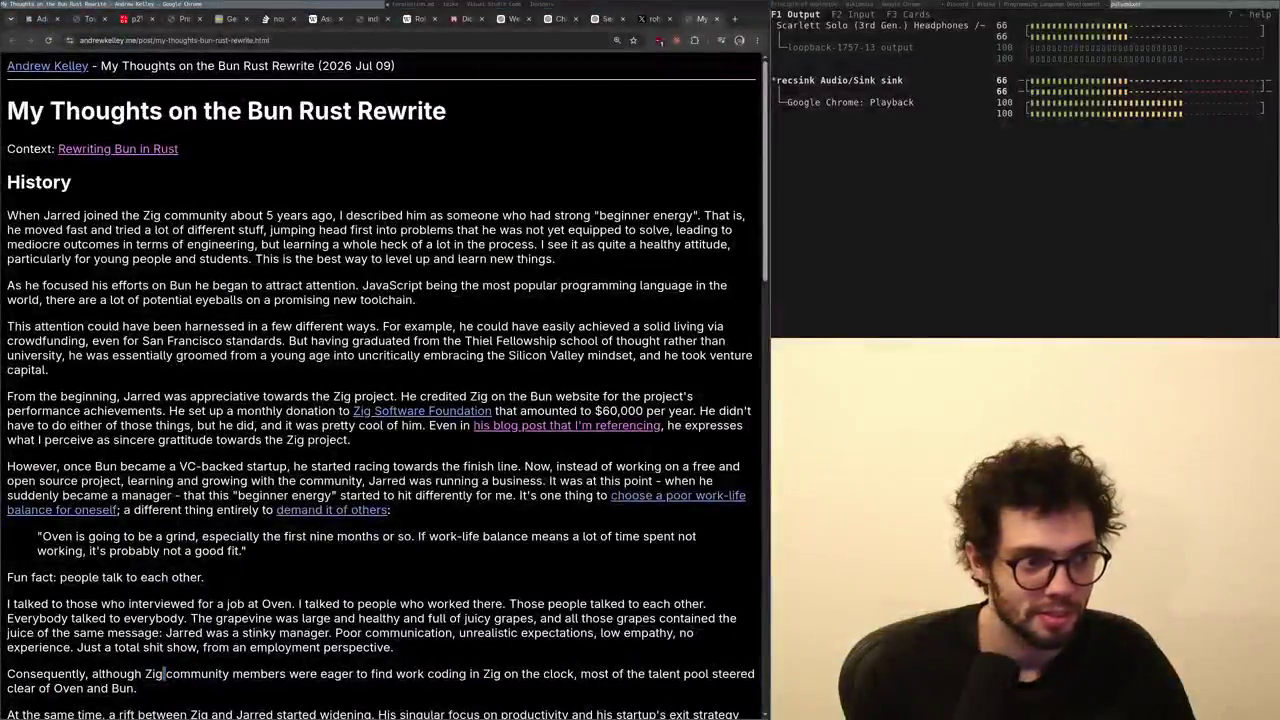
scroll(163, 673, down, 10)
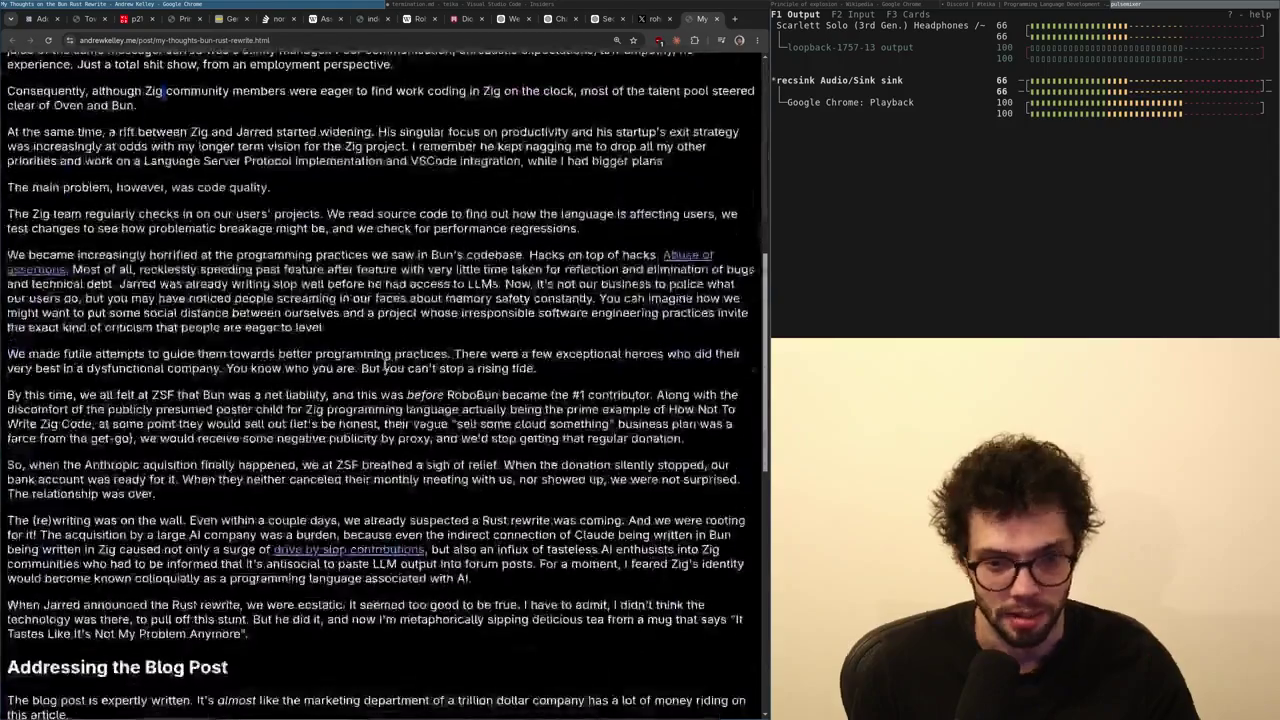
scroll(384, 364, down, 2)
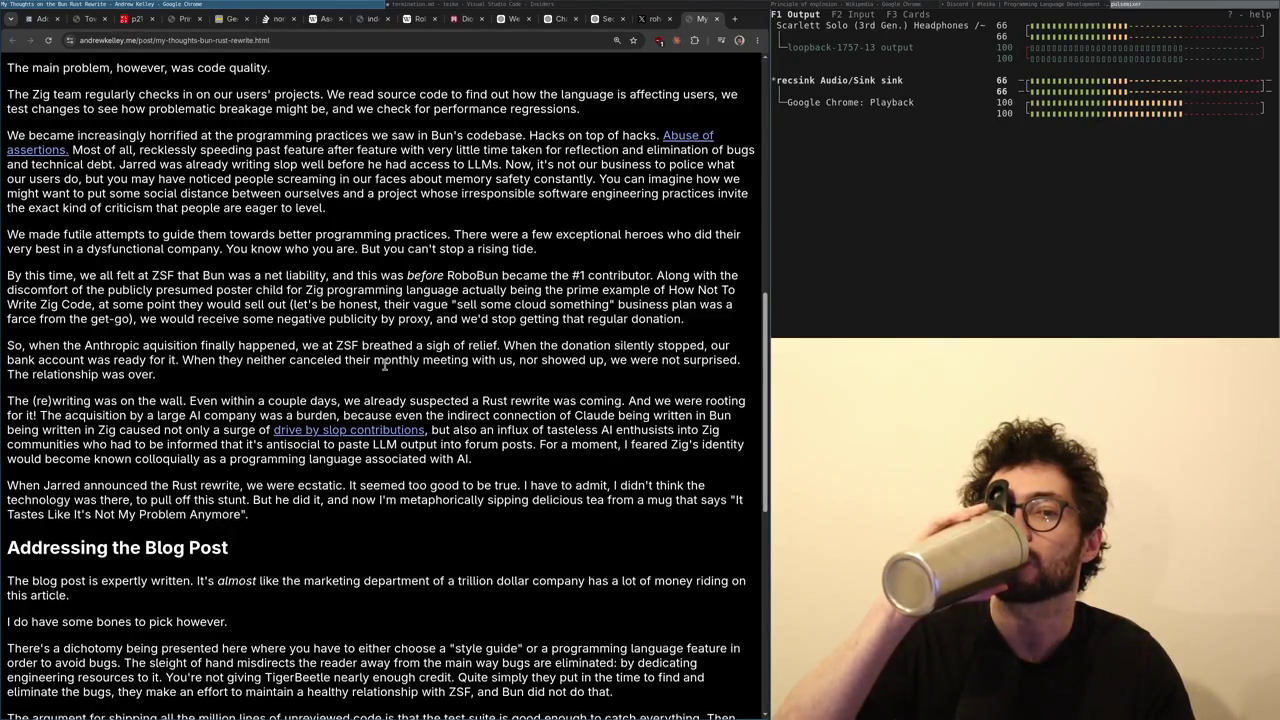
scroll(384, 364, up, 1)
scroll(384, 364, down, 1)
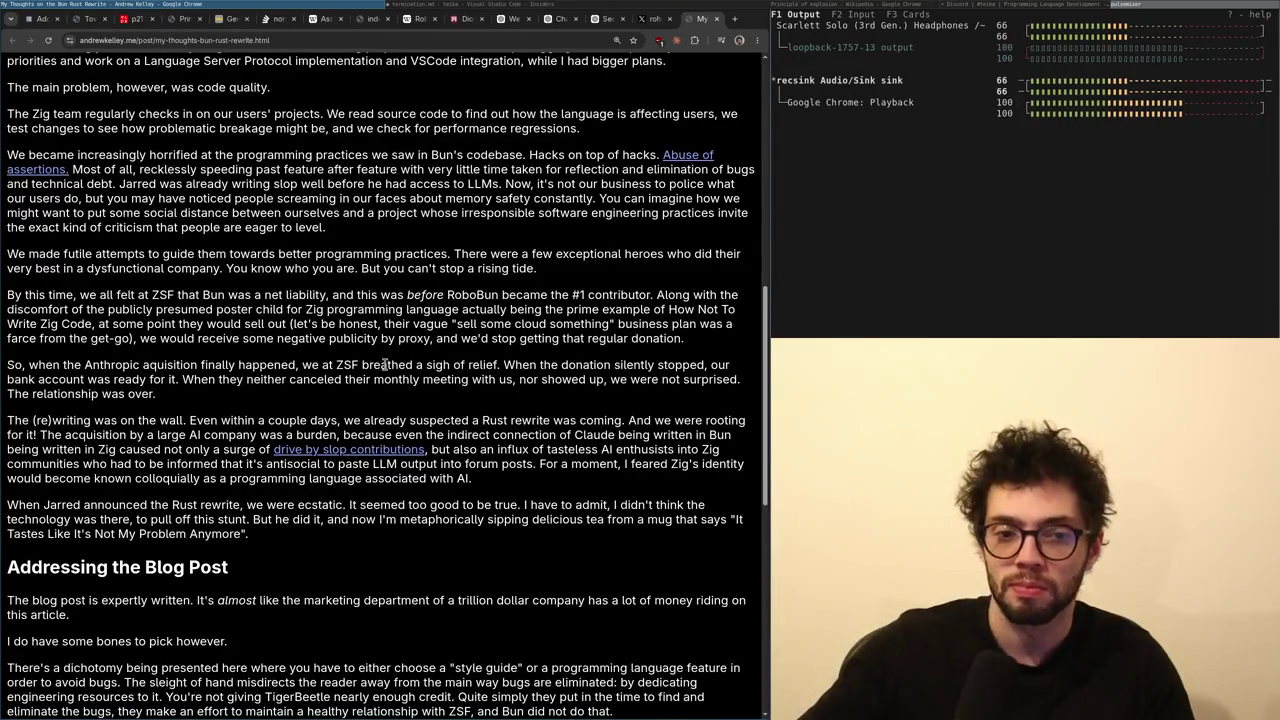
scroll(384, 364, up, 1)
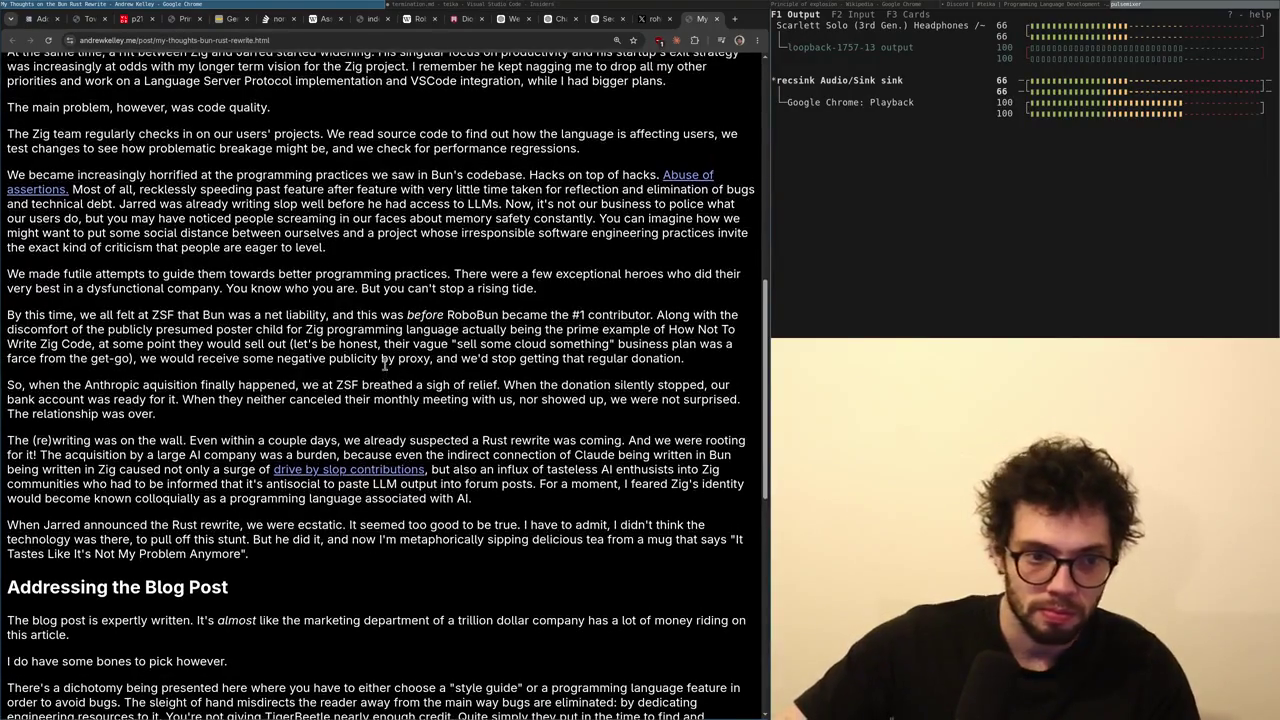
scroll(384, 364, up, 1)
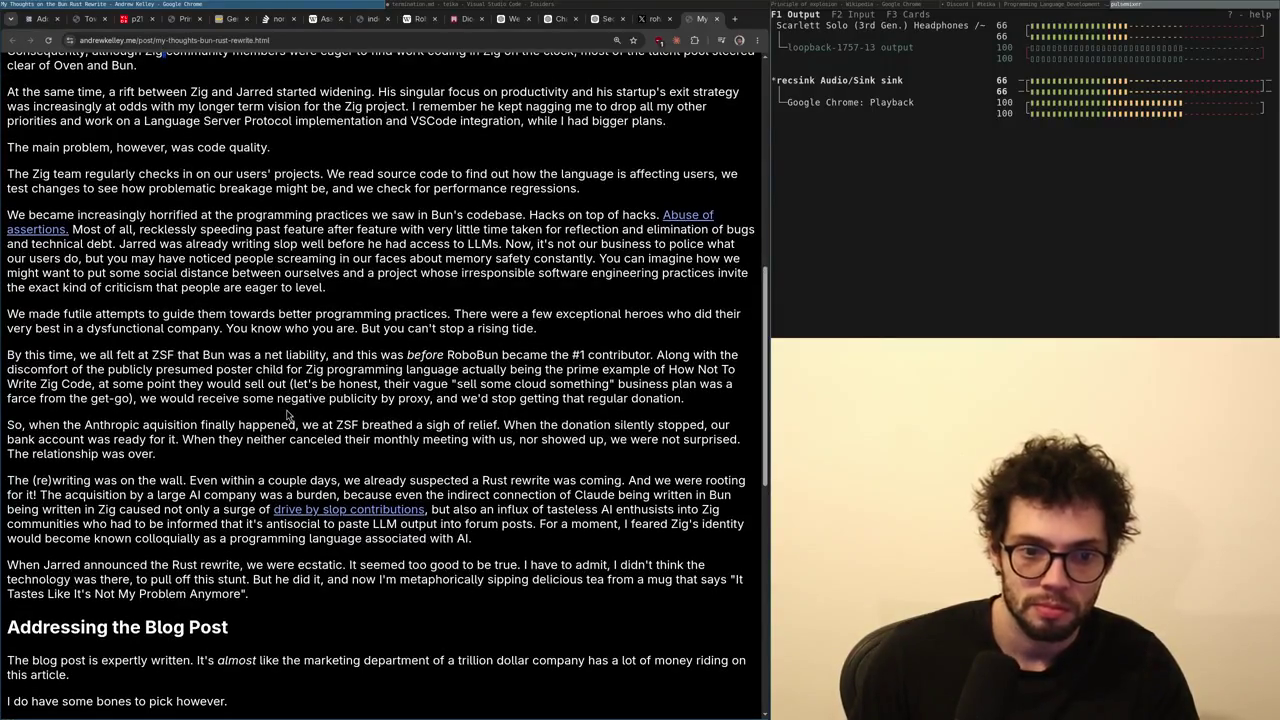
mouse_move(294, 418)
mouse_down()
mouse_move(170, 398)
mouse_move(444, 405)
mouse_up()
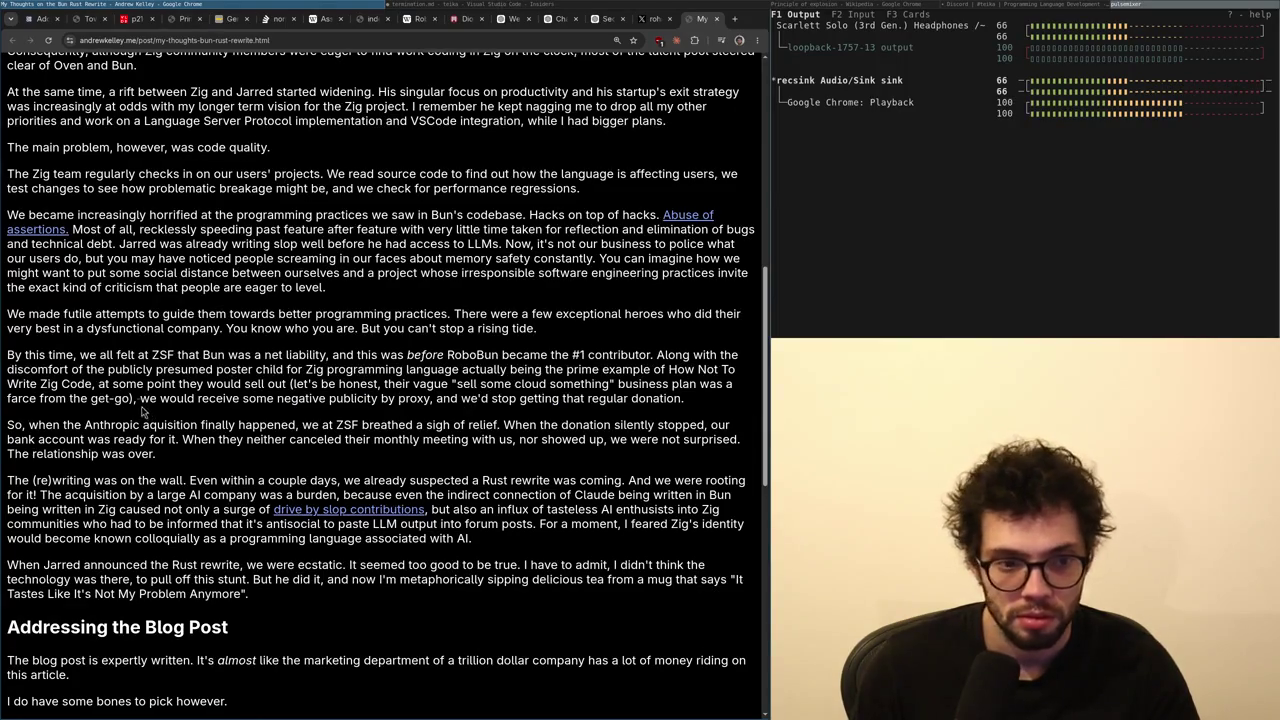
drag(131, 398, 286, 383)
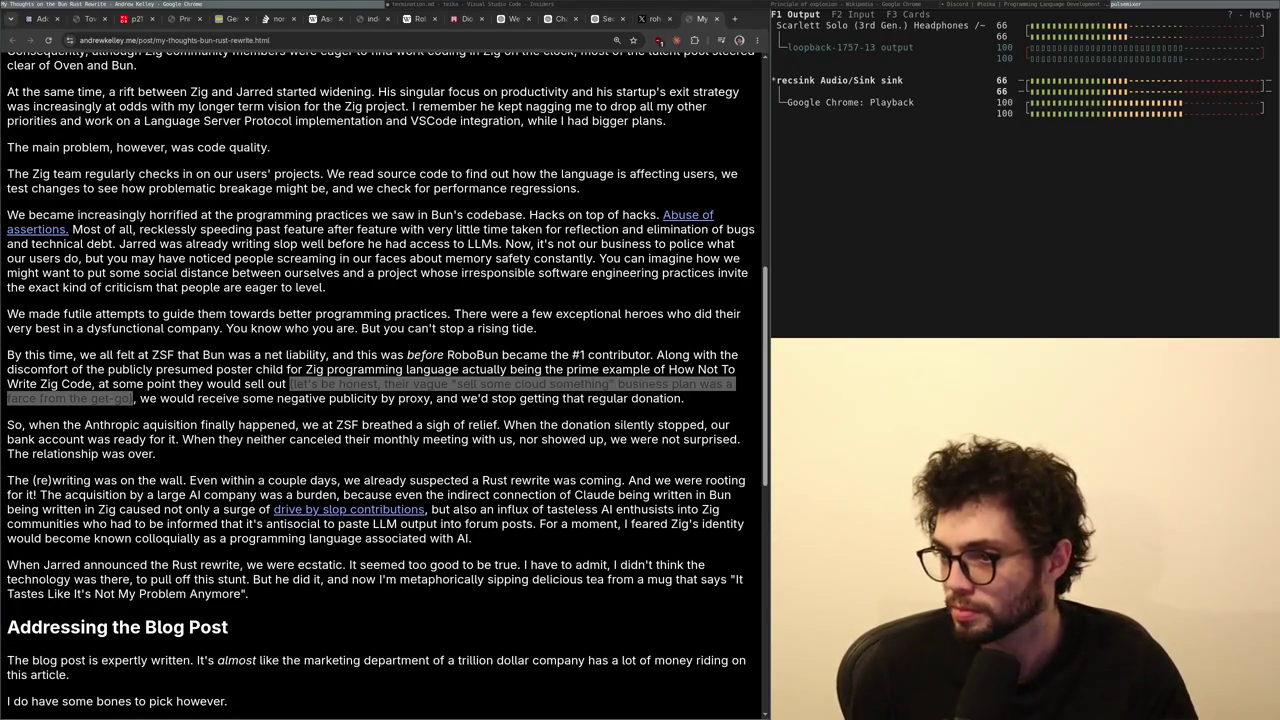
- Switch back to the termination.md notes and move up toward the scratch tuple lines
key(super+Left)
scroll(384, 364, down, 2)
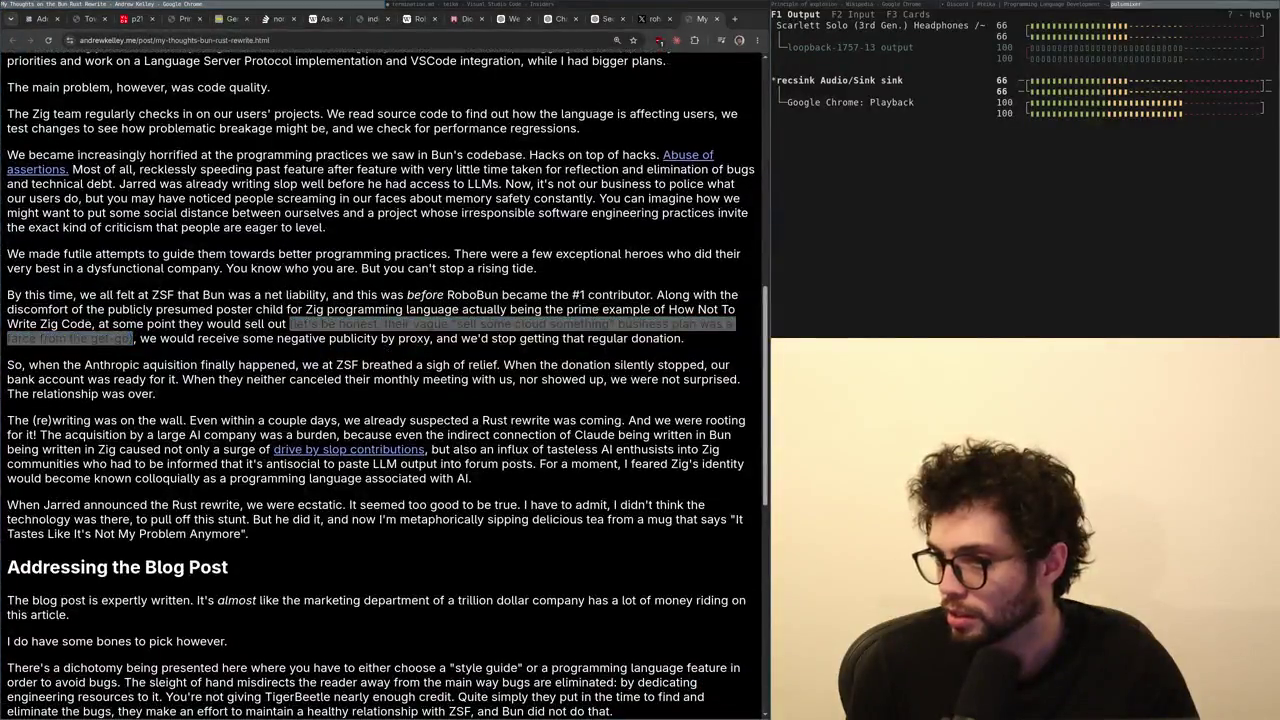
key(alt+Tab)
key(Up)
key(Up)
key(Up)
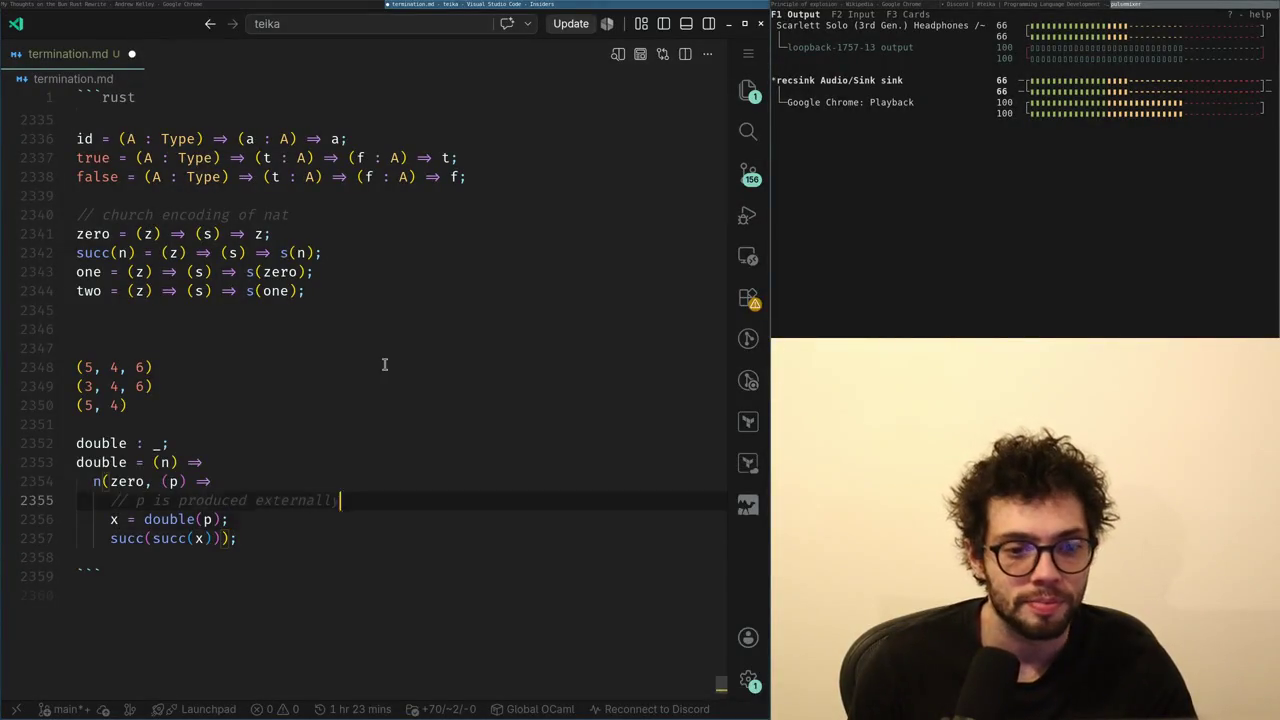
- Delete the three scratch tuple lines above the double definition, then return to the blog article
key(shift+Up)
key(shift+Up)
key(shift+Up)
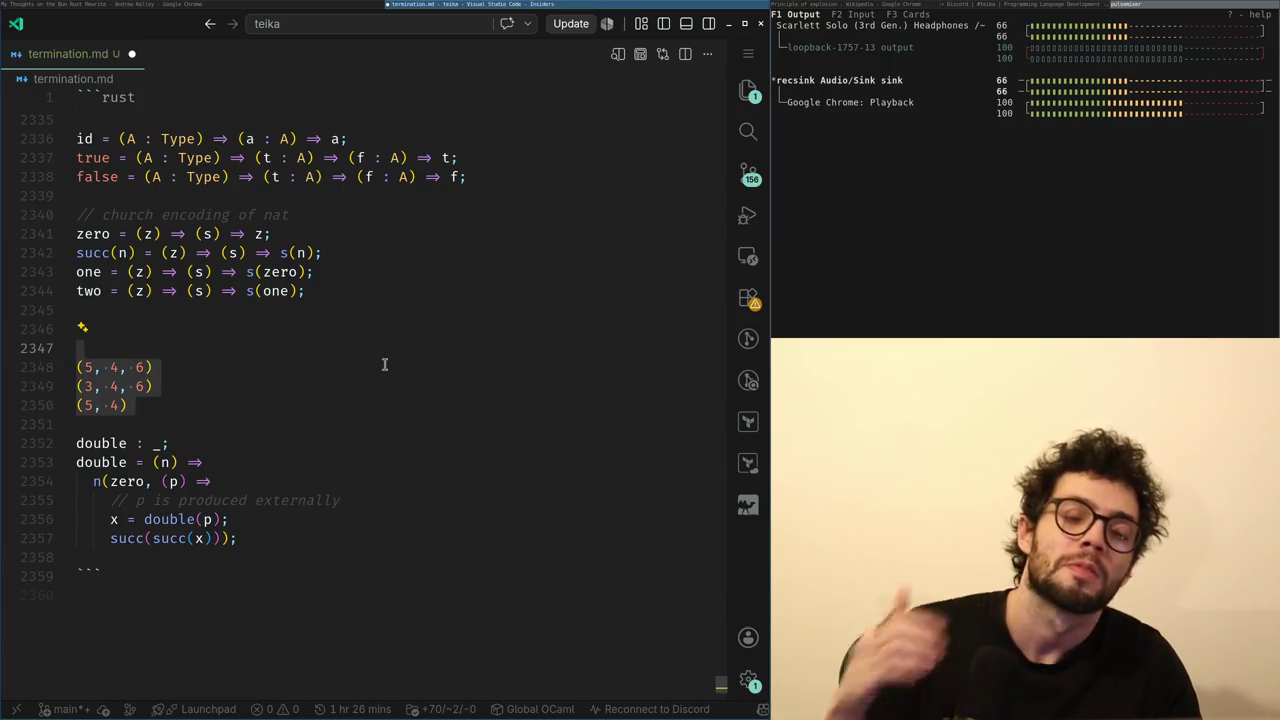
key(ctrl+shift+k)
key(BackSpace)
key(alt+Tab)
key(alt+Tab)
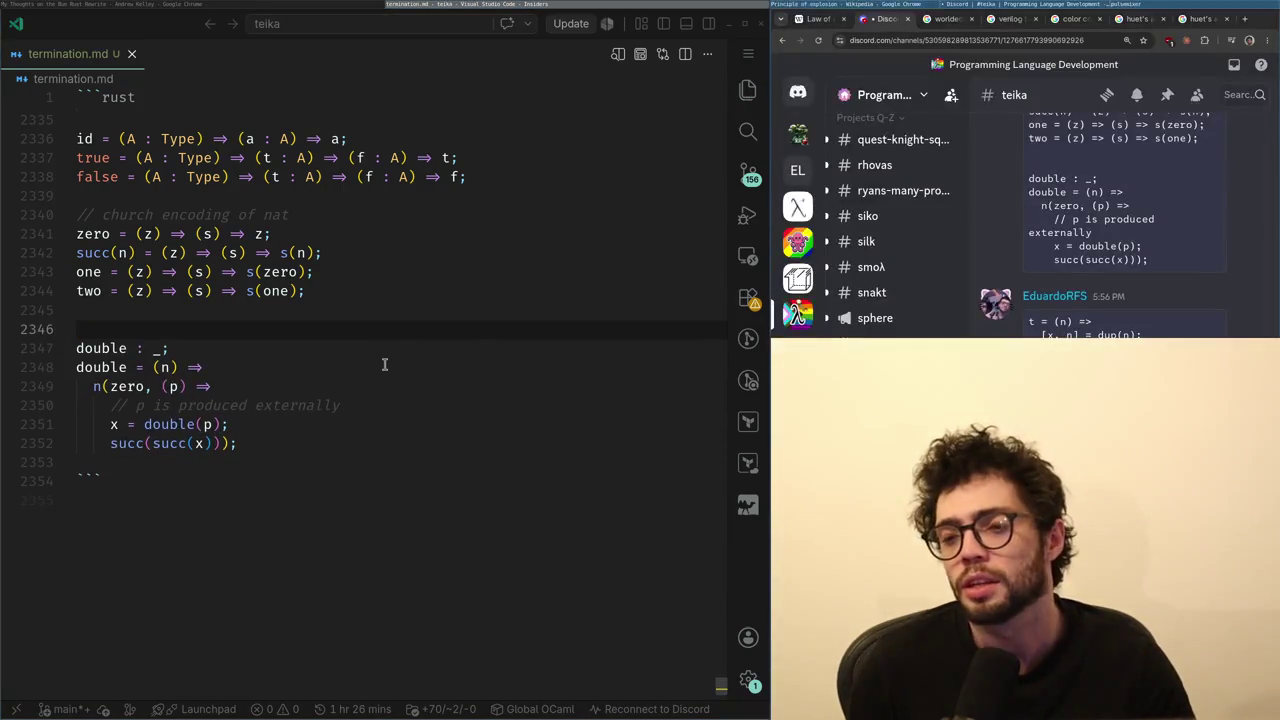
key(alt+Tab)
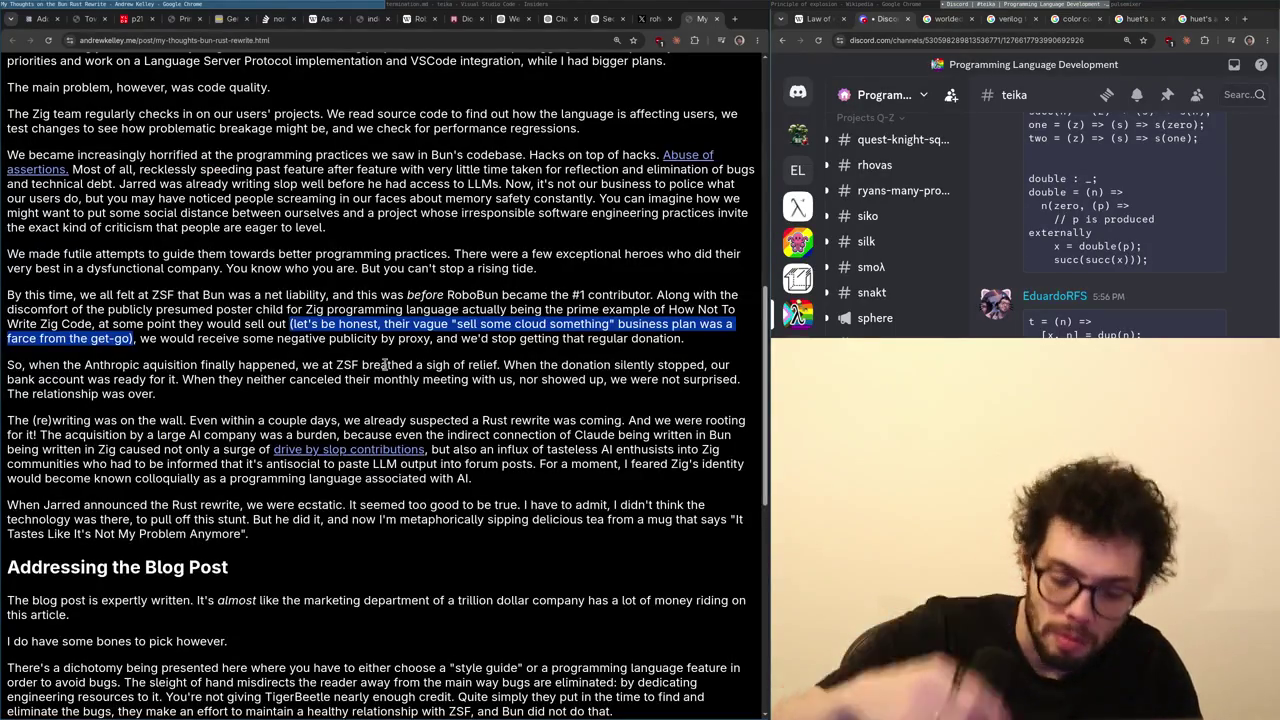
- Read to 'Addressing the Blog Post', highlight its paragraph about marketing, and close the blog tab
scroll(384, 364, down, 1)
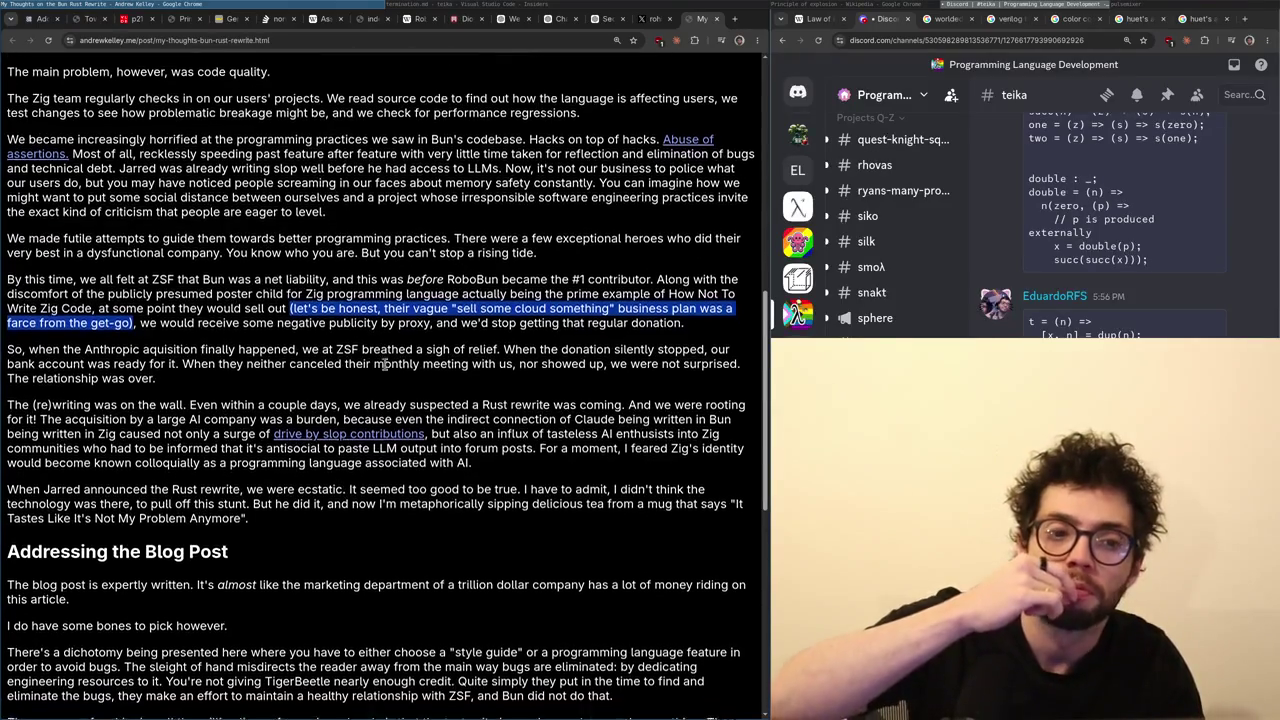
scroll(384, 364, up, 1)
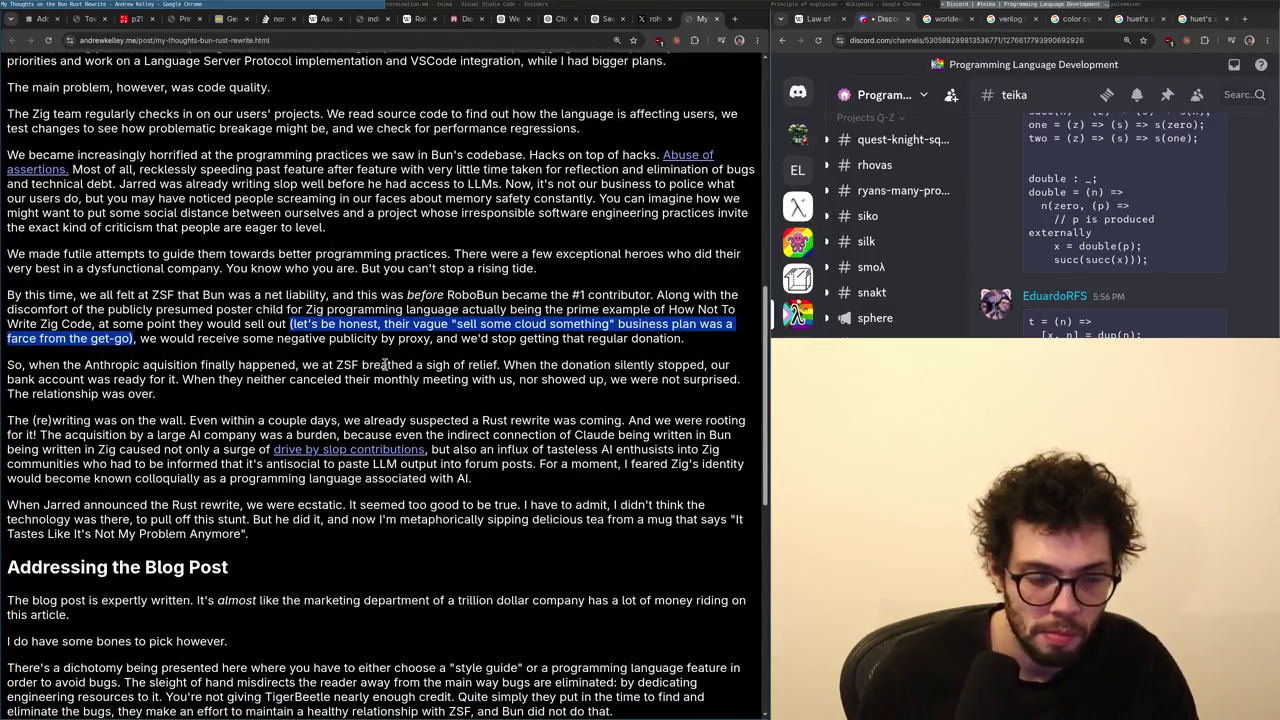
scroll(384, 364, down, 1)
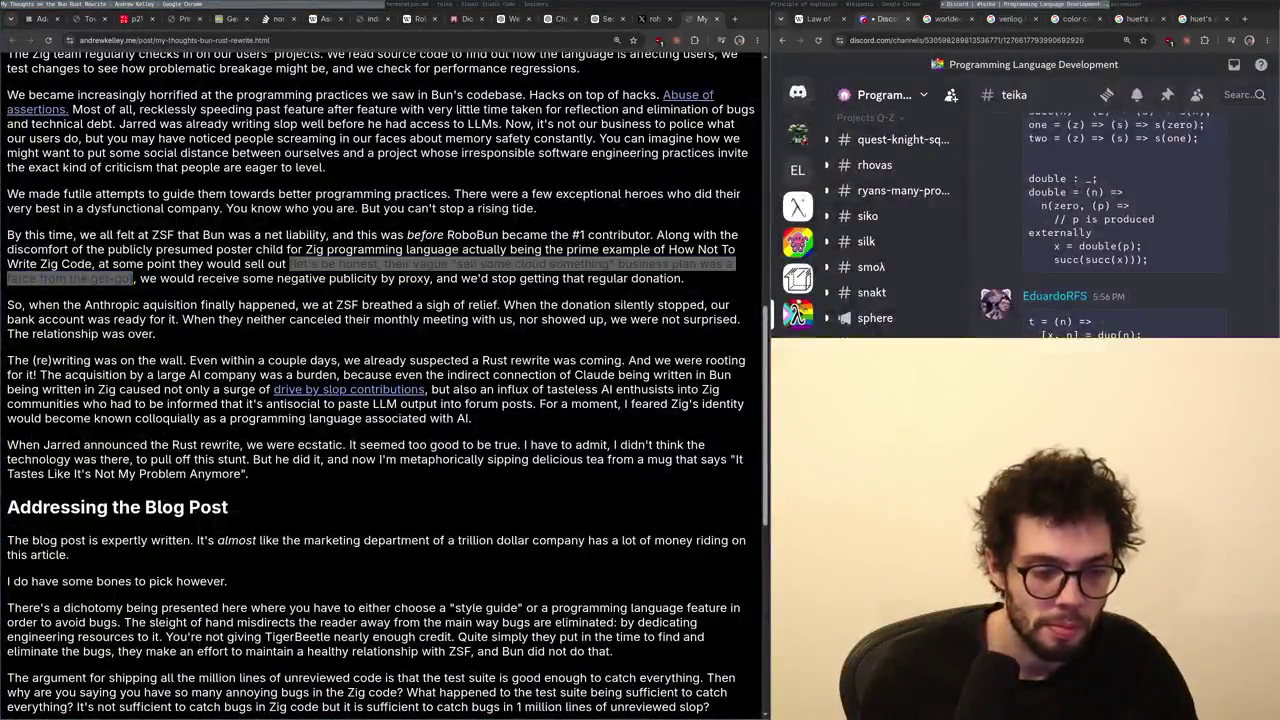
scroll(386, 370, down, 15)
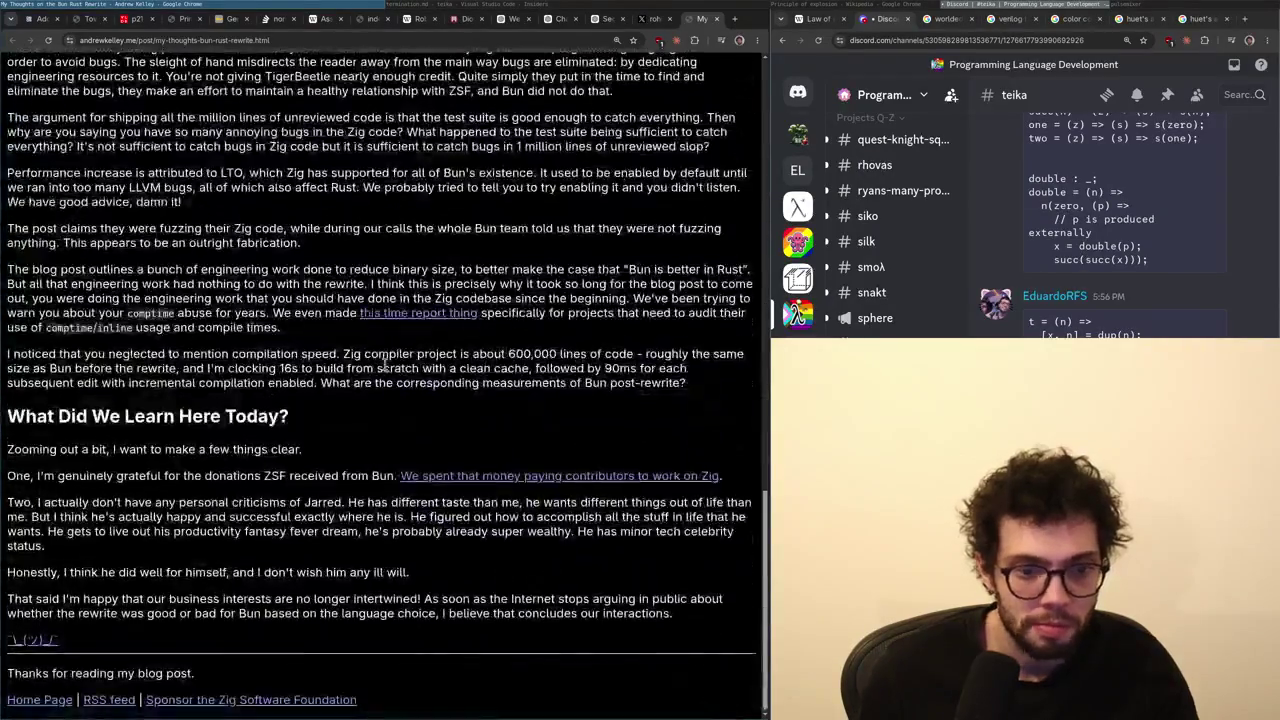
scroll(386, 370, up, 15)
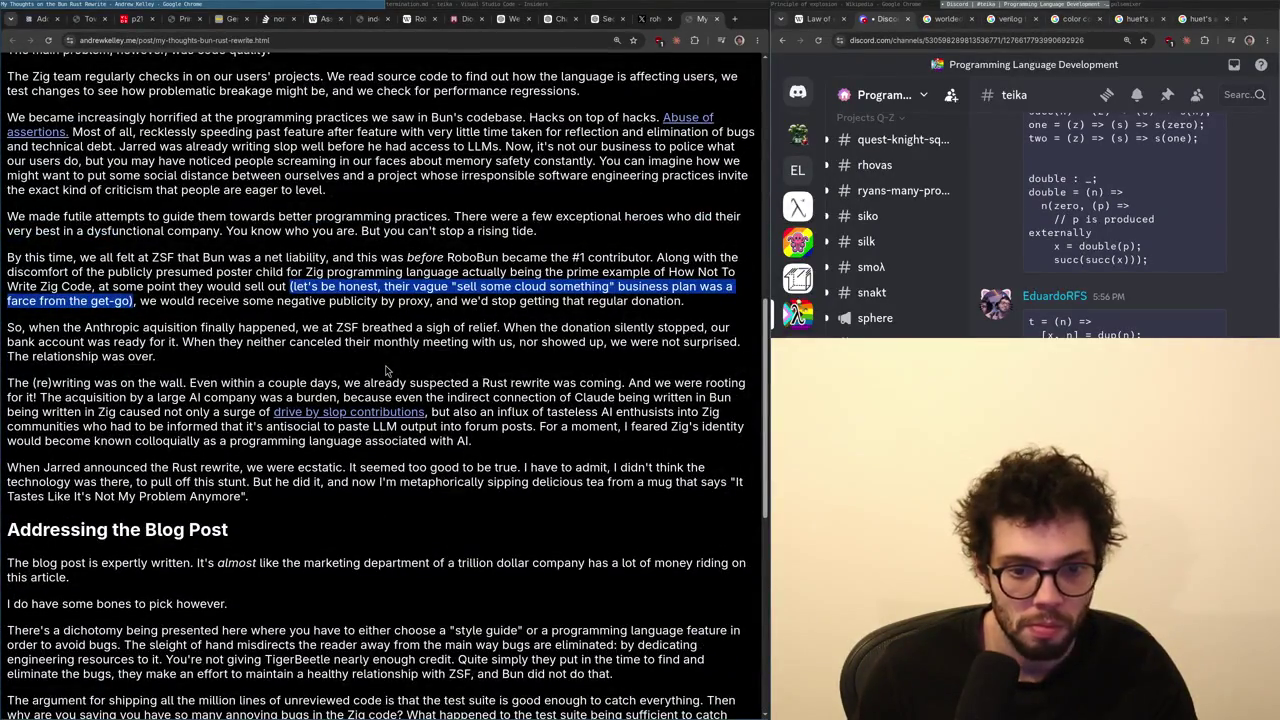
scroll(386, 370, up, 3)
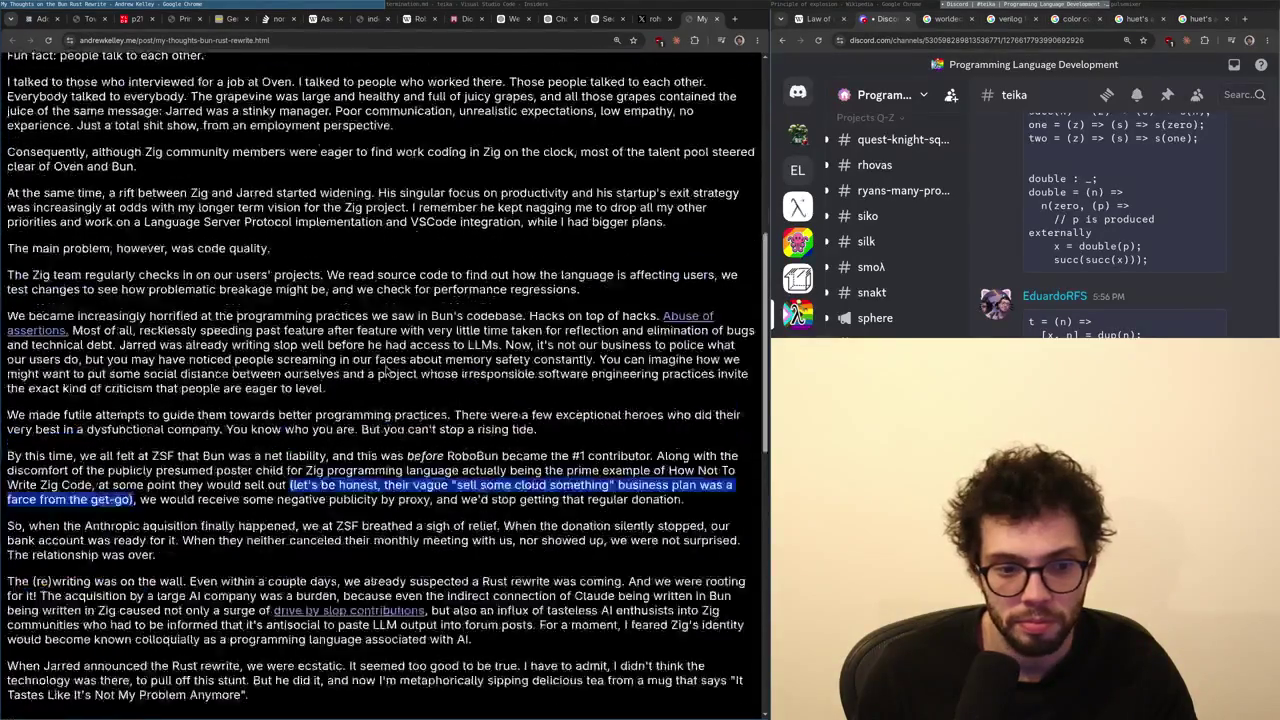
scroll(386, 370, up, 8)
scroll(156, 185, down, 13)
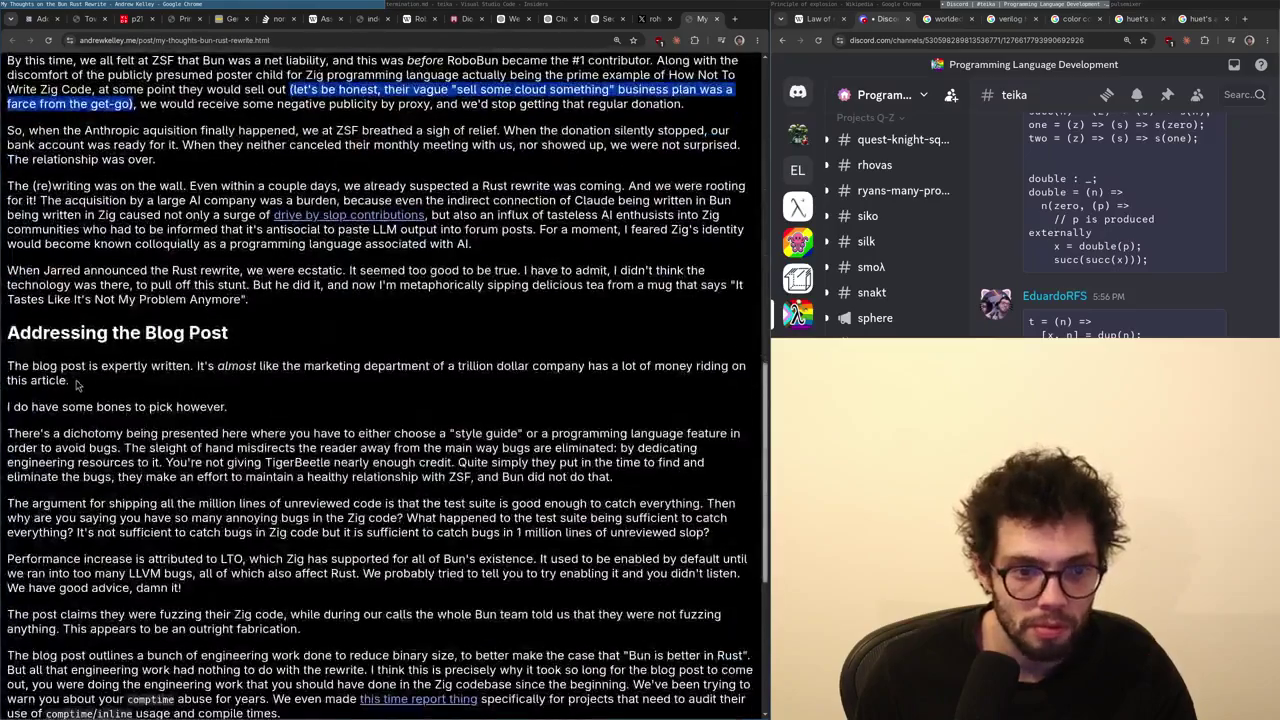
drag(72, 382, 193, 366)
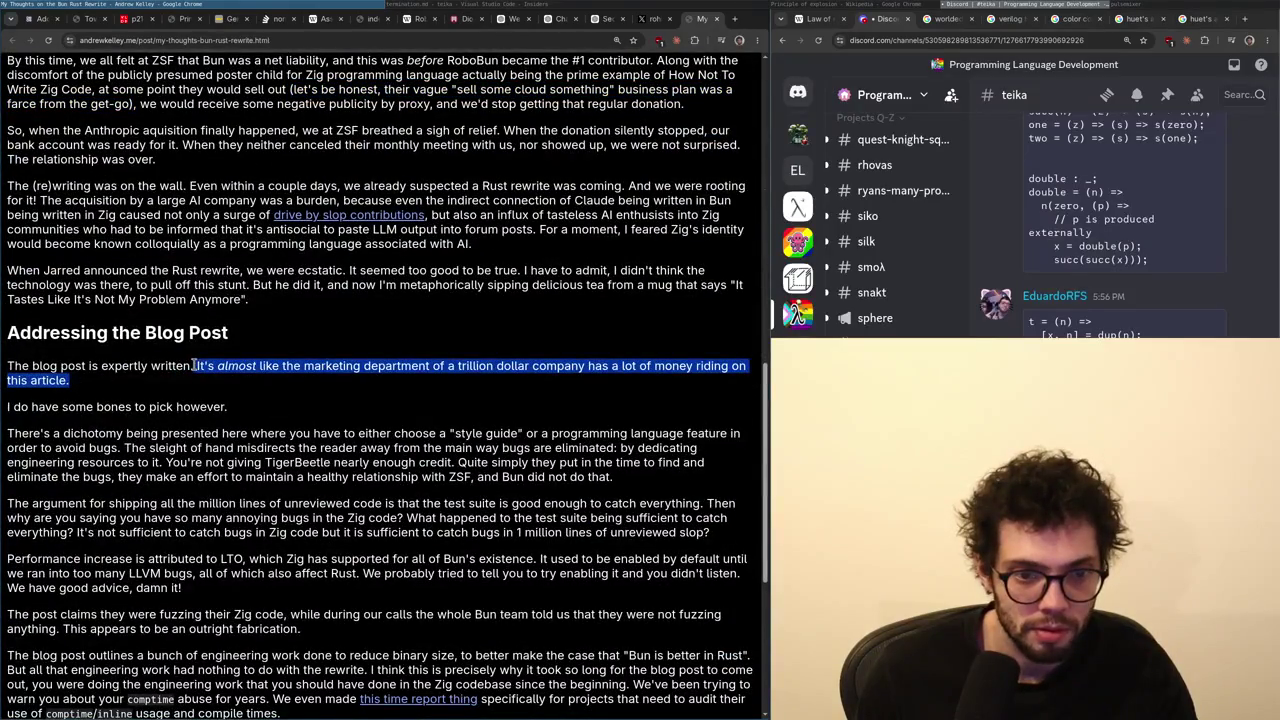
triple_click(196, 366)
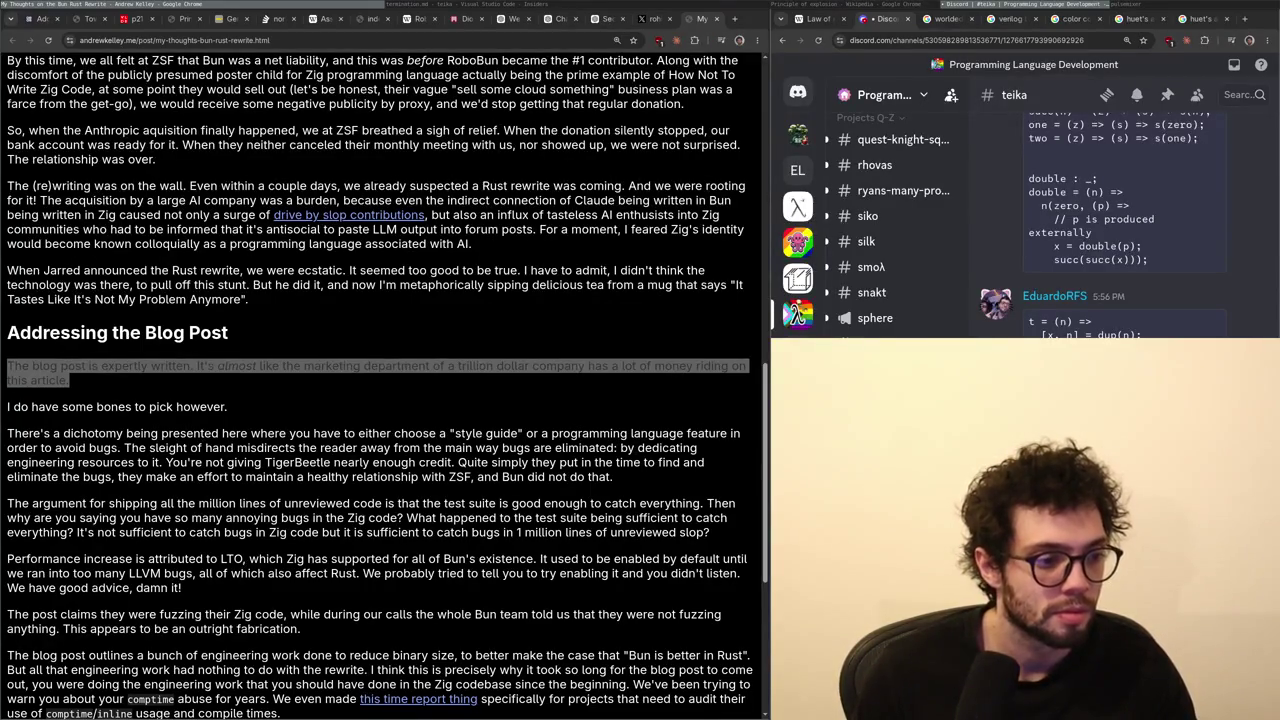
key(ctrl+w)
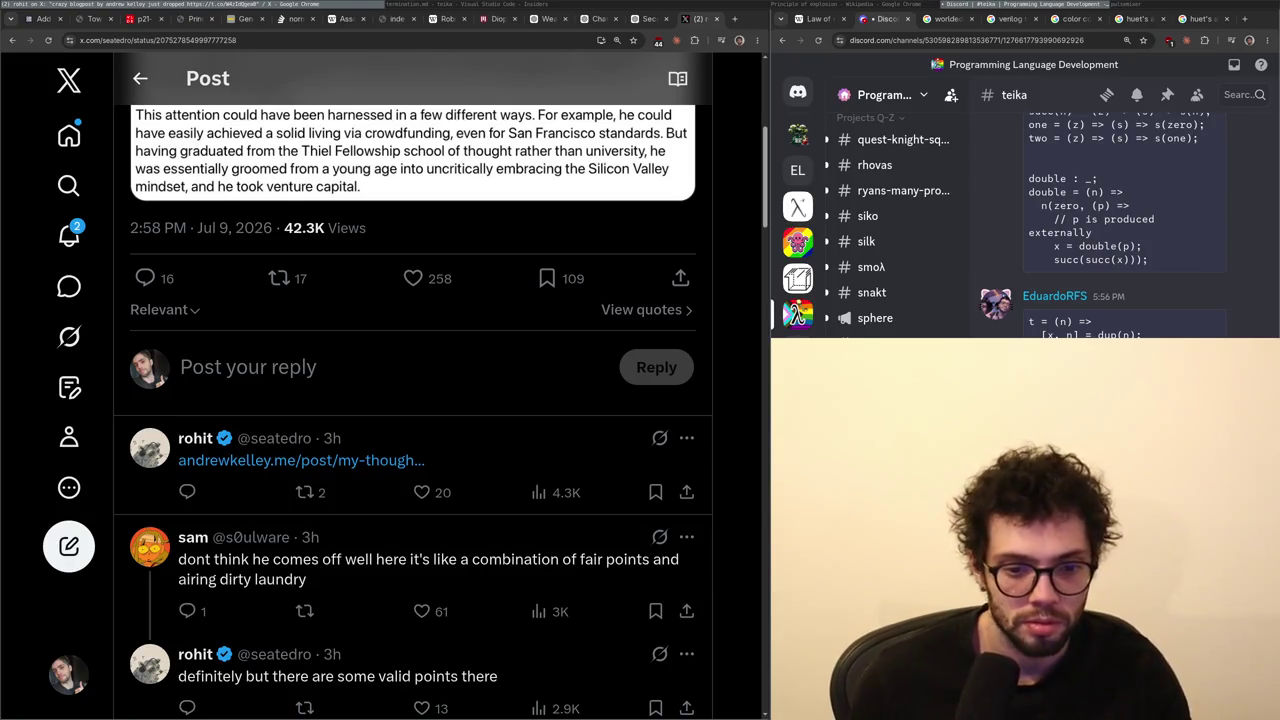
- Open the liked fixpoint post from X notifications, glancing at termination.md before returning to it
click(69, 236)
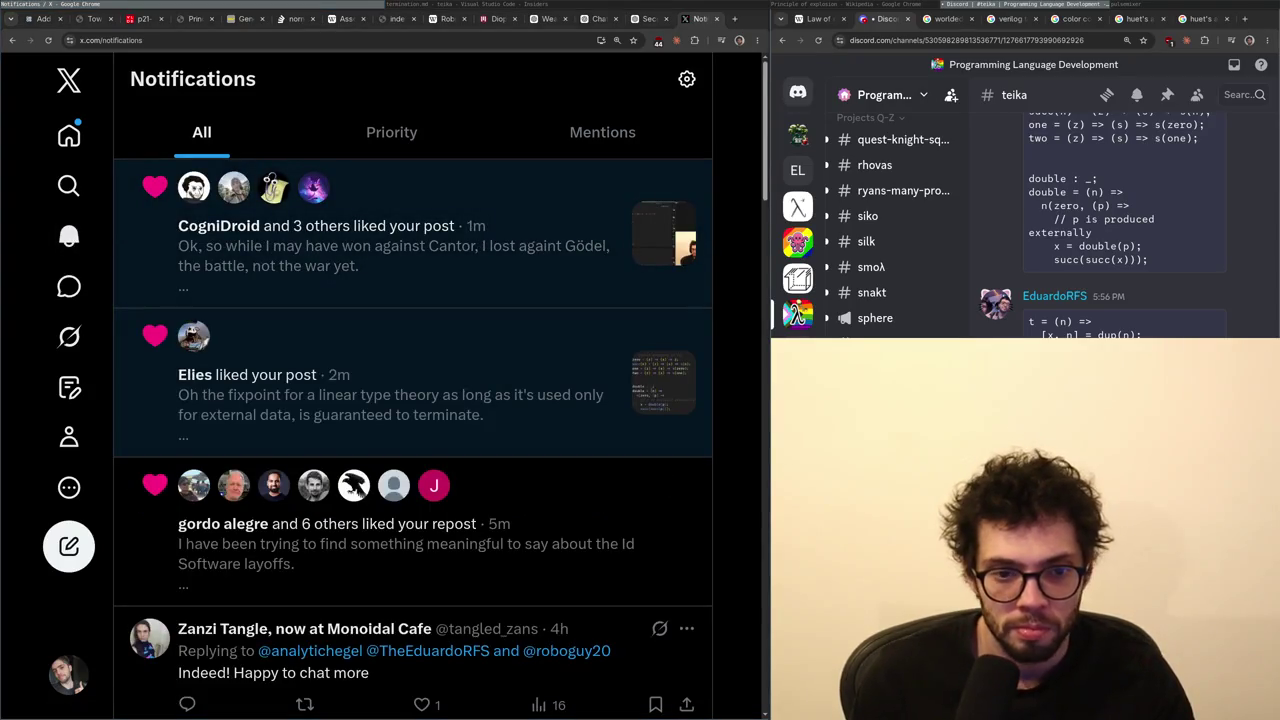
click(330, 350)
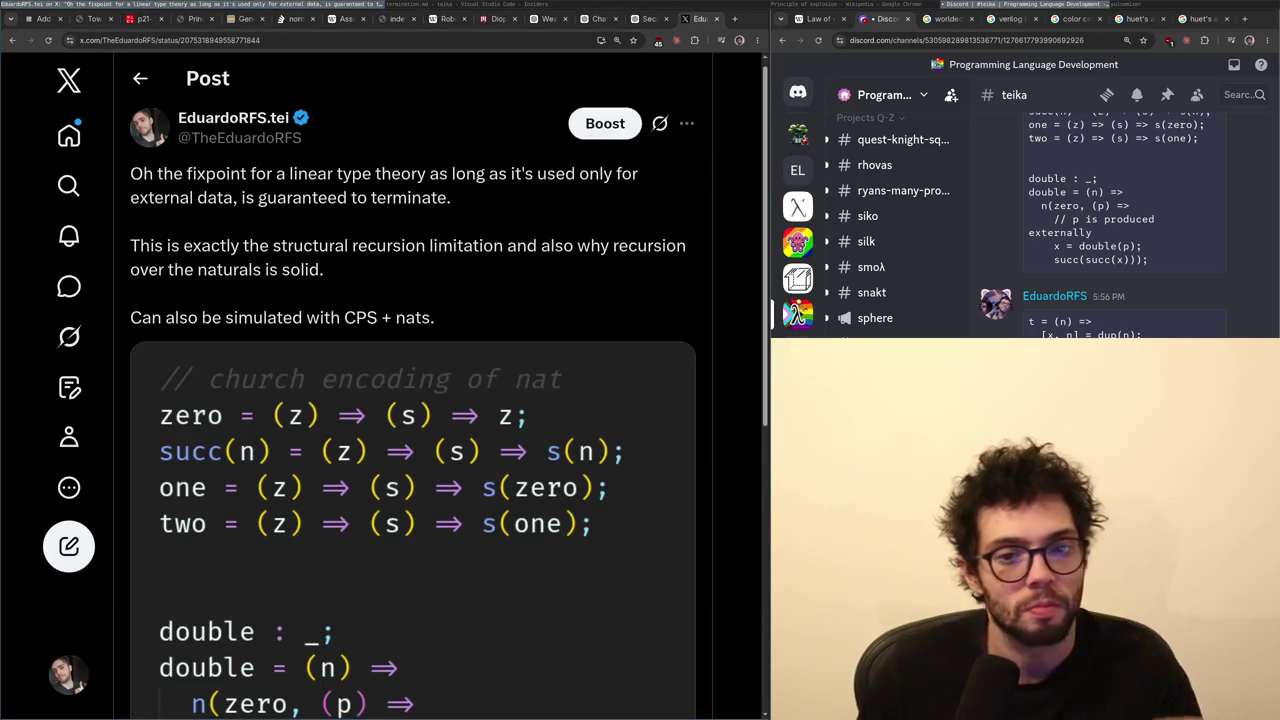
key(alt+Tab)
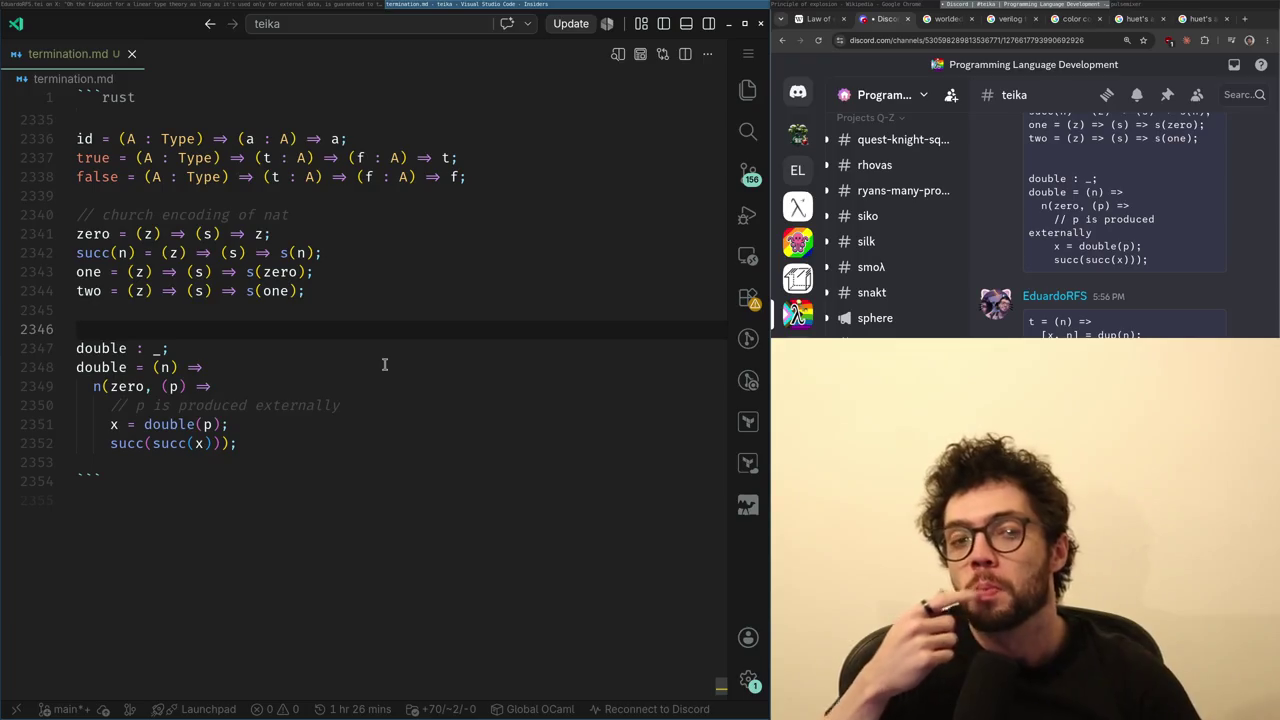
key(Up)
scroll(211, 266, up, 3)
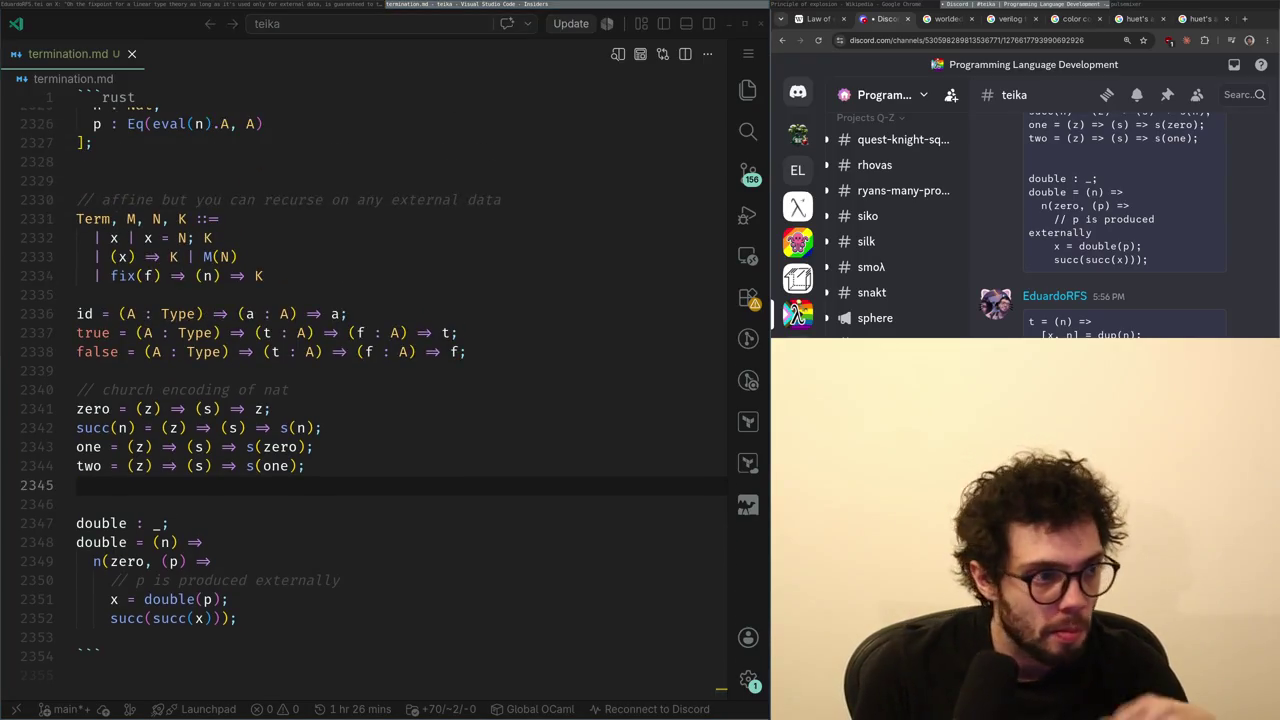
click(213, 5)
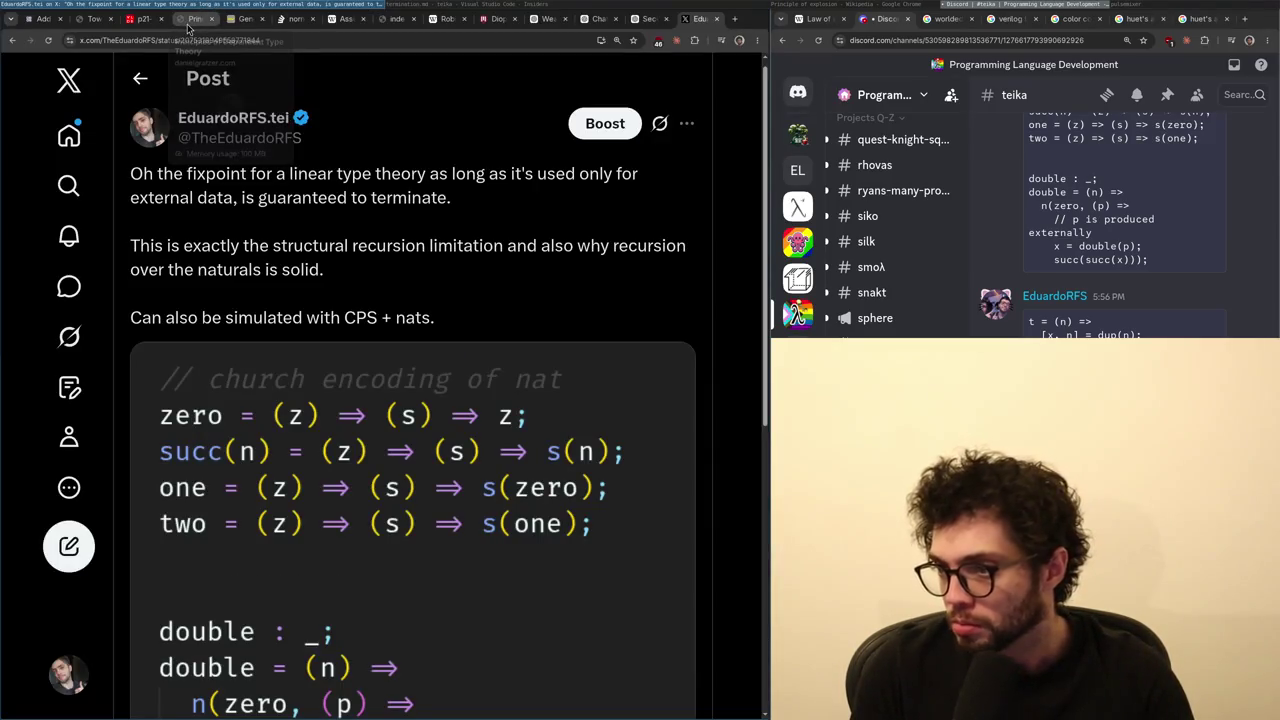
- Go back to X's Home feed, skim through it, and close the X tab
scroll(340, 190, down, 5)
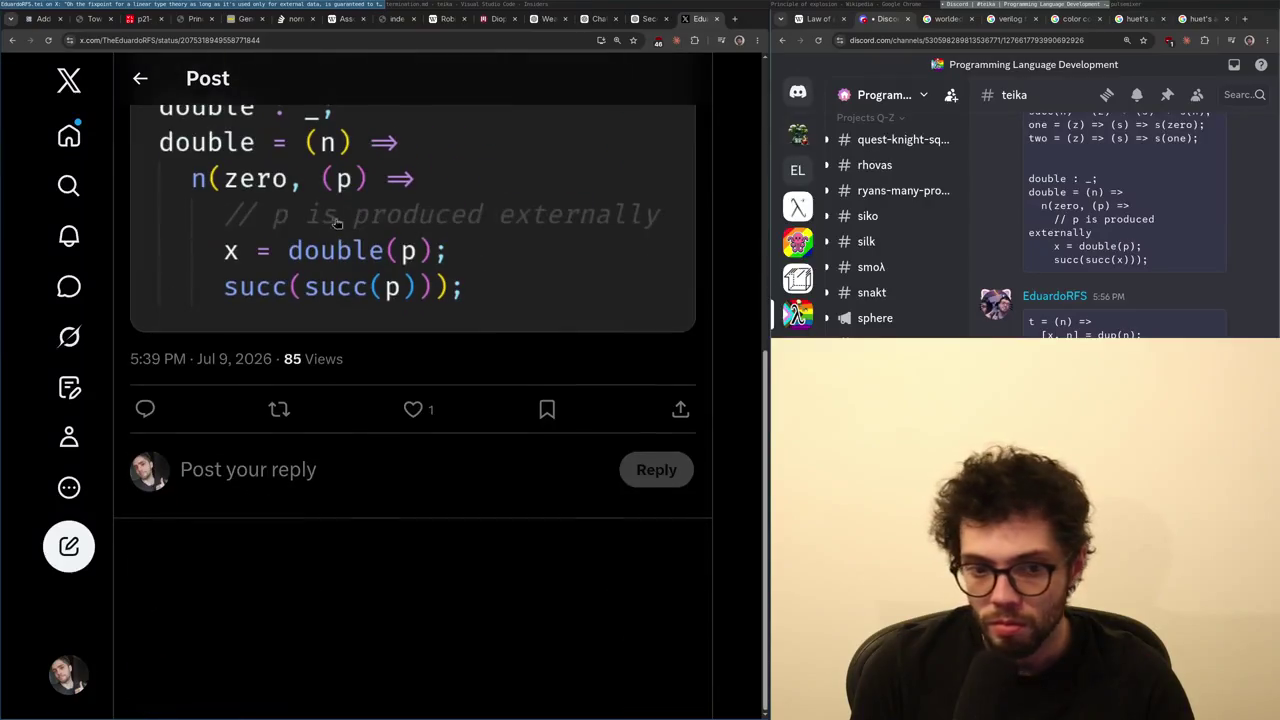
key(alt+Left)
scroll(400, 280, up, 5)
scroll(407, 287, down, 3)
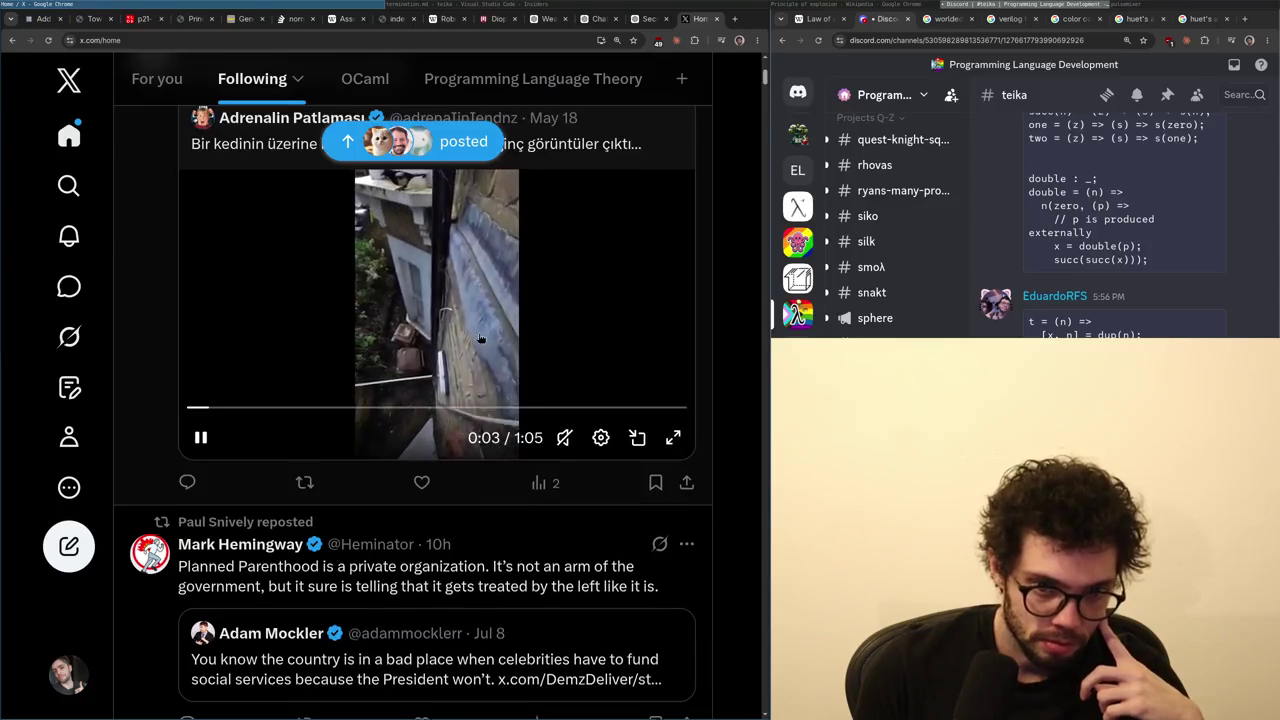
scroll(451, 347, down, 5)
scroll(451, 347, down, 5)
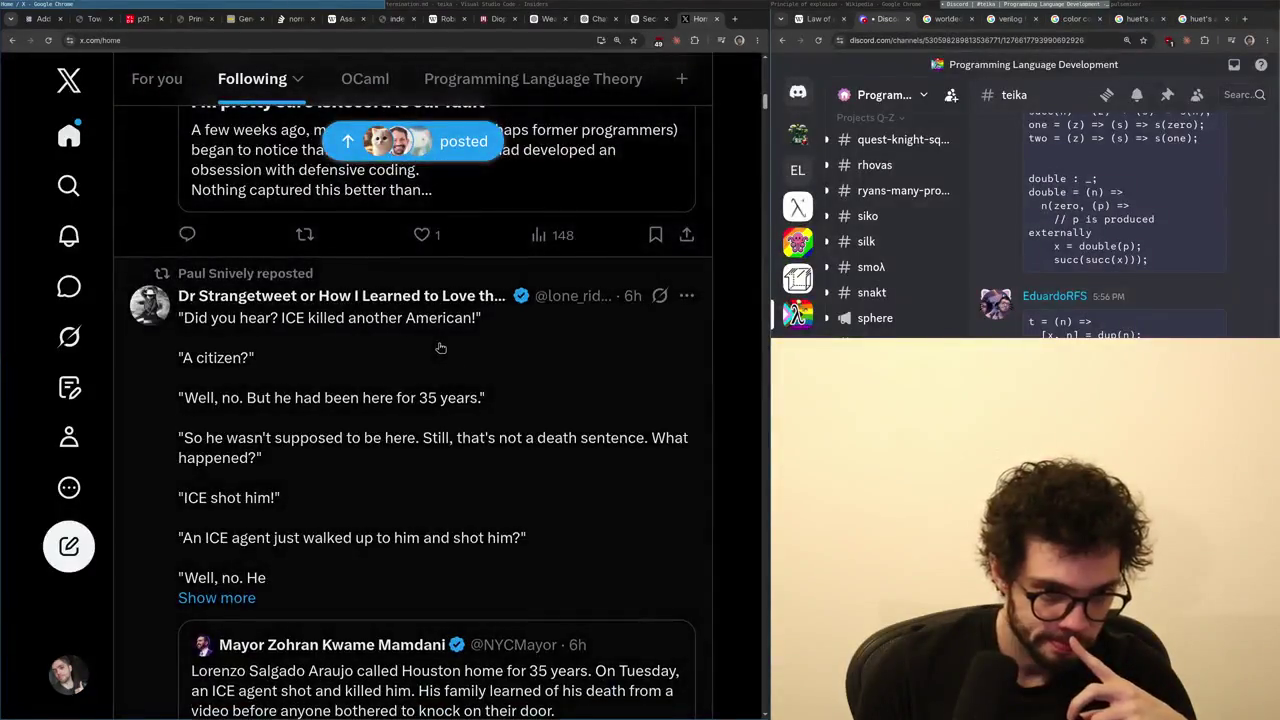
scroll(430, 340, down, 2)
scroll(428, 340, up, 1)
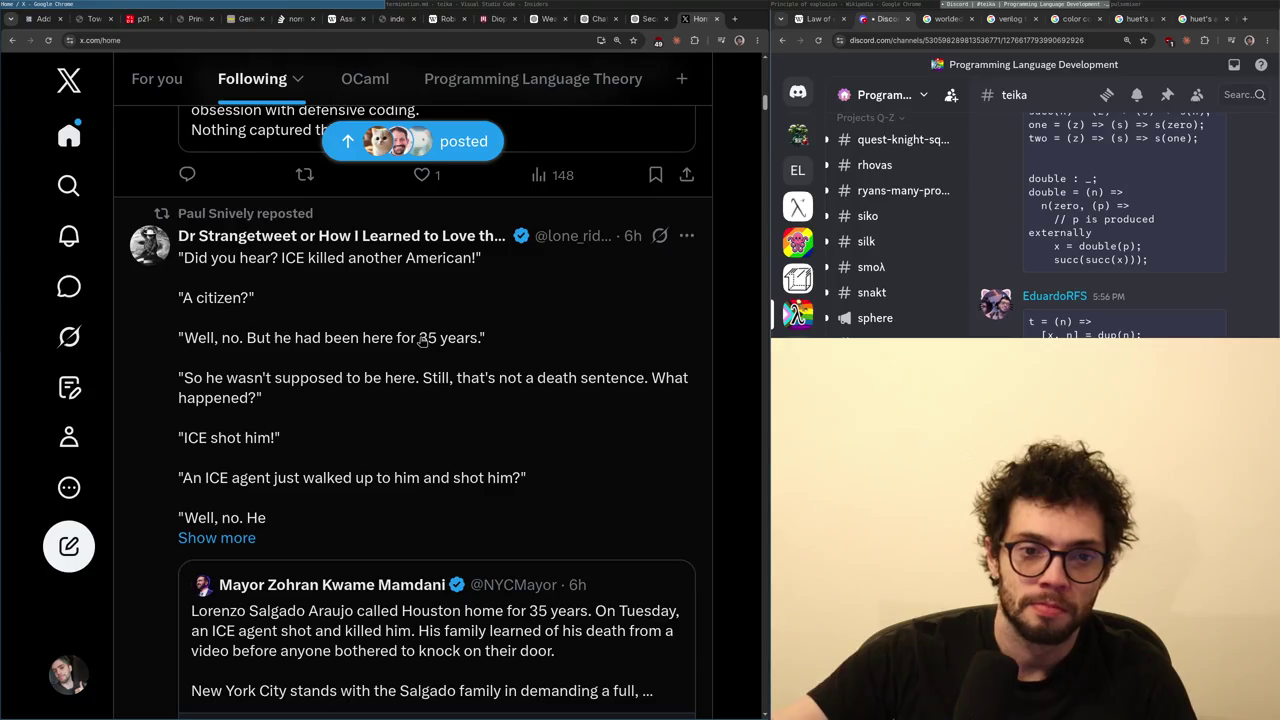
key(ctrl+w)
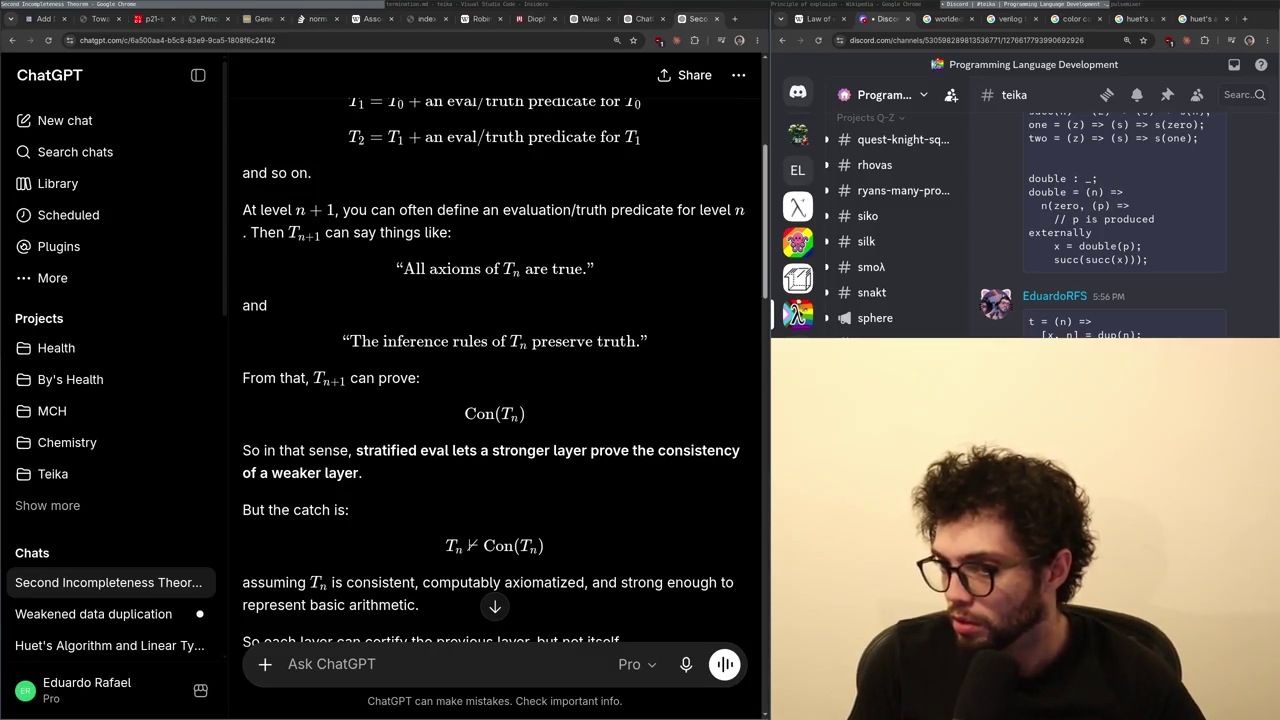
- Start a 1-minute Chess.com game as Black and play d5, d4, Nc6, e5 and g6
key(ctrl+t)
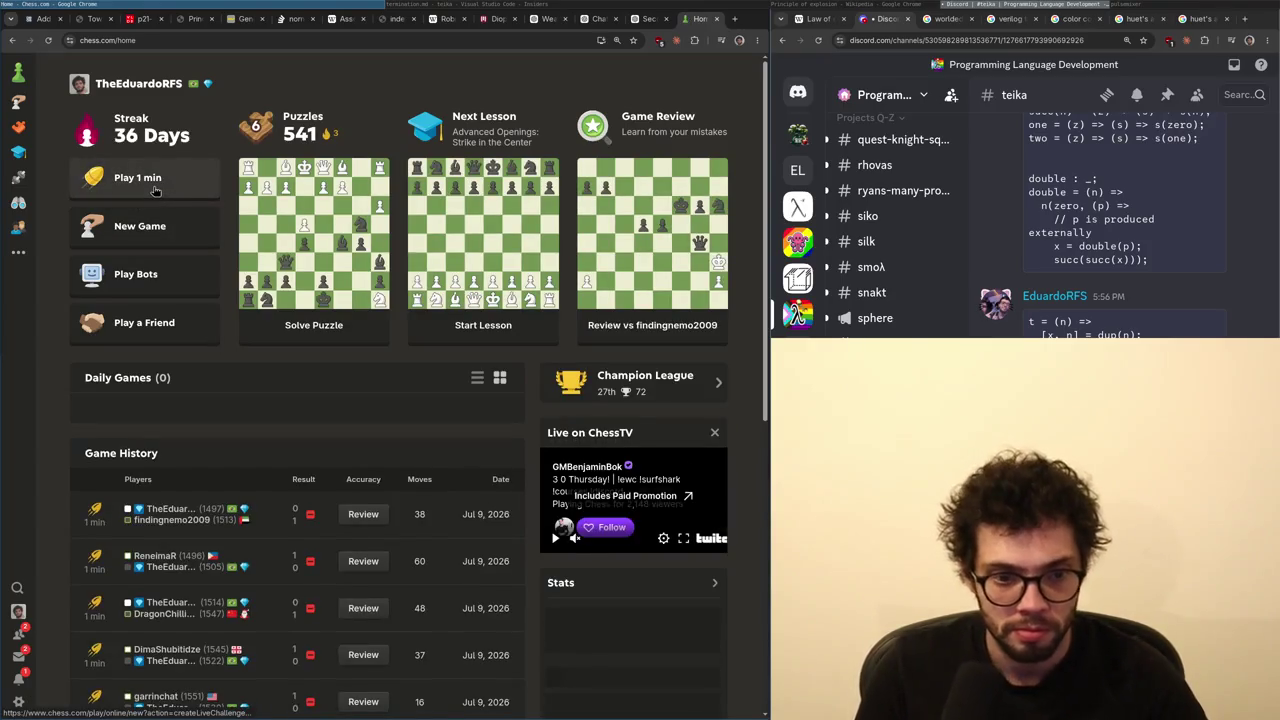
click(156, 190)
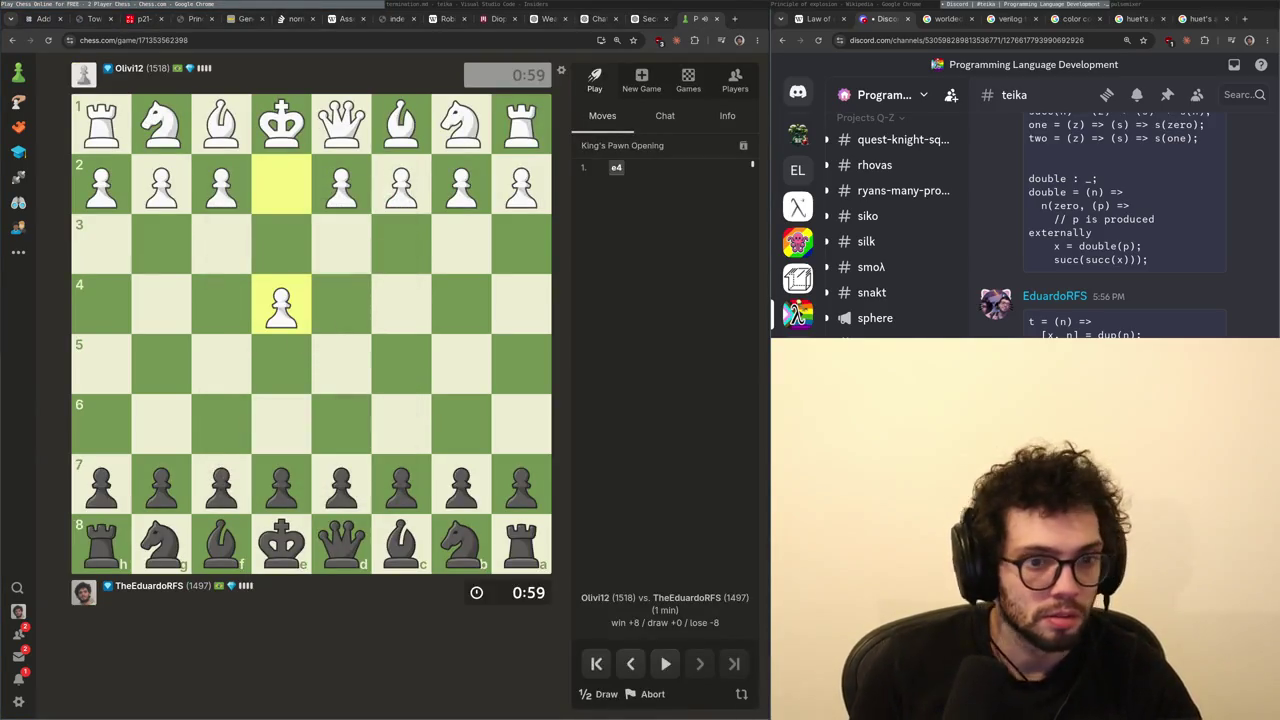
drag(341, 485, 341, 365)
mouse_move(341, 545)
mouse_down()
mouse_move(341, 425)
mouse_move(341, 545)
mouse_up()
click(341, 365)
click(341, 305)
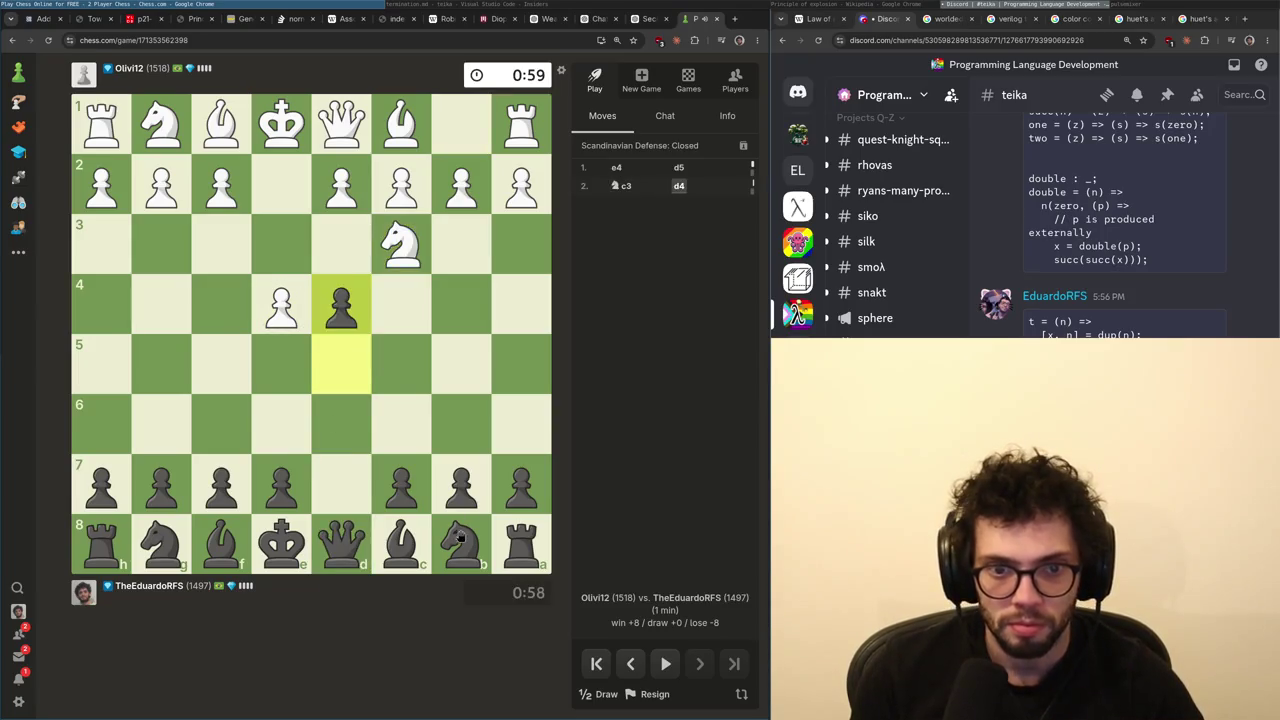
drag(461, 545, 401, 425)
drag(281, 485, 281, 365)
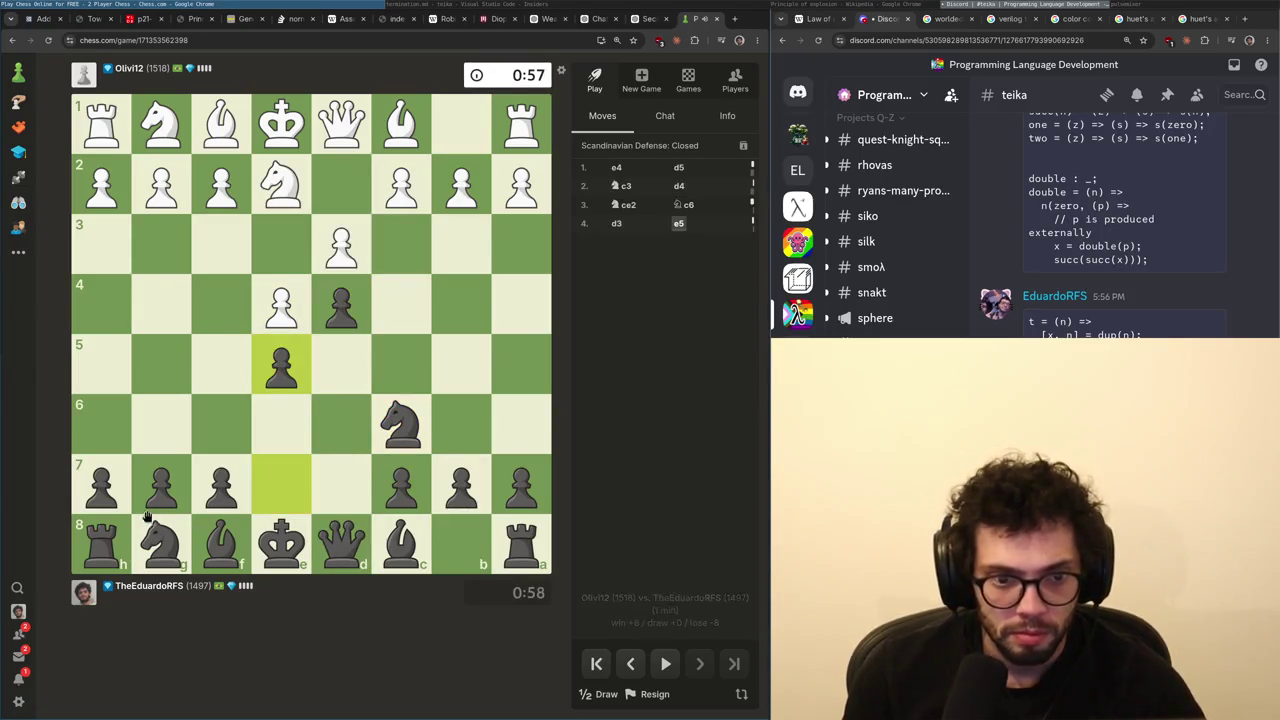
drag(161, 485, 161, 425)
drag(221, 545, 160, 477)
right_click(160, 477)
- Recapture on e5 with knight then bishop, push f5, take on d4 with the queen, and play Be6
mouse_move(401, 425)
mouse_down()
mouse_move(334, 371)
mouse_move(281, 365)
mouse_up()
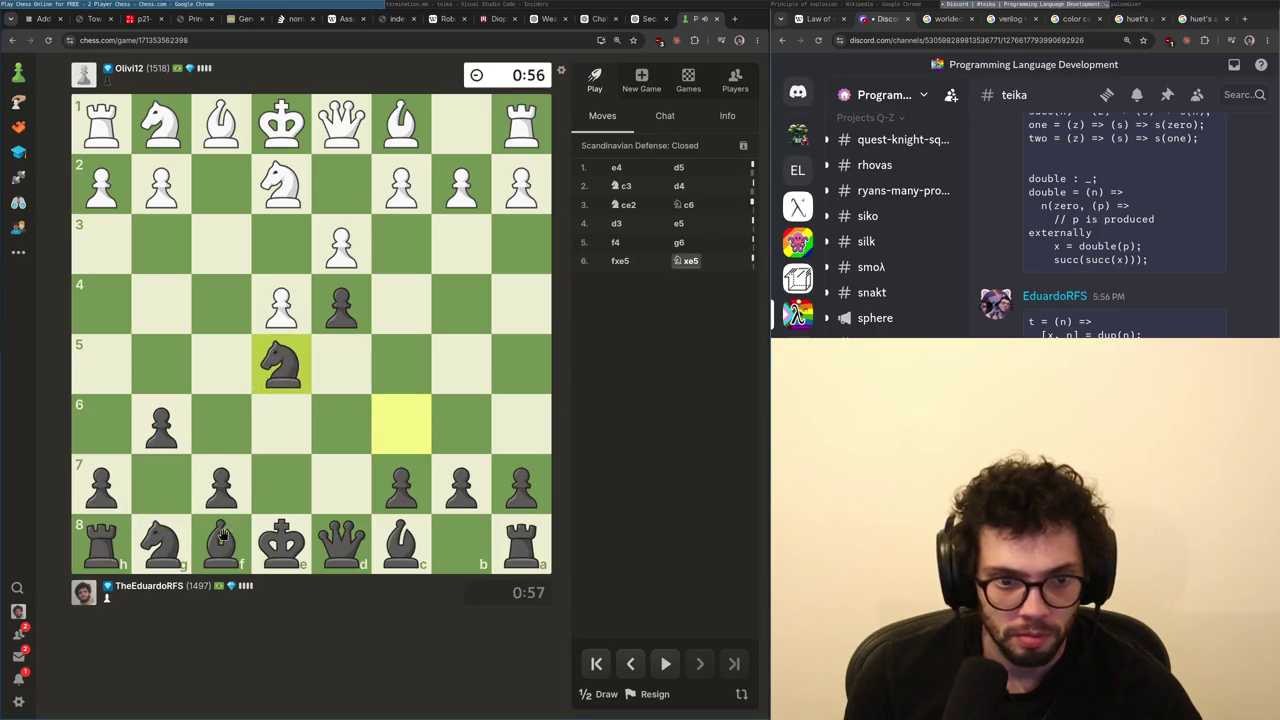
mouse_move(221, 545)
mouse_down()
mouse_move(155, 482)
mouse_move(281, 365)
mouse_up()
right_click(186, 482)
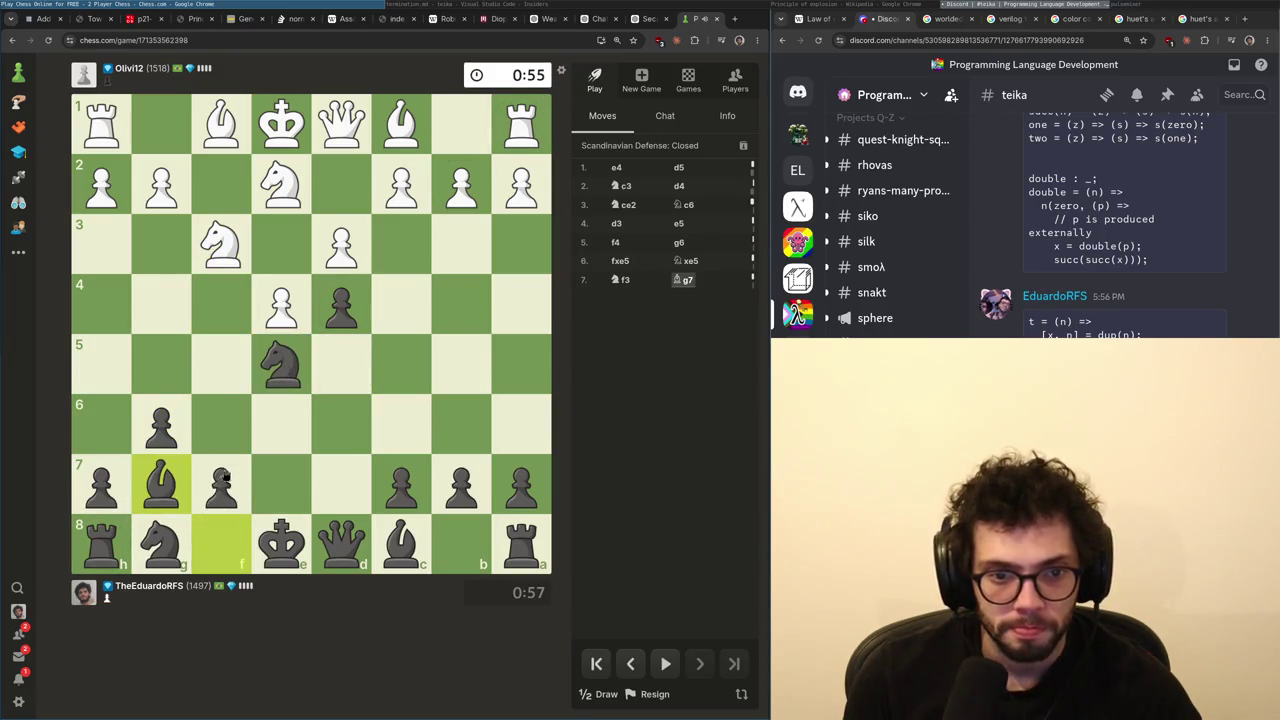
drag(186, 482, 281, 365)
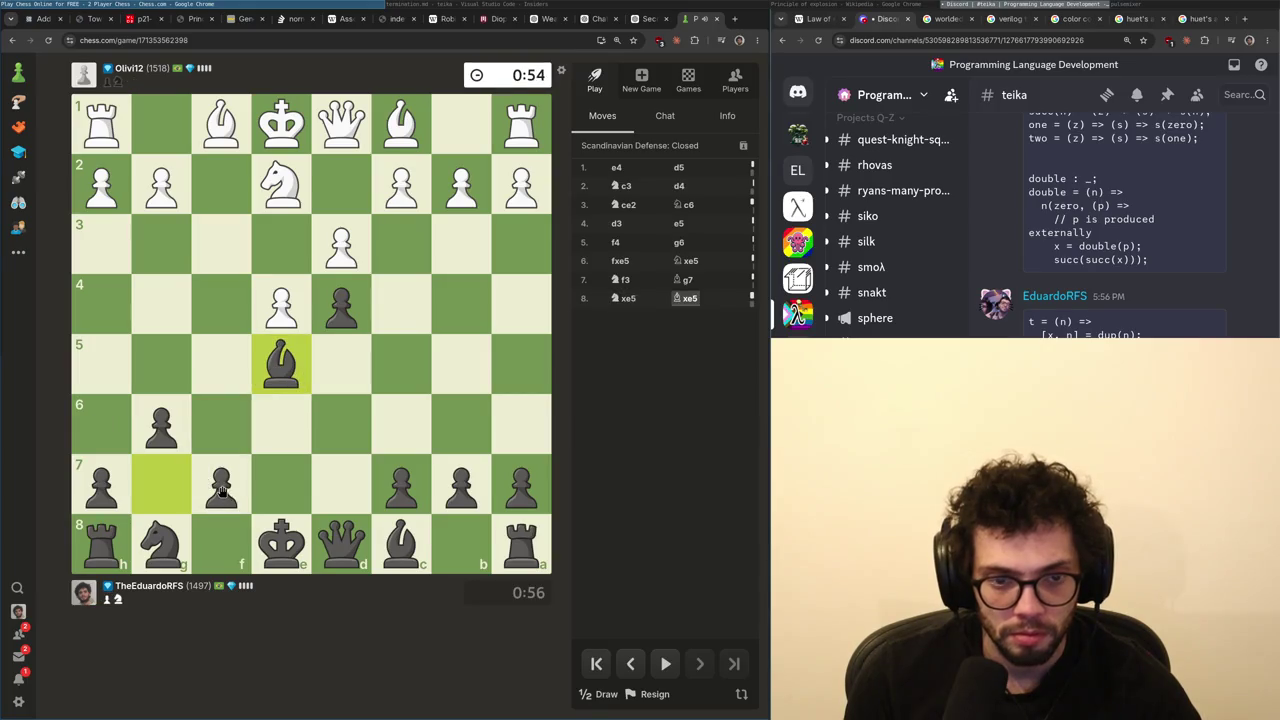
mouse_move(221, 485)
mouse_down()
mouse_move(221, 365)
mouse_move(340, 305)
mouse_up()
mouse_move(366, 530)
mouse_down()
mouse_move(342, 302)
mouse_move(348, 318)
mouse_up()
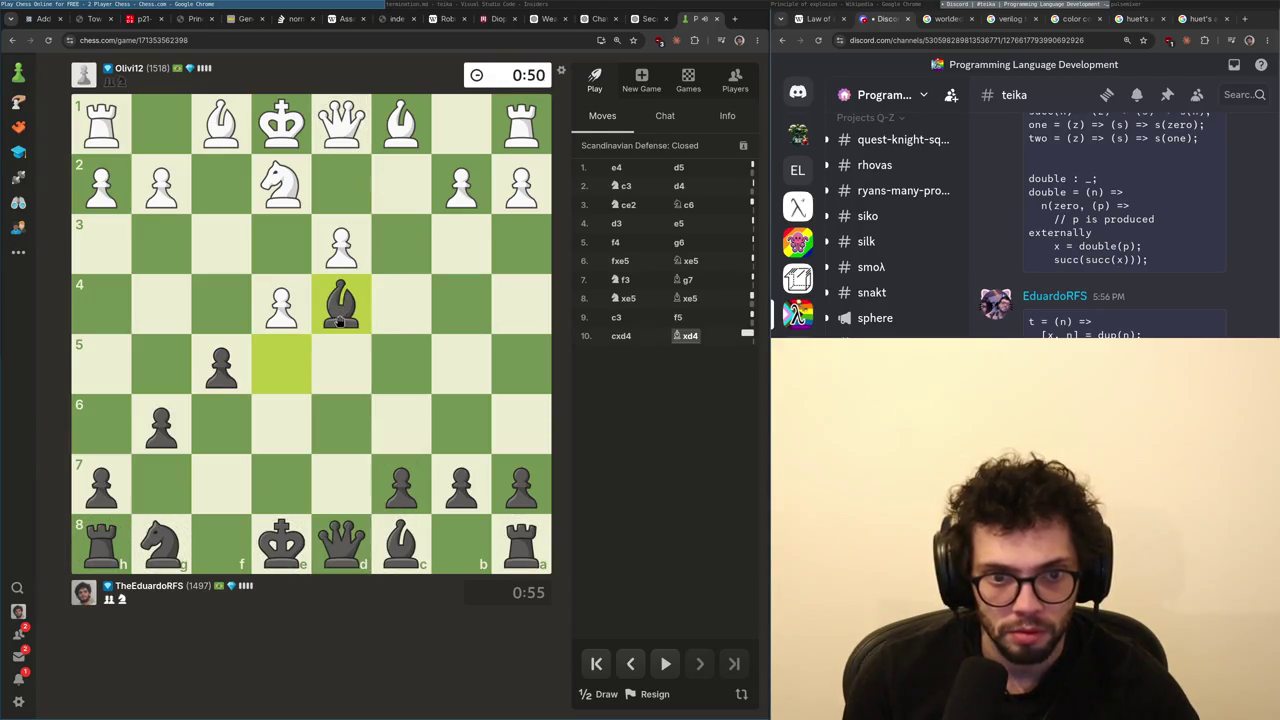
drag(421, 553, 231, 377)
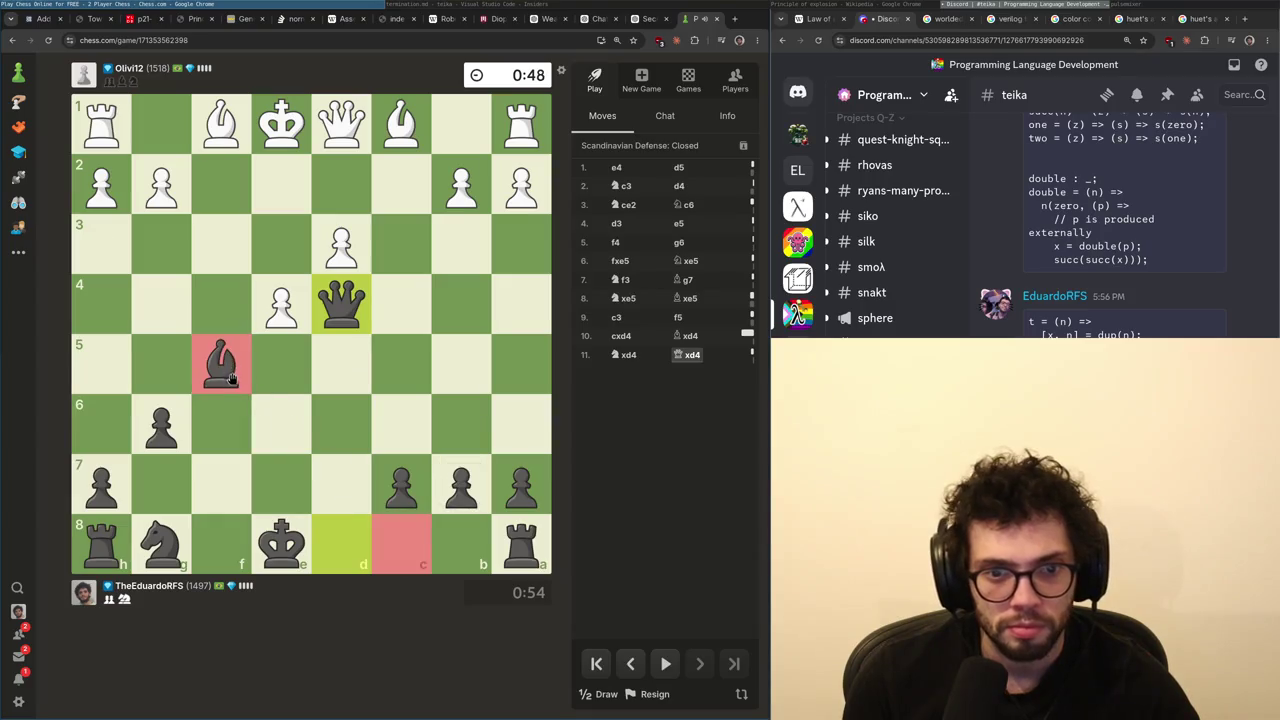
right_click(248, 401)
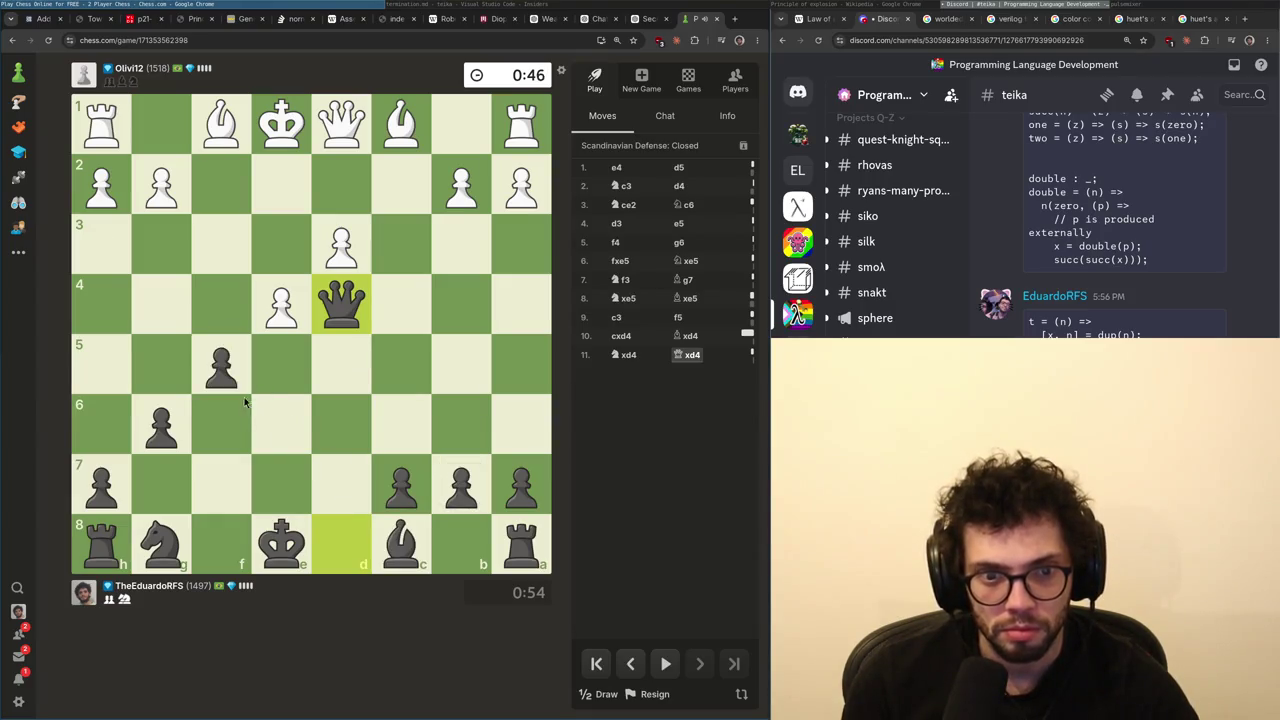
right_click(271, 322)
drag(412, 553, 276, 447)
- Castle queenside, move the queen from d4 to e3, and capture on e4 with the f5 pawn
mouse_move(281, 543)
mouse_down()
mouse_move(434, 554)
mouse_move(400, 540)
mouse_move(412, 547)
mouse_up()
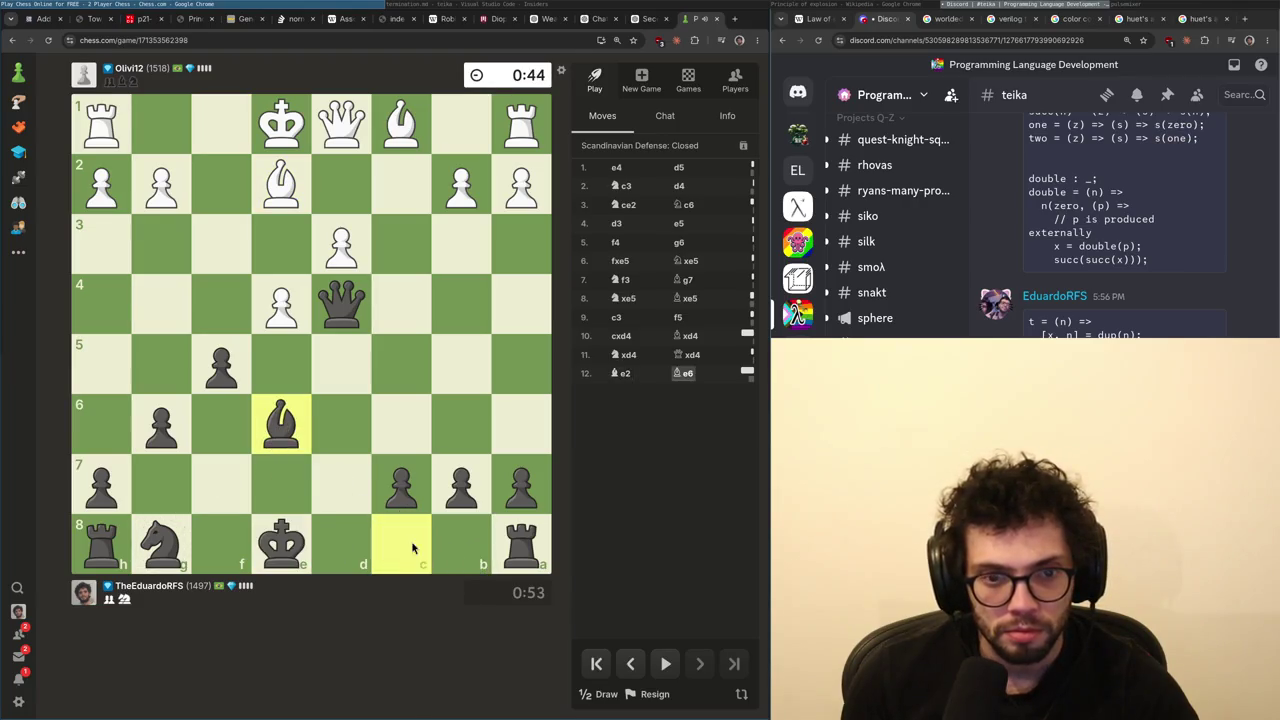
click(284, 547)
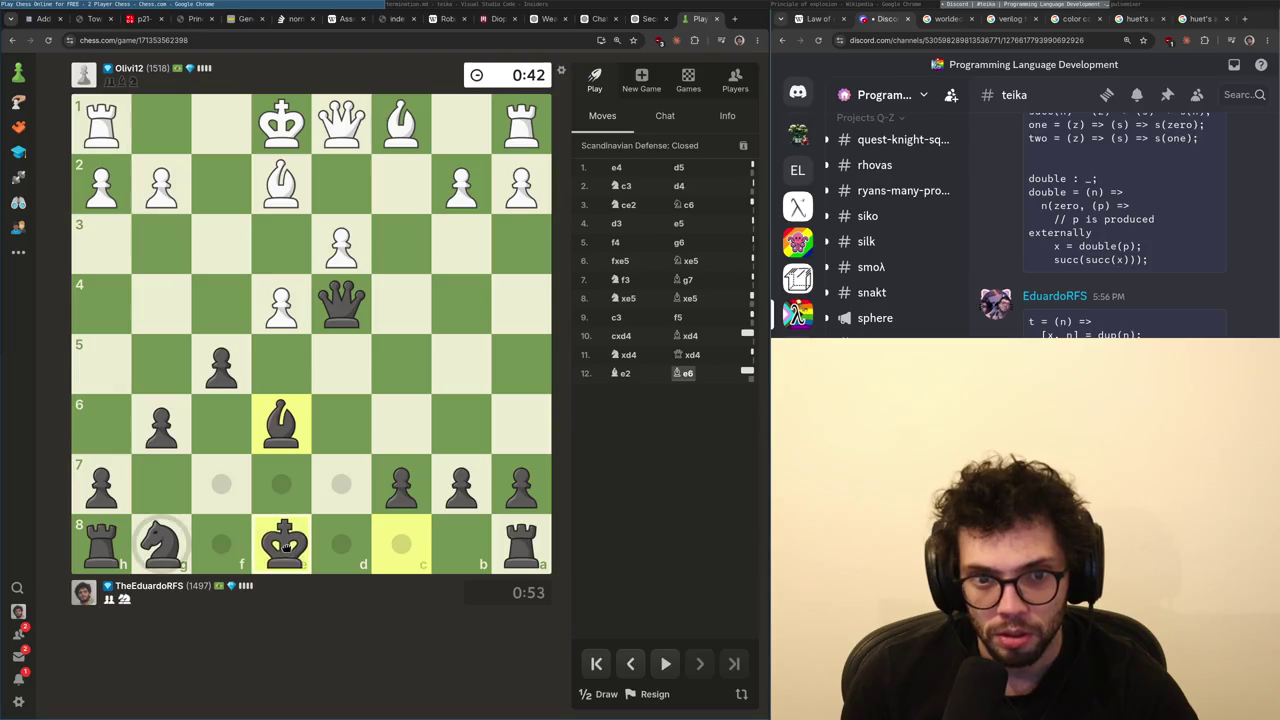
click(286, 545)
drag(290, 450, 229, 390)
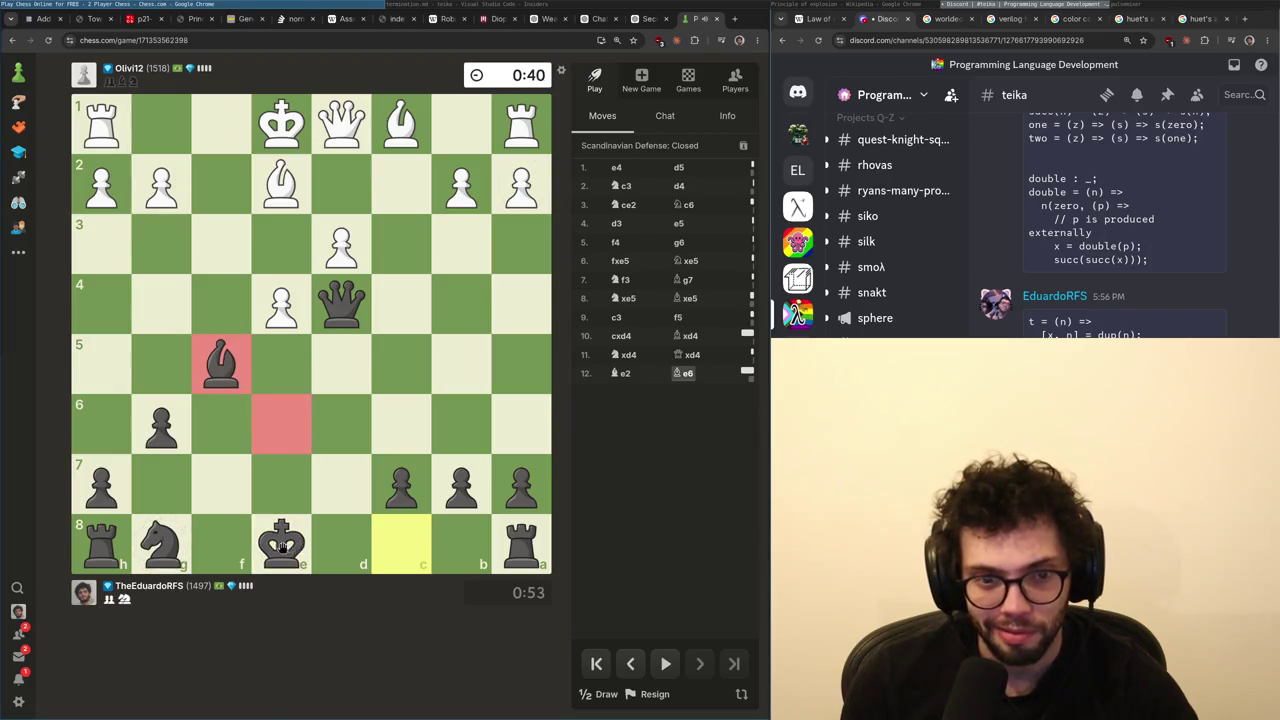
mouse_move(283, 545)
mouse_down()
mouse_move(414, 543)
mouse_move(401, 548)
mouse_up()
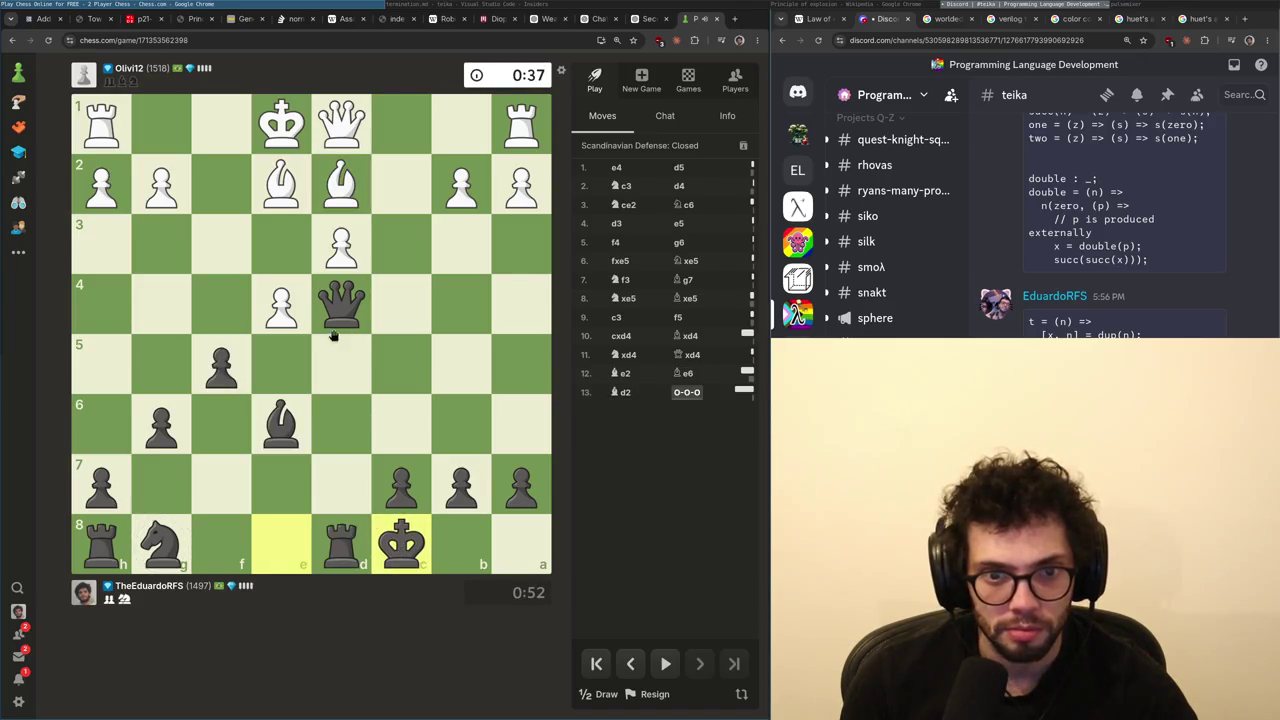
drag(343, 308, 348, 313)
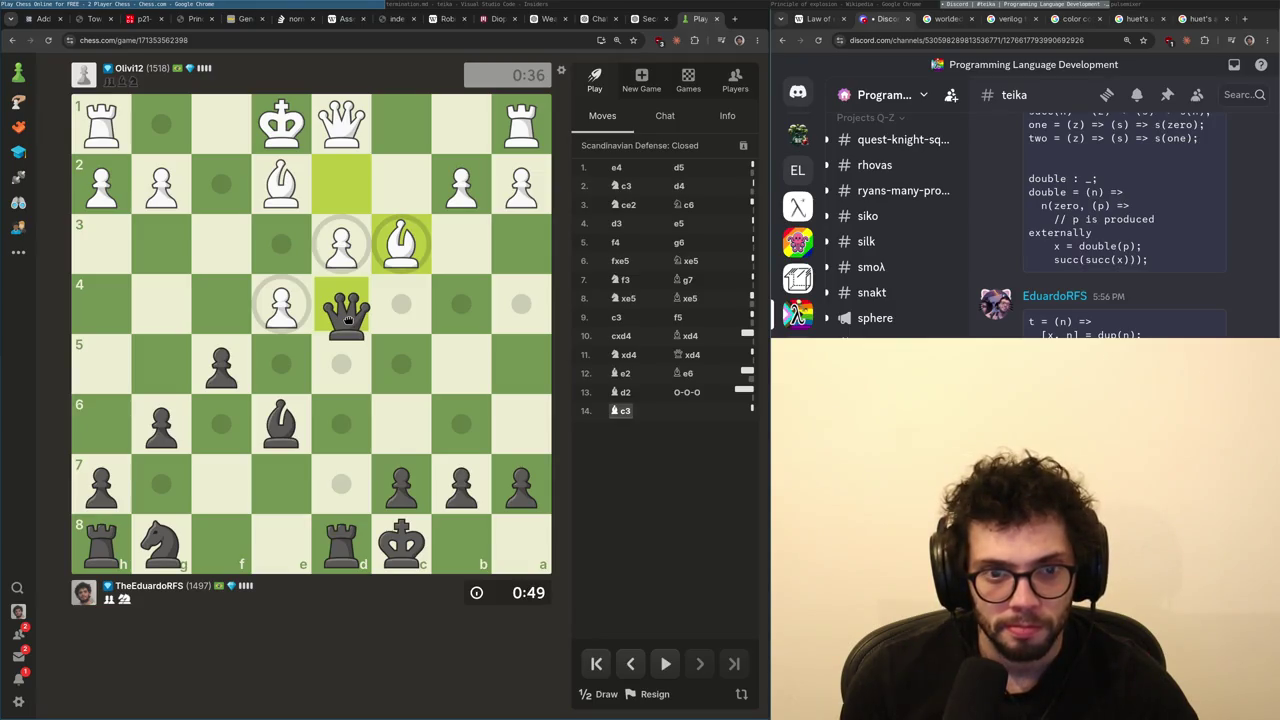
drag(348, 313, 282, 244)
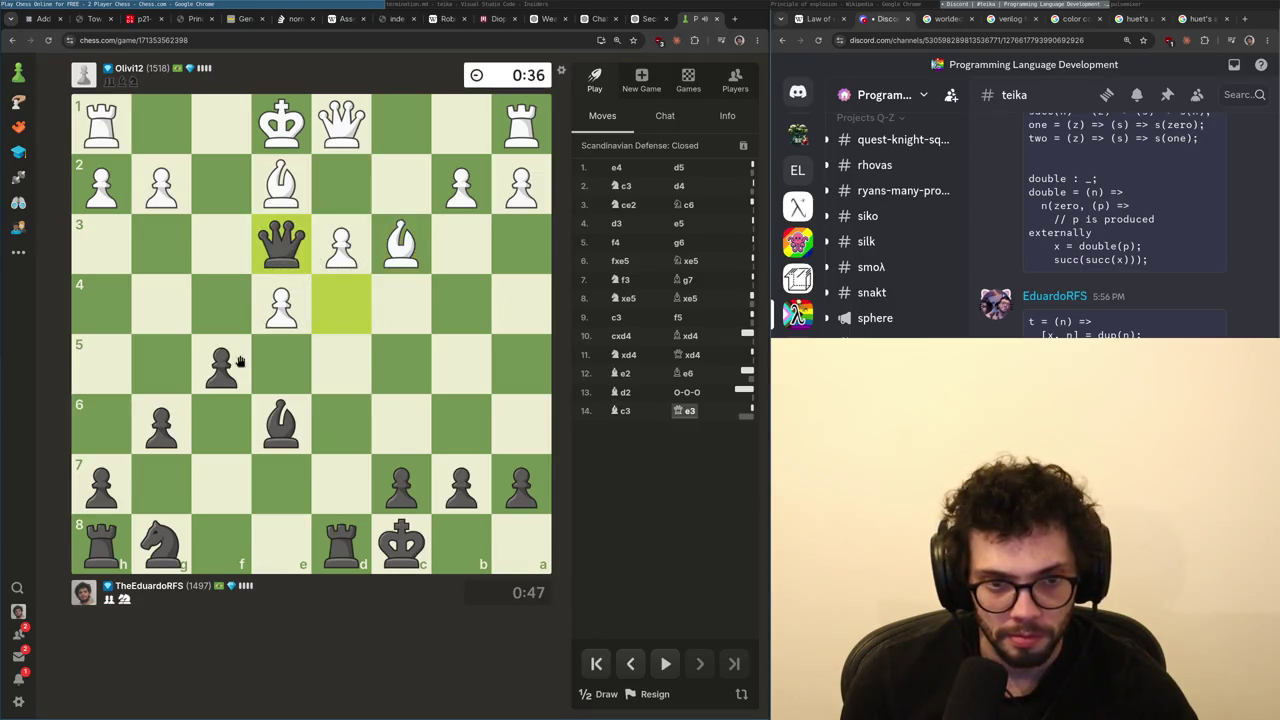
drag(240, 362, 281, 305)
right_click(312, 362)
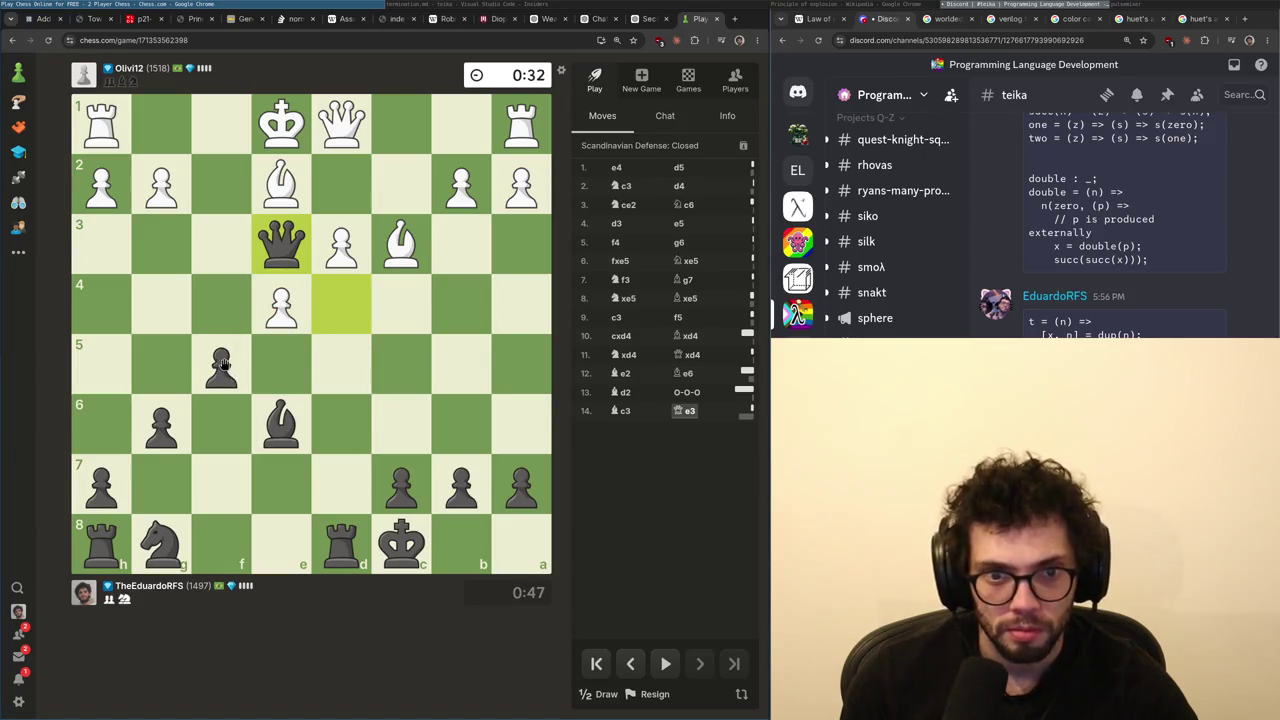
drag(222, 365, 282, 305)
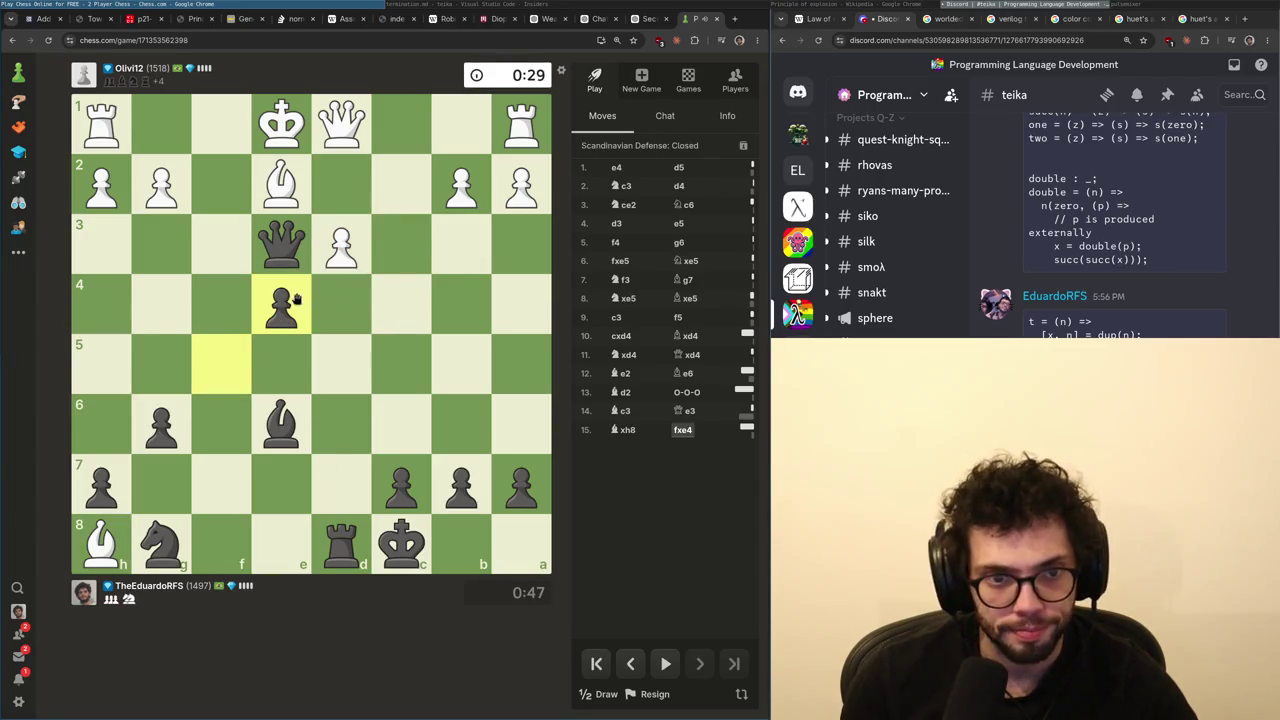
- Push the c7 pawn to c5 while marking arrows and targets around d3 and d4
drag(358, 248, 350, 200)
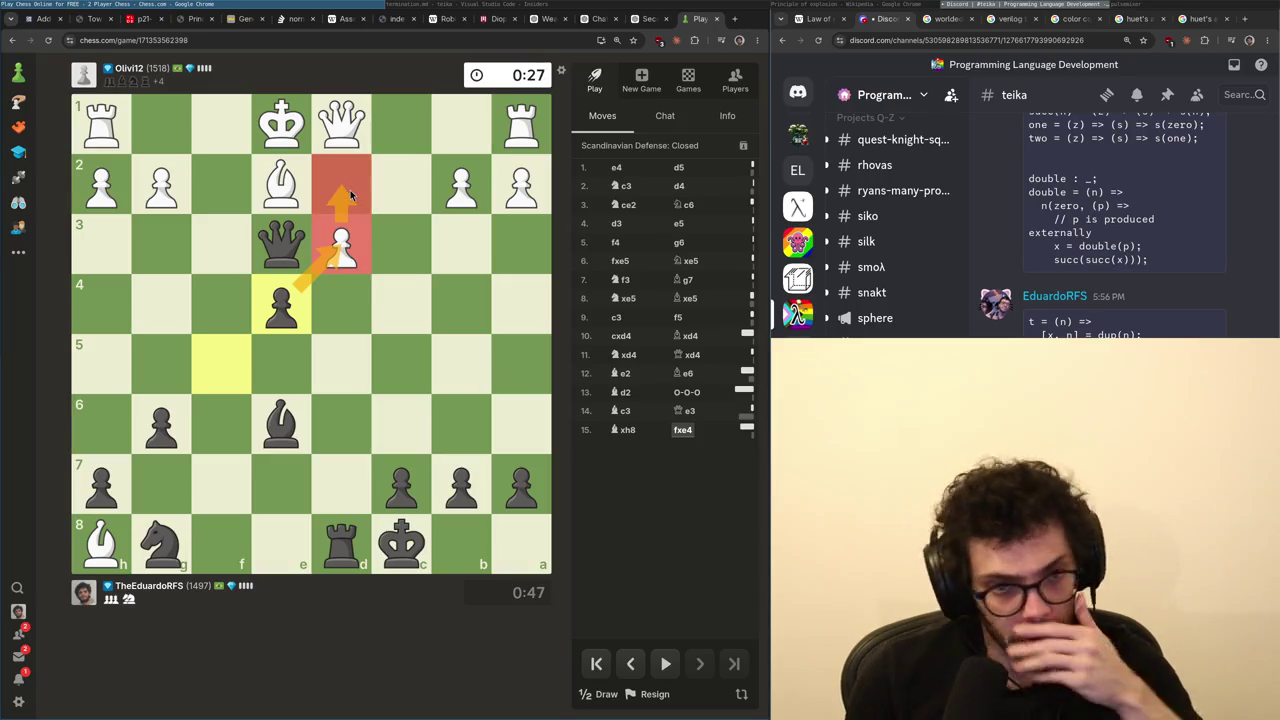
click(350, 285)
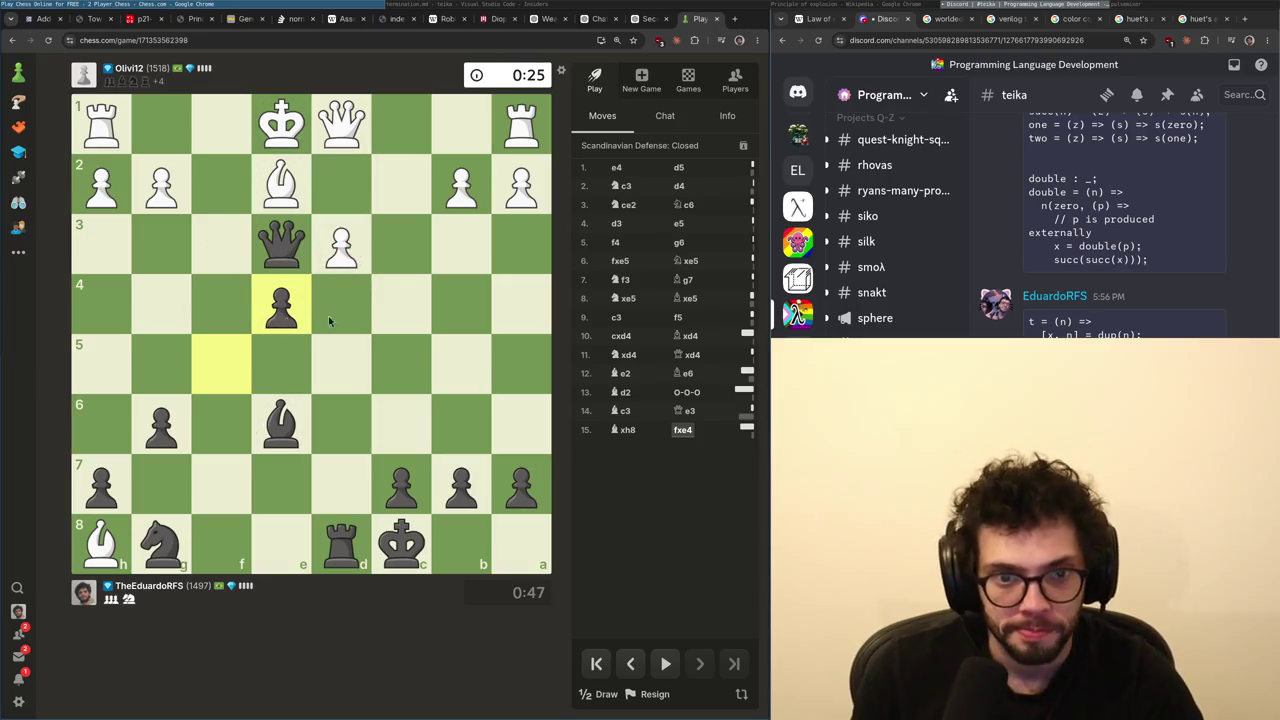
mouse_move(341, 250)
mouse_down()
mouse_move(323, 232)
mouse_move(282, 305)
mouse_up()
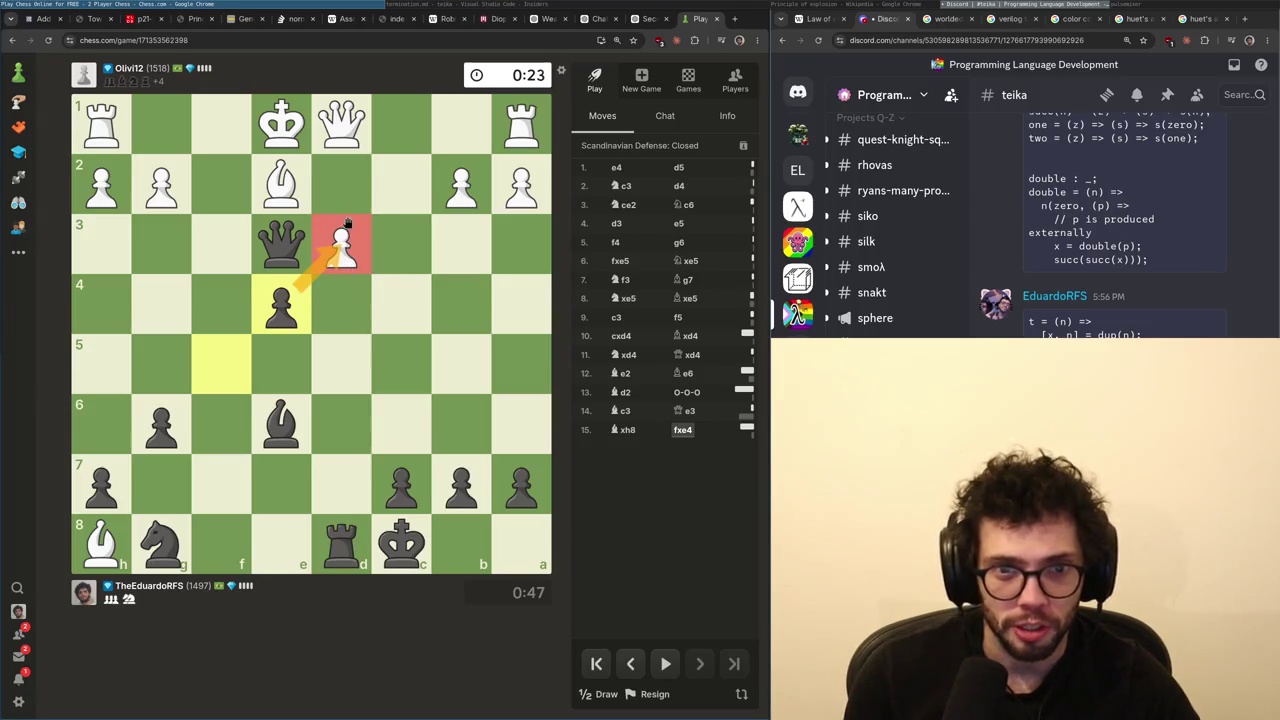
drag(401, 485, 398, 373)
click(433, 301)
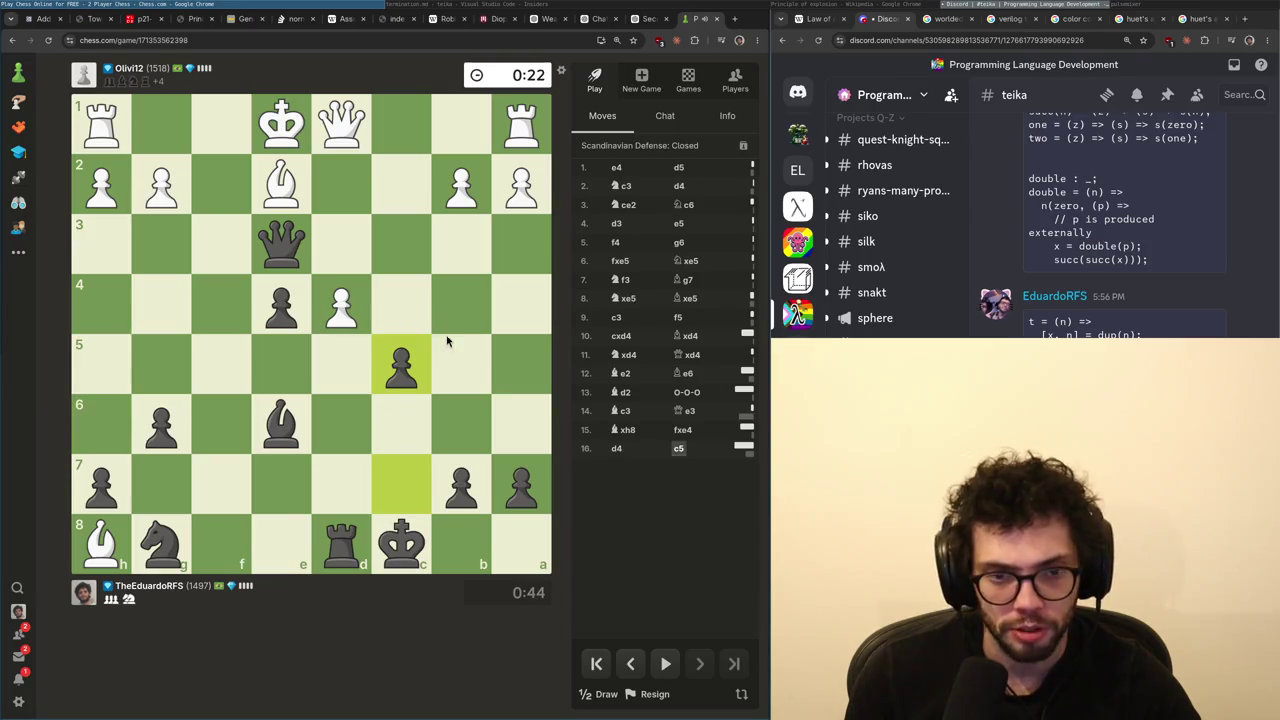
drag(98, 553, 323, 288)
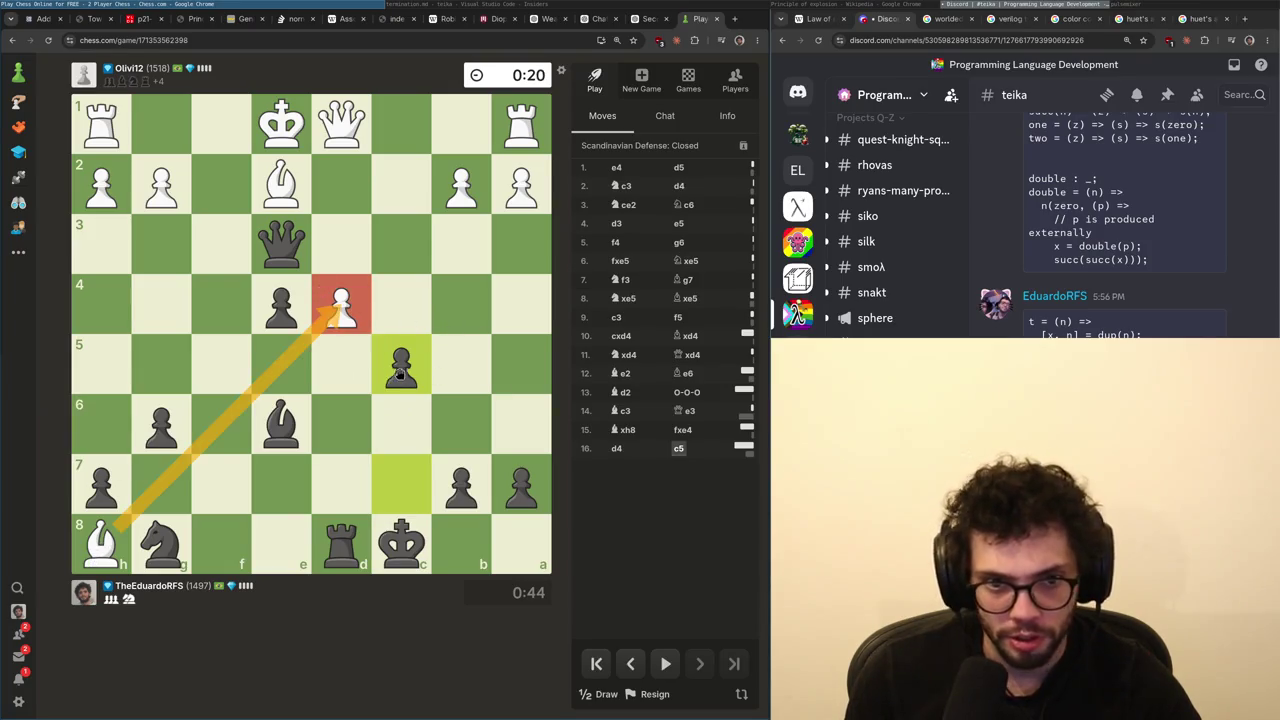
right_click(341, 303)
drag(341, 543, 337, 300)
right_click(341, 303)
click(408, 257)
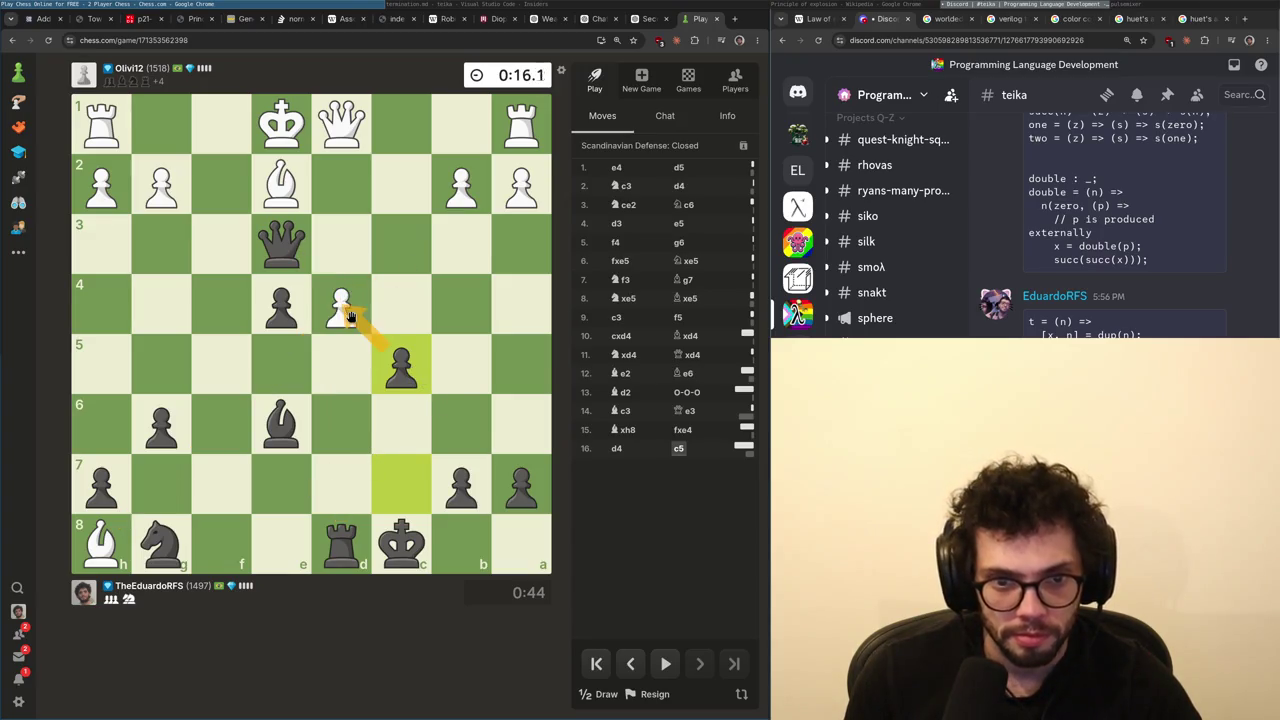
- Weigh knight, king, queen and e6 bishop moves, marking b6, then lift the d8 rook toward d4
mouse_move(186, 527)
mouse_down()
mouse_move(197, 535)
mouse_move(185, 537)
mouse_up()
mouse_move(401, 543)
mouse_down()
mouse_move(486, 537)
mouse_move(470, 520)
mouse_move(463, 430)
mouse_up()
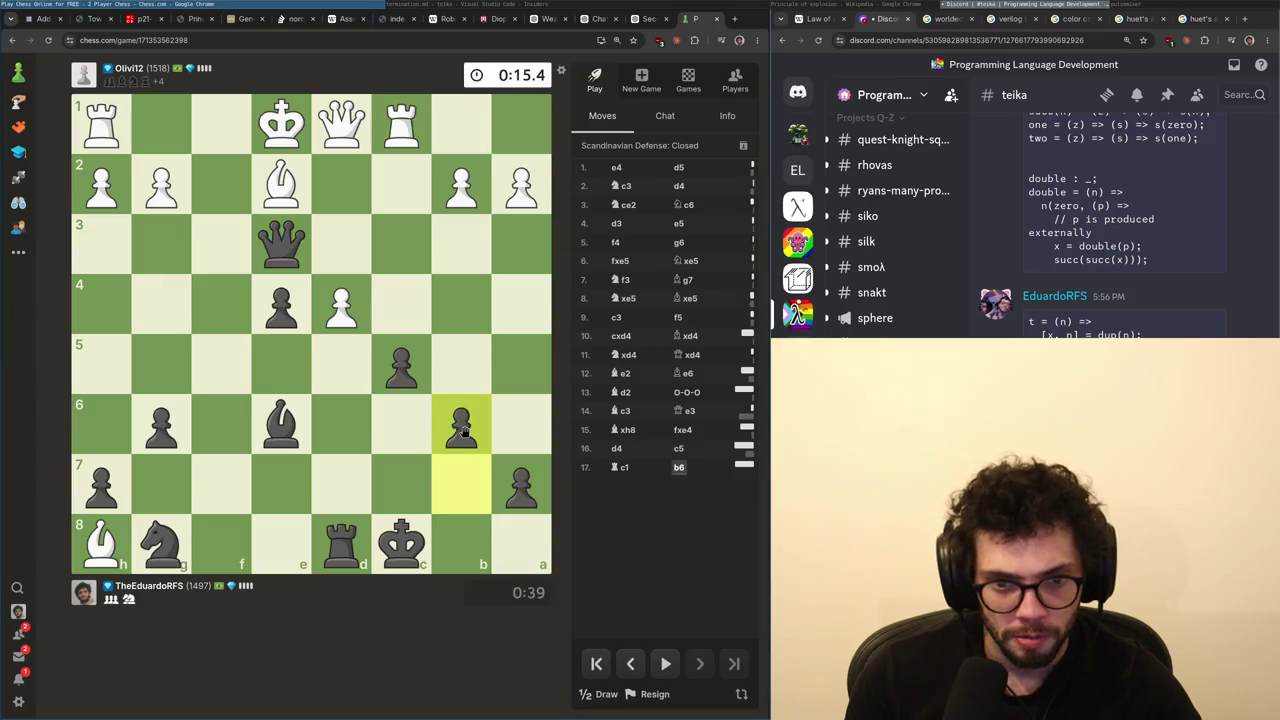
right_click(466, 431)
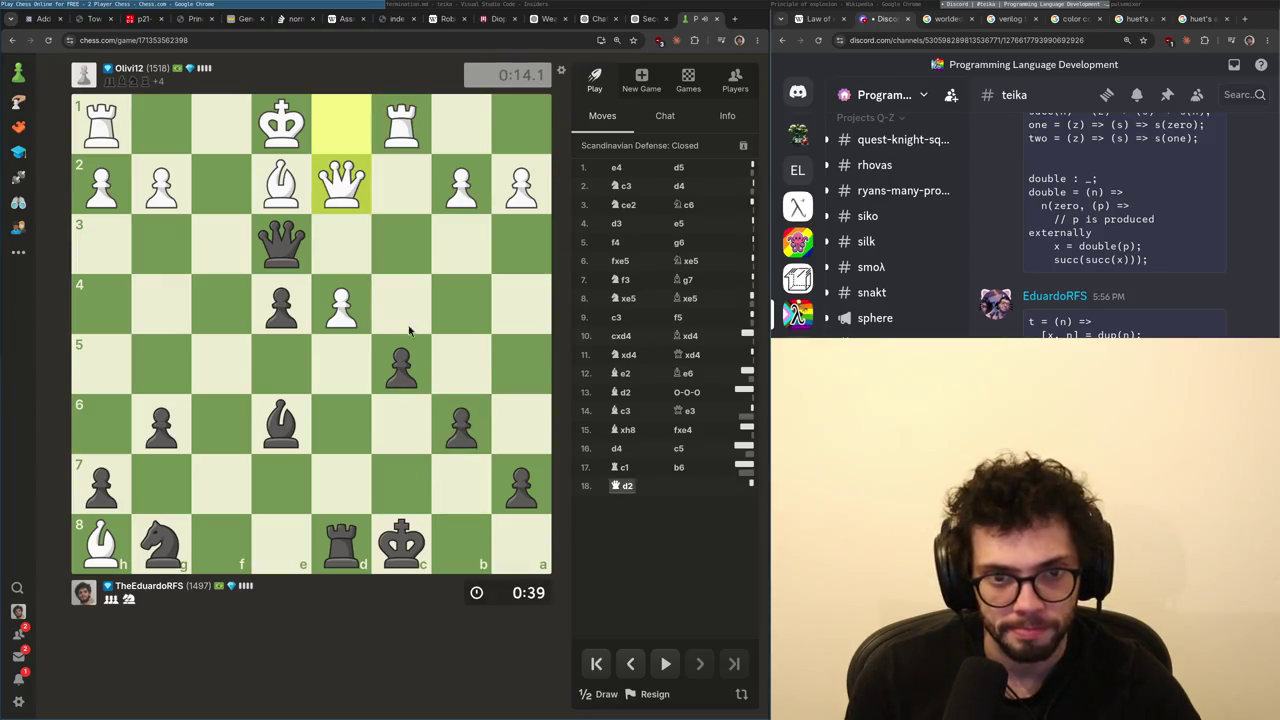
click(287, 253)
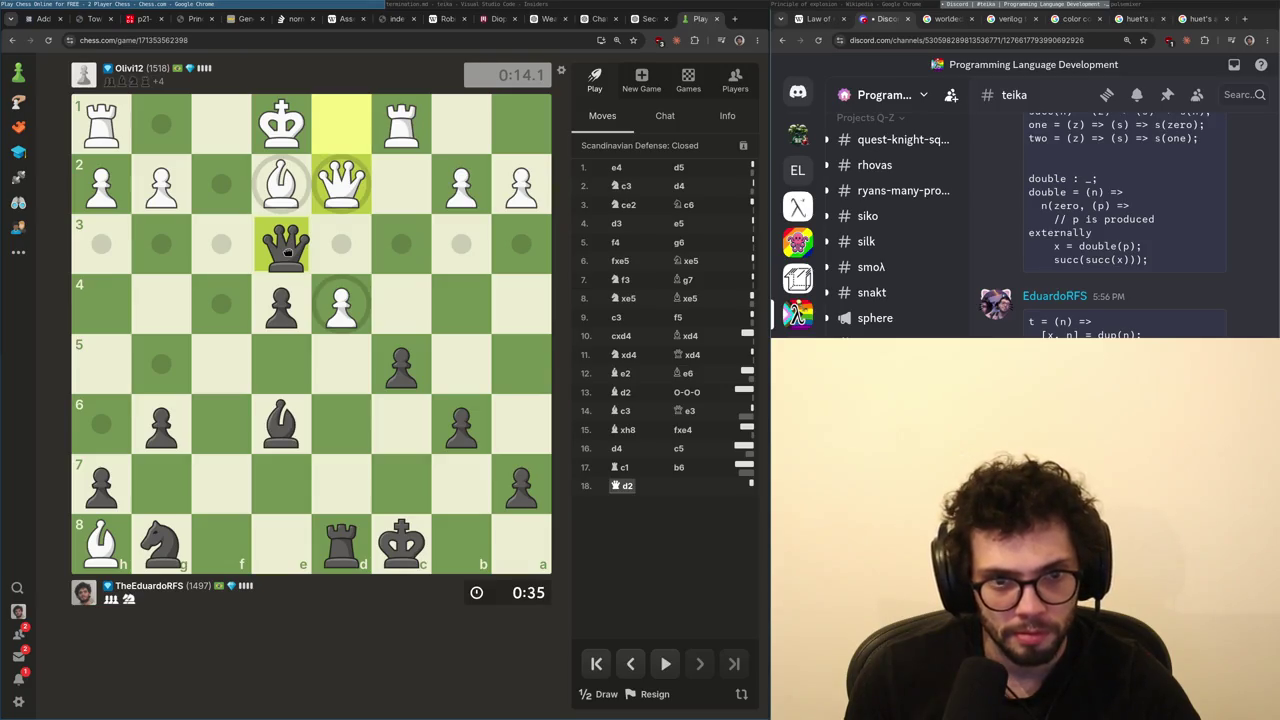
click(287, 253)
click(305, 424)
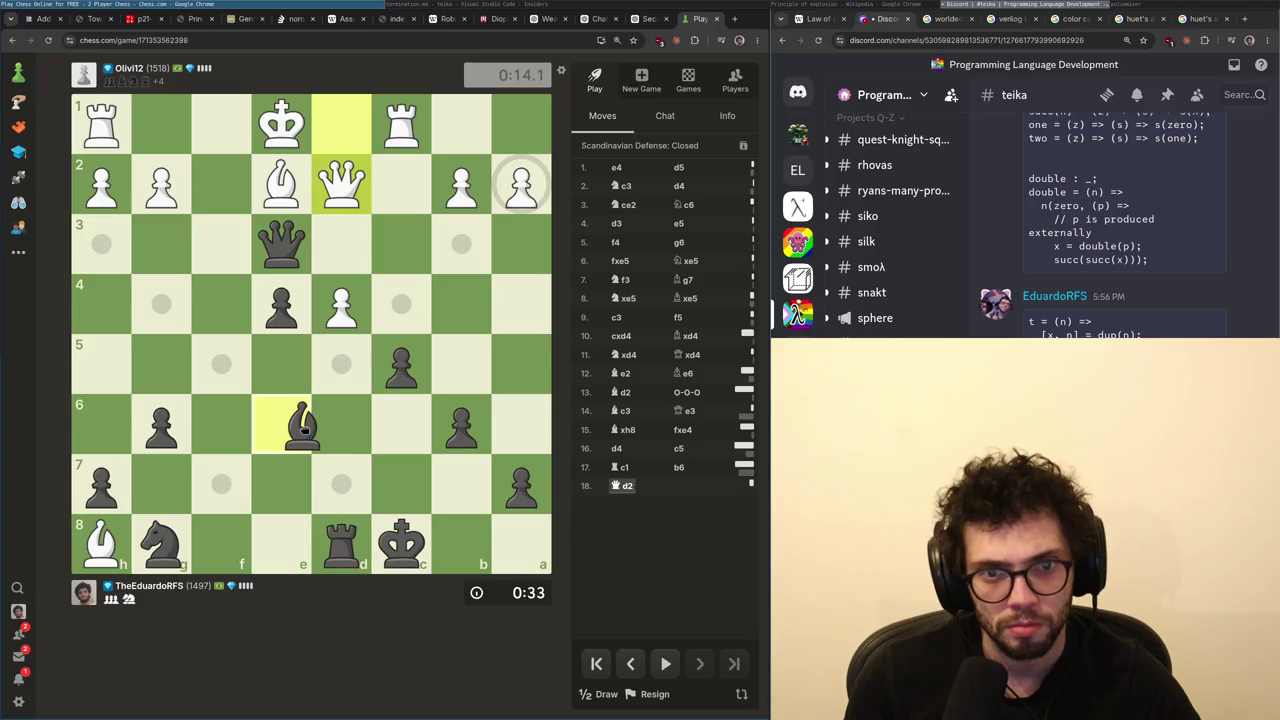
click(300, 426)
click(290, 262)
click(292, 261)
mouse_move(340, 545)
mouse_down()
mouse_move(354, 530)
mouse_move(346, 298)
mouse_move(341, 545)
mouse_up()
- Capture White's queen with Qxd2+, follow with Rxd4+, and step the king to b7
drag(281, 245, 341, 185)
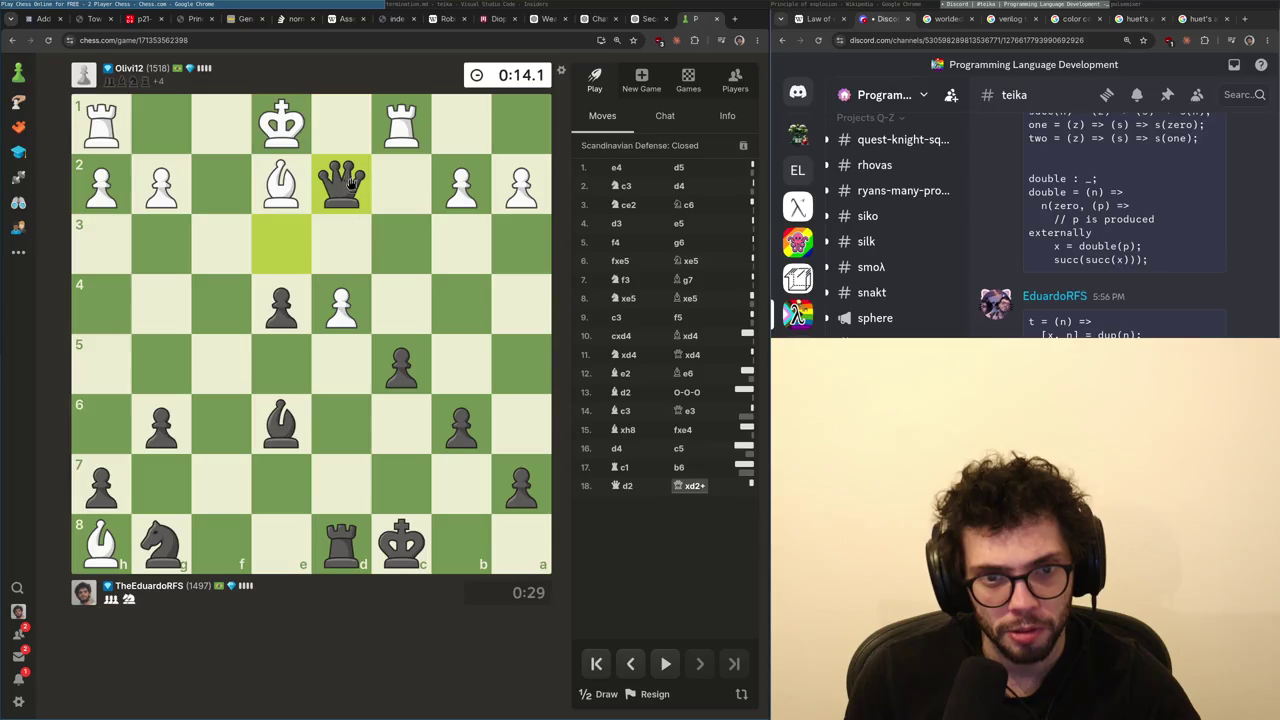
drag(341, 545, 357, 323)
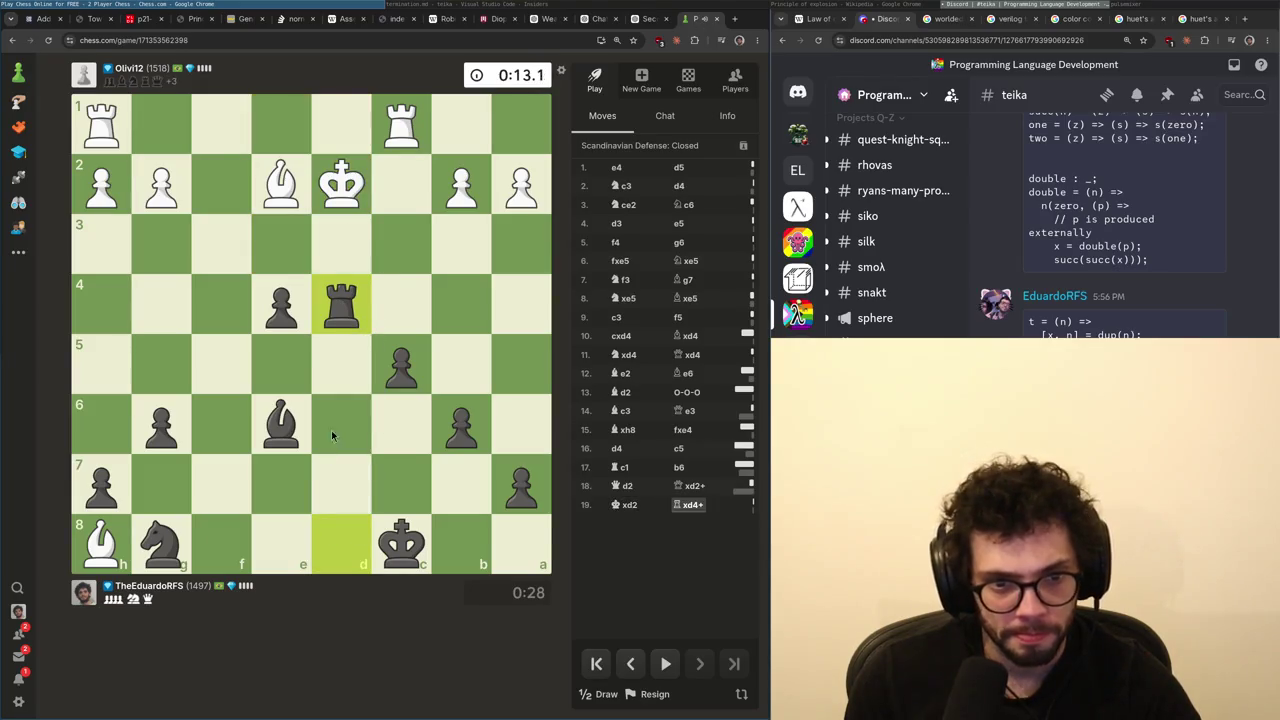
click(401, 366)
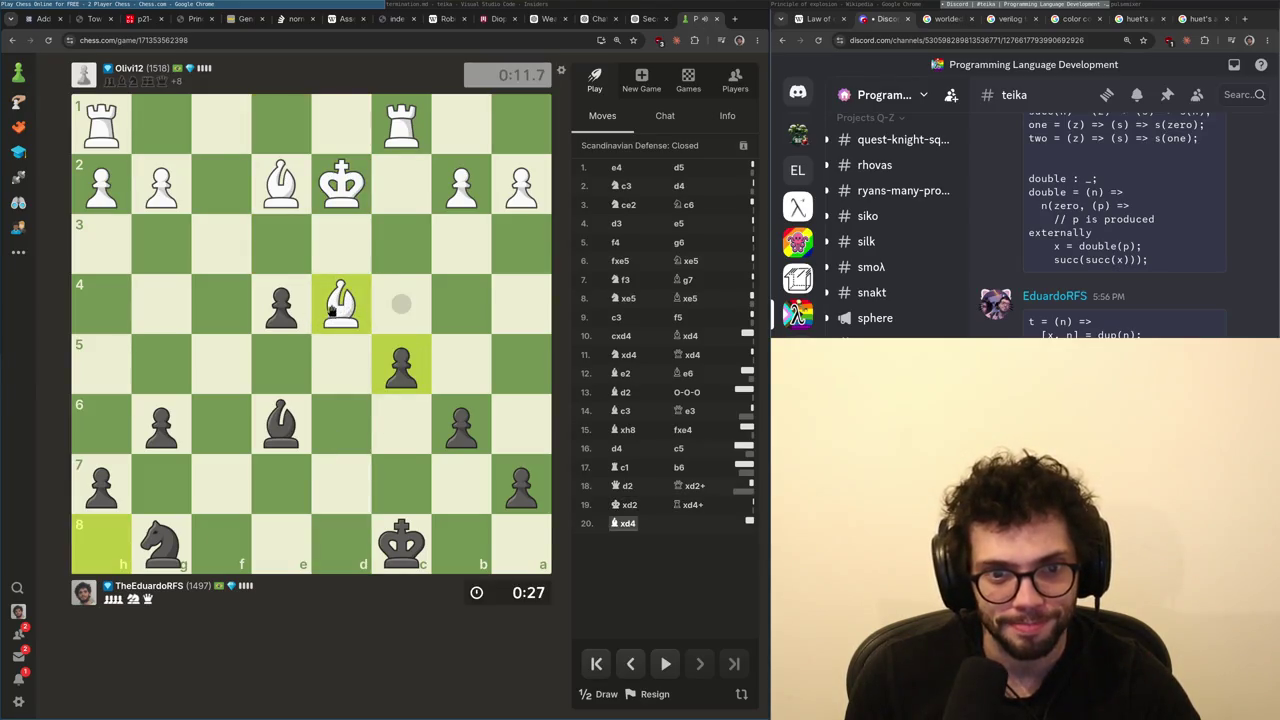
right_click(333, 310)
mouse_move(401, 545)
mouse_down()
mouse_move(457, 540)
mouse_move(461, 485)
mouse_up()
right_click(461, 425)
right_click(405, 375)
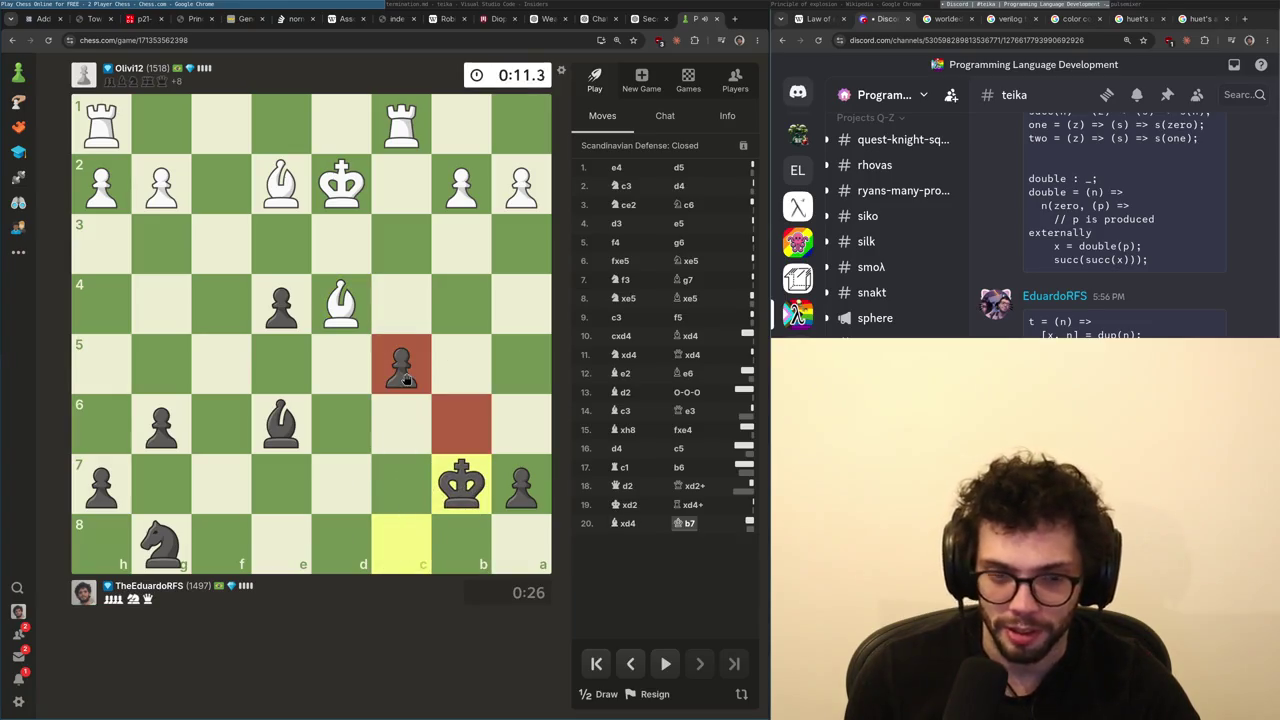
drag(405, 375, 357, 377)
- Grab the a2 pawn with the bishop, retreat it to d5, push h5, and bring out the knight
drag(281, 425, 521, 183)
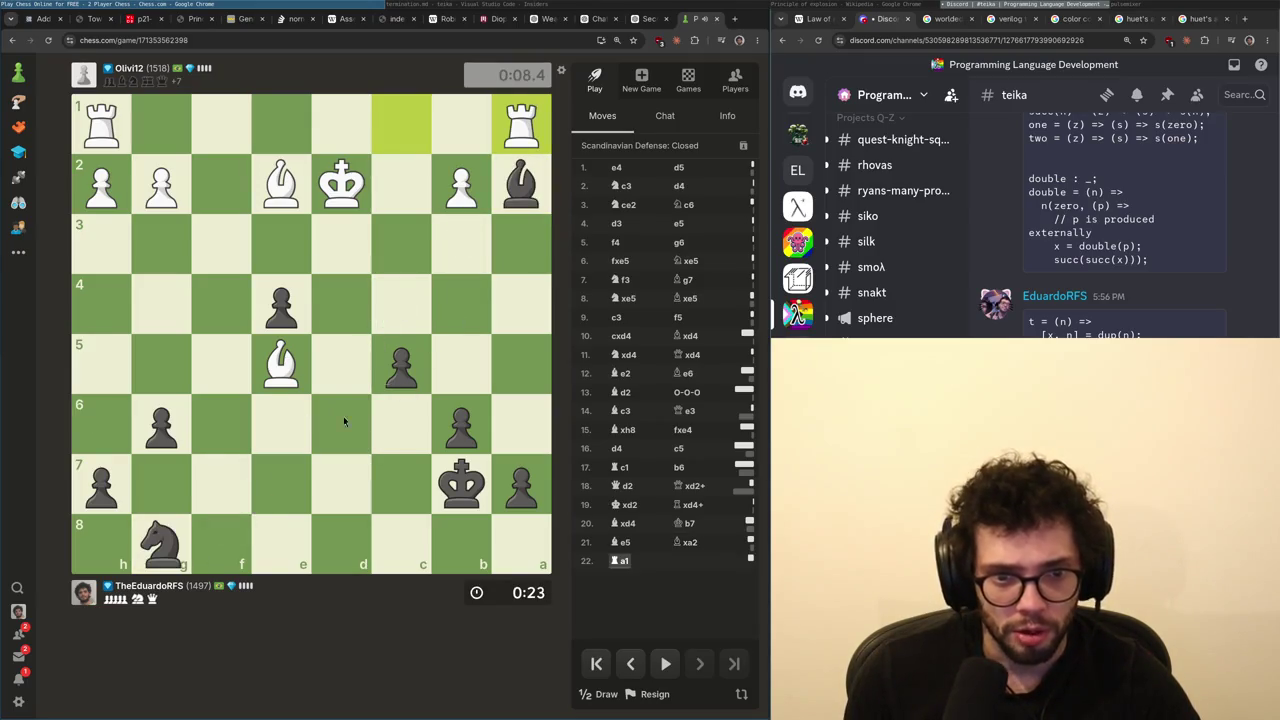
mouse_move(521, 183)
mouse_down()
mouse_move(392, 326)
mouse_move(343, 343)
mouse_move(341, 365)
mouse_move(461, 243)
mouse_move(341, 365)
mouse_up()
right_click(401, 304)
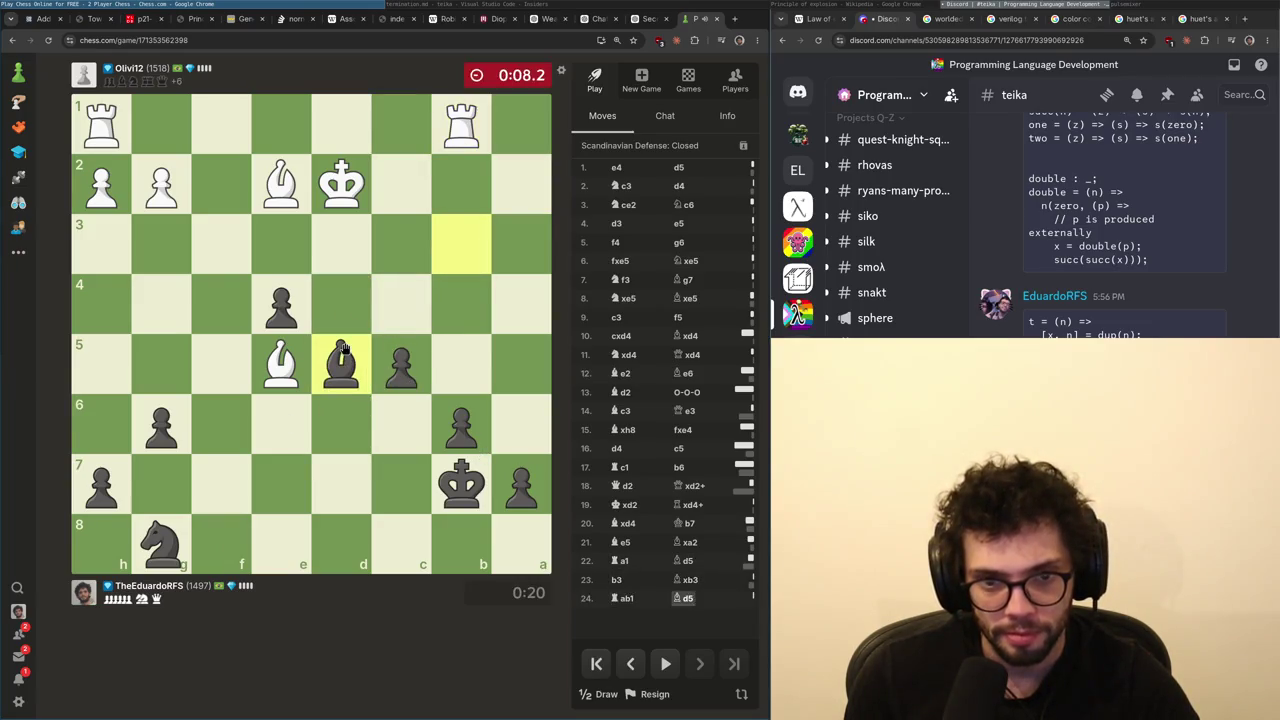
click(160, 428)
mouse_move(100, 485)
mouse_down()
mouse_move(115, 372)
mouse_move(184, 312)
mouse_move(100, 243)
mouse_up()
mouse_move(161, 545)
mouse_down()
mouse_move(220, 422)
mouse_move(161, 305)
mouse_up()
drag(461, 485, 524, 430)
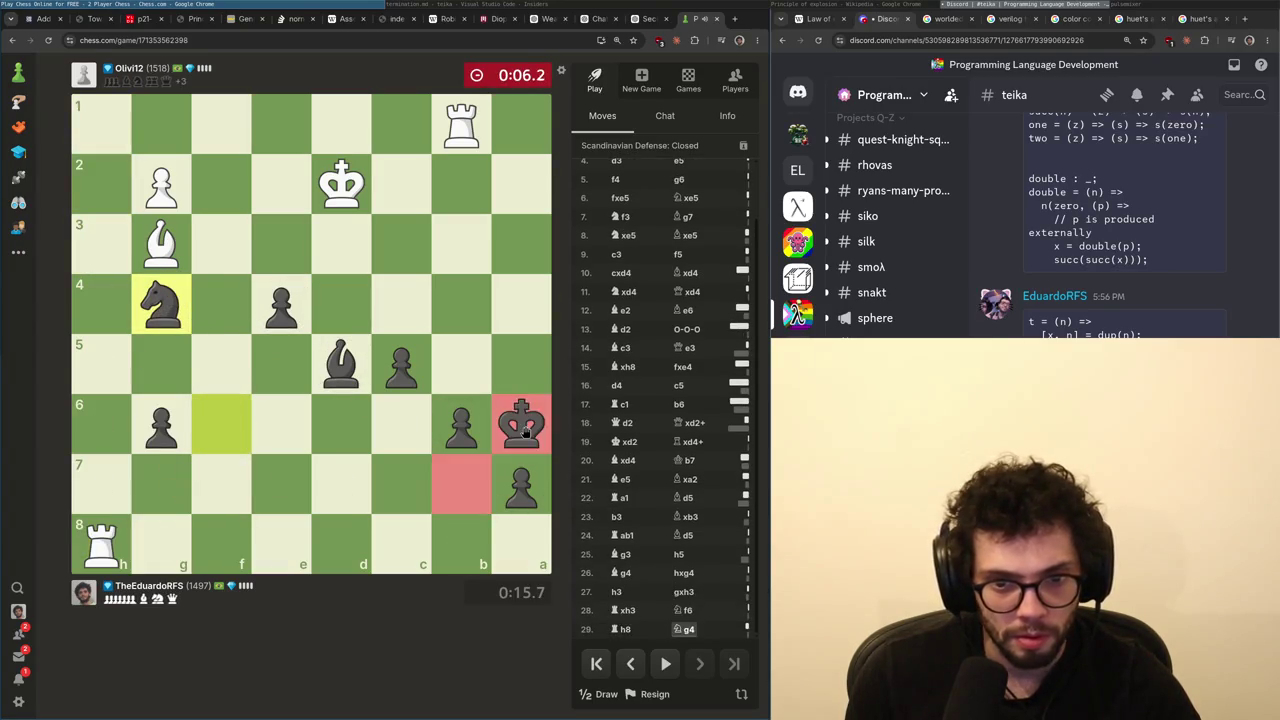
mouse_move(161, 305)
mouse_down()
mouse_move(221, 185)
mouse_move(161, 305)
mouse_up()
- Play e3+, Bc4+ and Nxh6, promote on e1 to a queen, and keep checking until White flags
drag(281, 305, 287, 260)
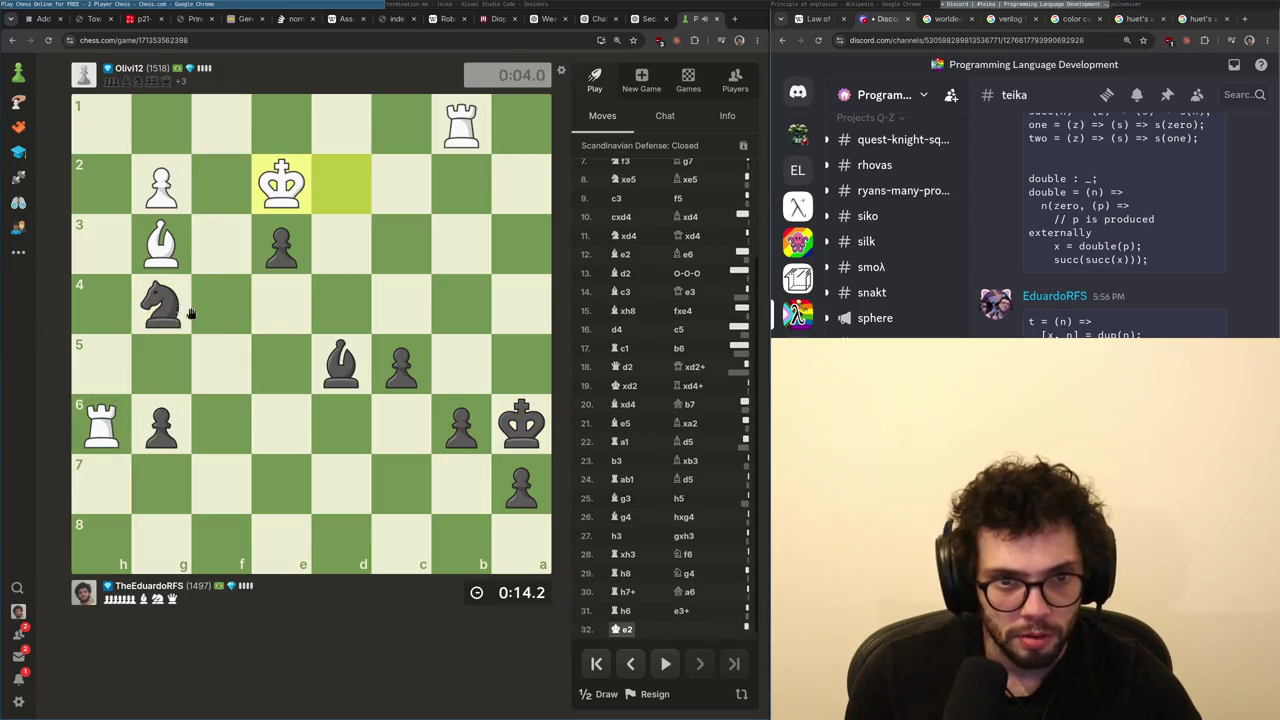
drag(338, 360, 410, 318)
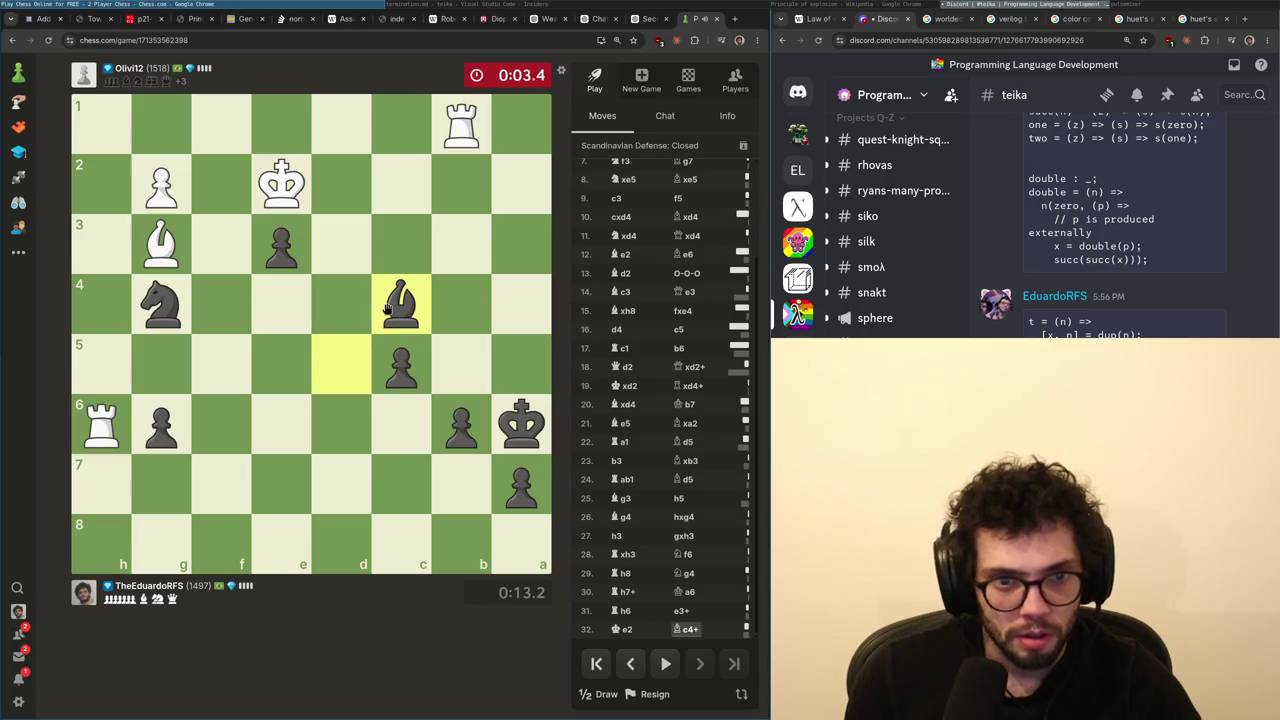
mouse_move(161, 305)
mouse_down()
mouse_move(226, 183)
mouse_move(101, 425)
mouse_up()
drag(101, 425, 220, 364)
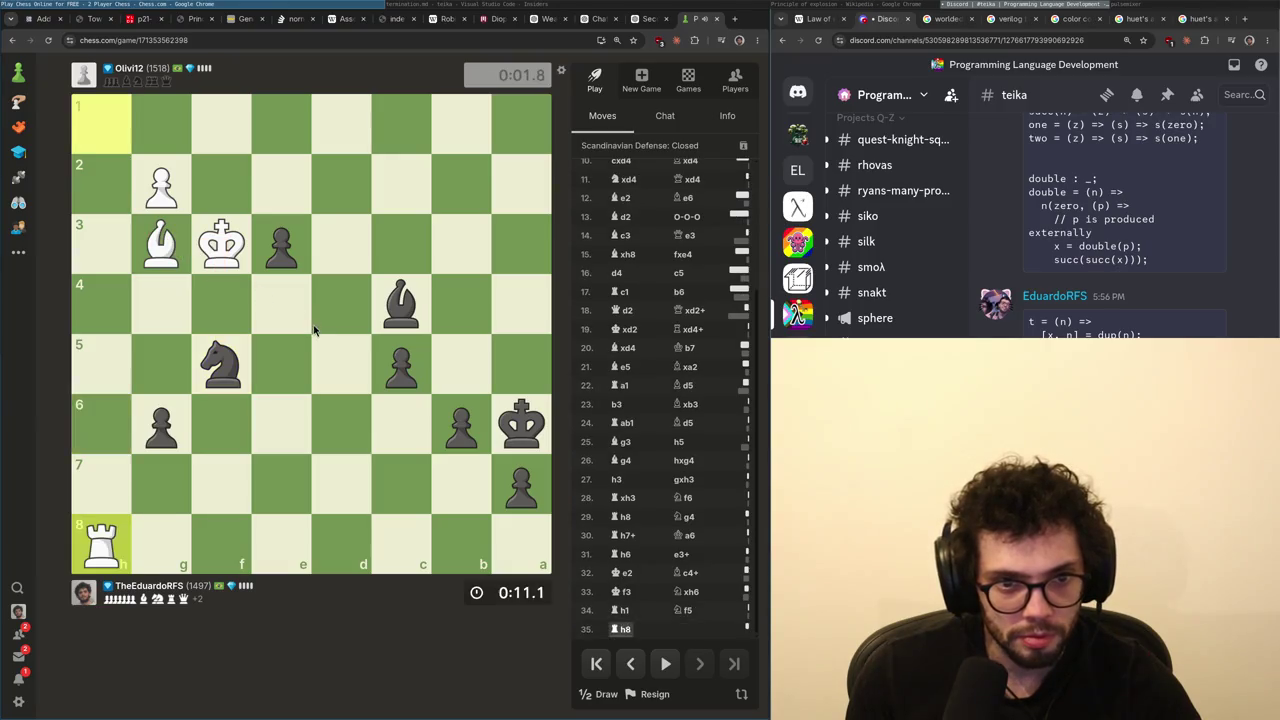
click(284, 228)
click(281, 183)
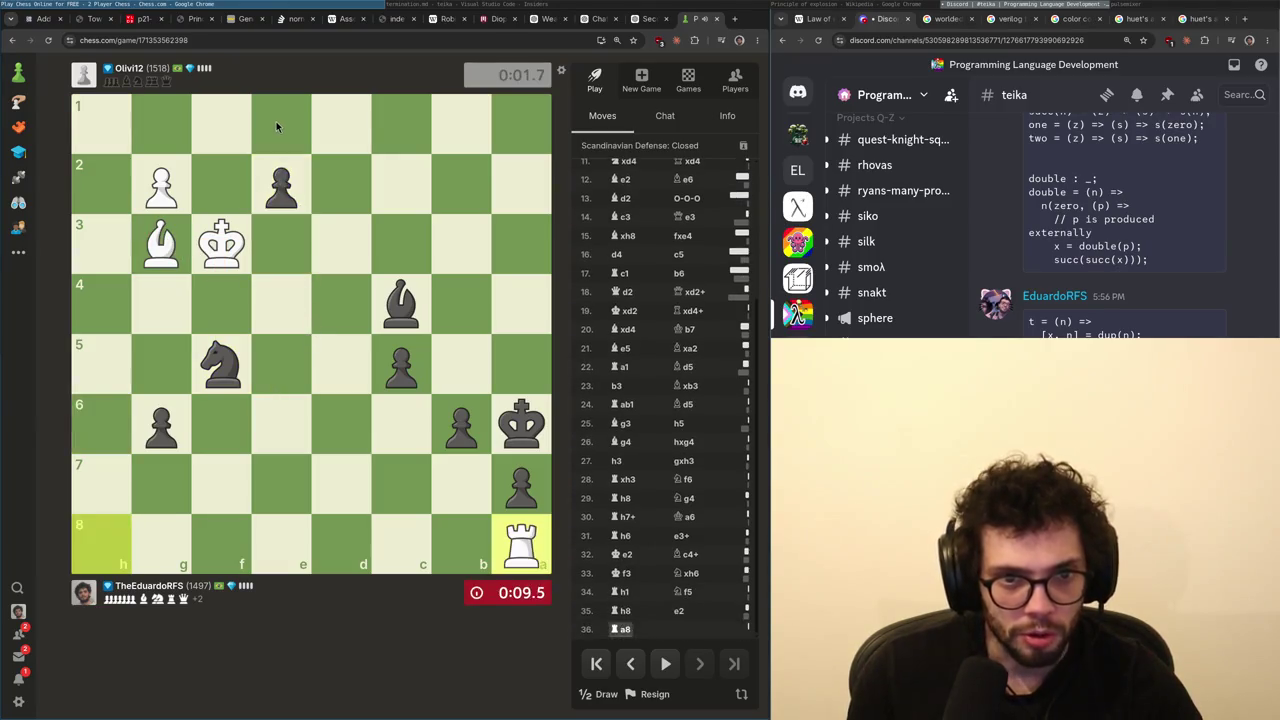
drag(281, 183, 281, 120)
drag(521, 425, 518, 482)
mouse_move(518, 482)
mouse_down()
mouse_move(519, 423)
mouse_move(461, 365)
mouse_up()
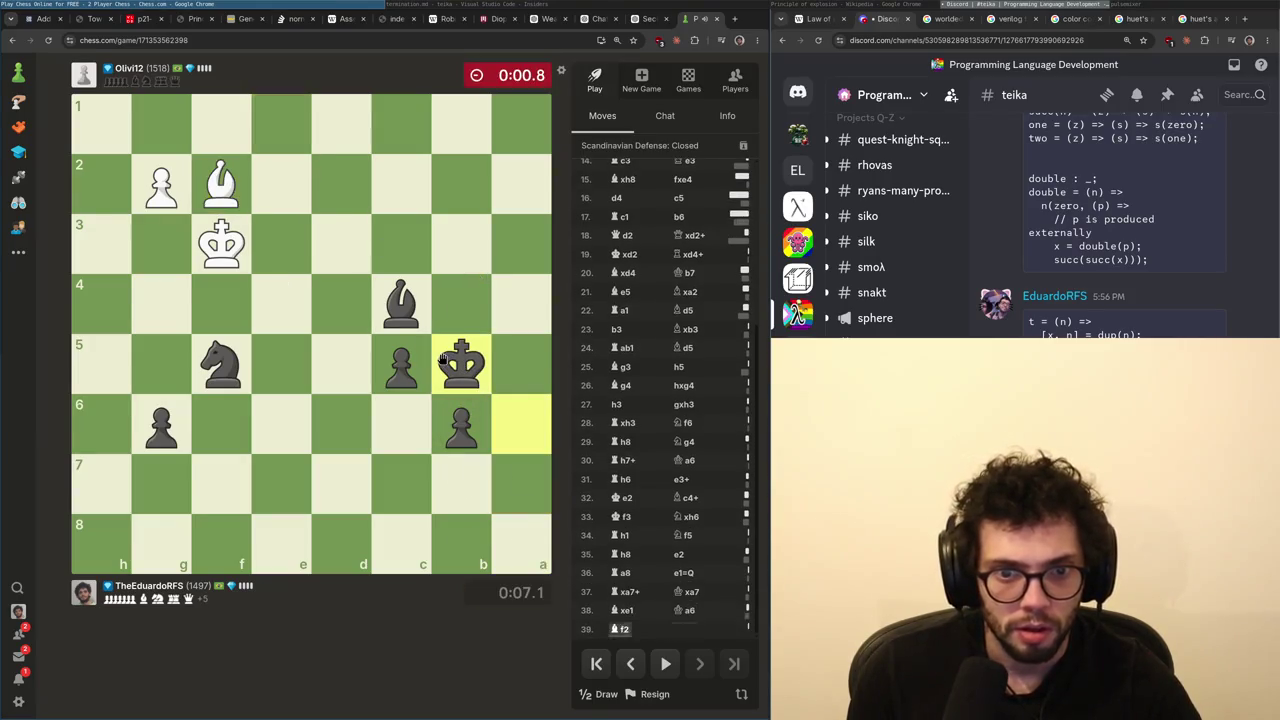
mouse_move(225, 368)
mouse_down()
mouse_move(341, 305)
mouse_move(283, 180)
mouse_move(337, 337)
mouse_move(341, 305)
mouse_move(283, 425)
mouse_move(221, 304)
mouse_up()
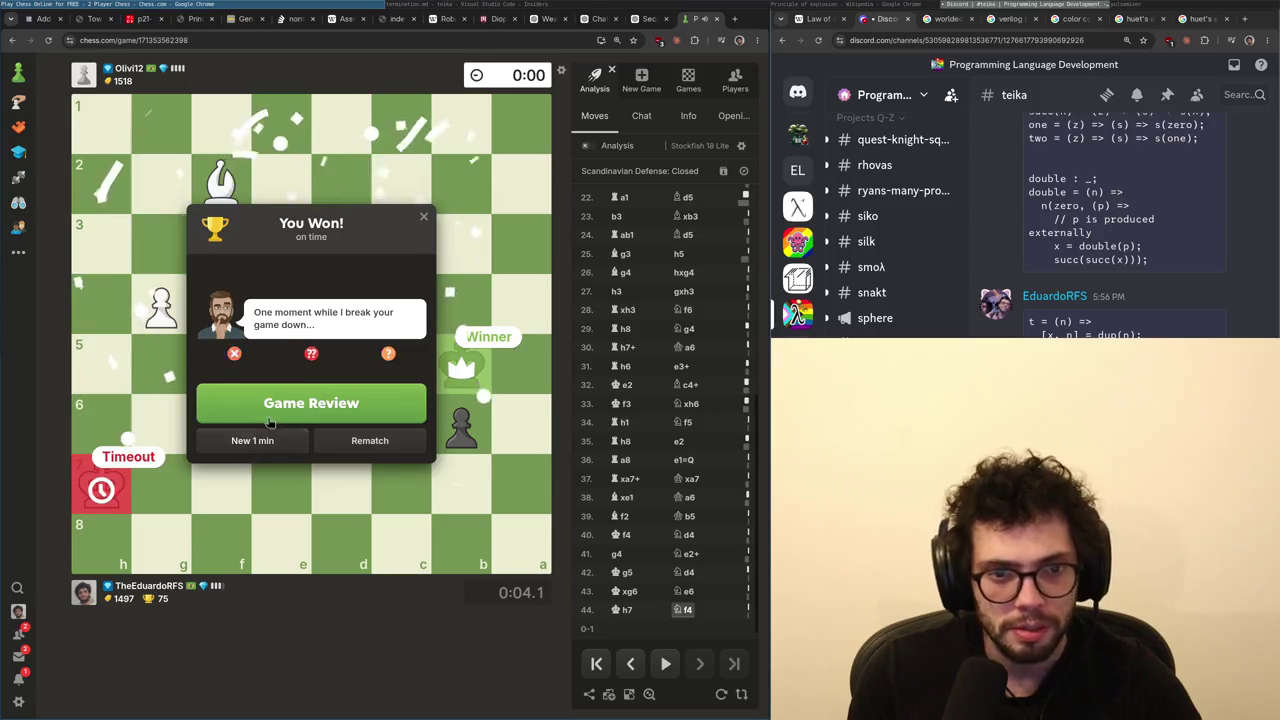
- Start a new 1-minute game as White with d4, e3, Ne2, then premove g3, Bg2 and kingside castling
click(255, 441)
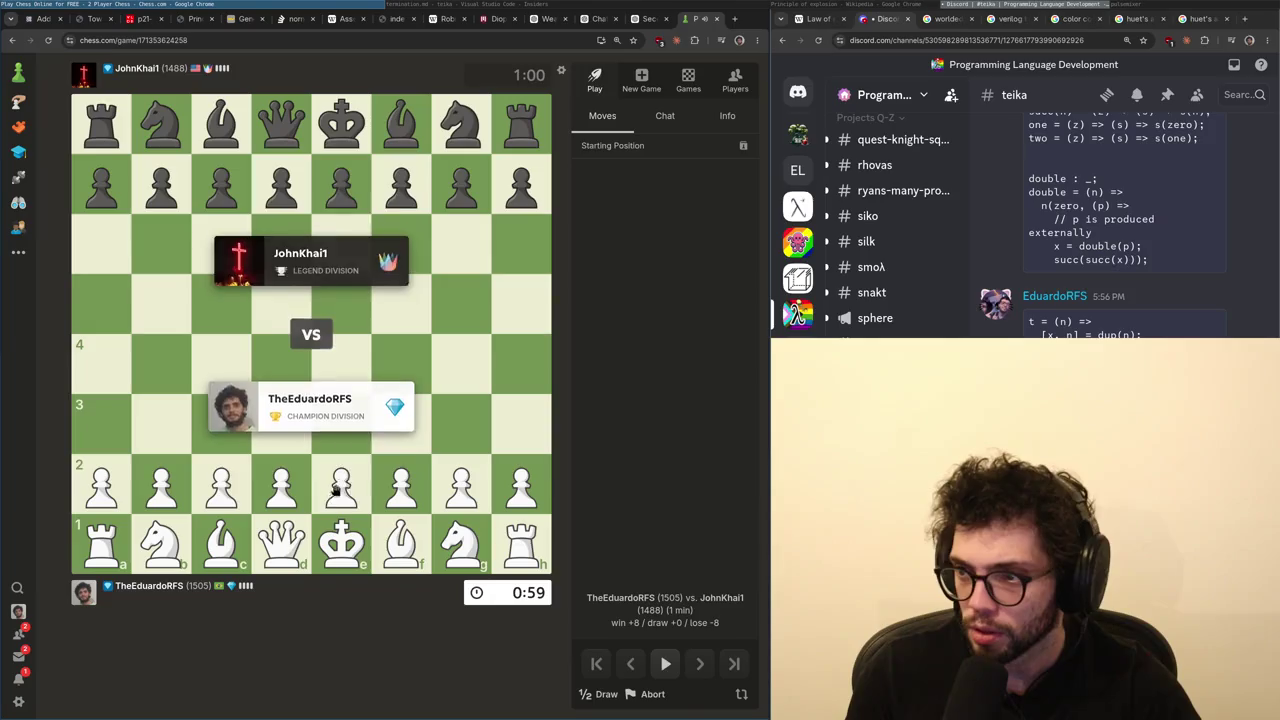
drag(298, 507, 281, 364)
drag(341, 484, 341, 424)
drag(461, 544, 341, 484)
drag(461, 484, 461, 424)
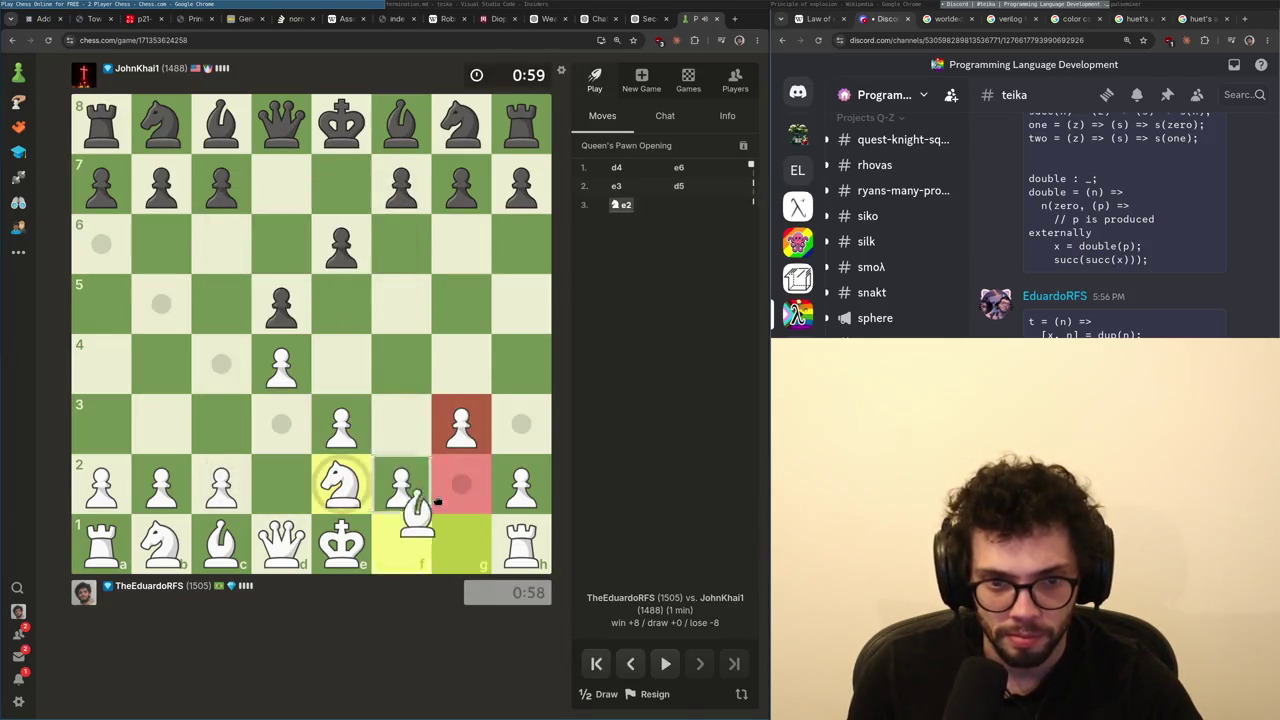
drag(401, 544, 461, 484)
drag(341, 544, 461, 544)
- Premove Nd2, b3, Bb2 and c4 to finish White's development
drag(161, 544, 281, 484)
drag(161, 484, 161, 424)
mouse_move(221, 544)
mouse_down()
mouse_move(161, 484)
mouse_move(221, 364)
mouse_up()
drag(281, 484, 221, 364)
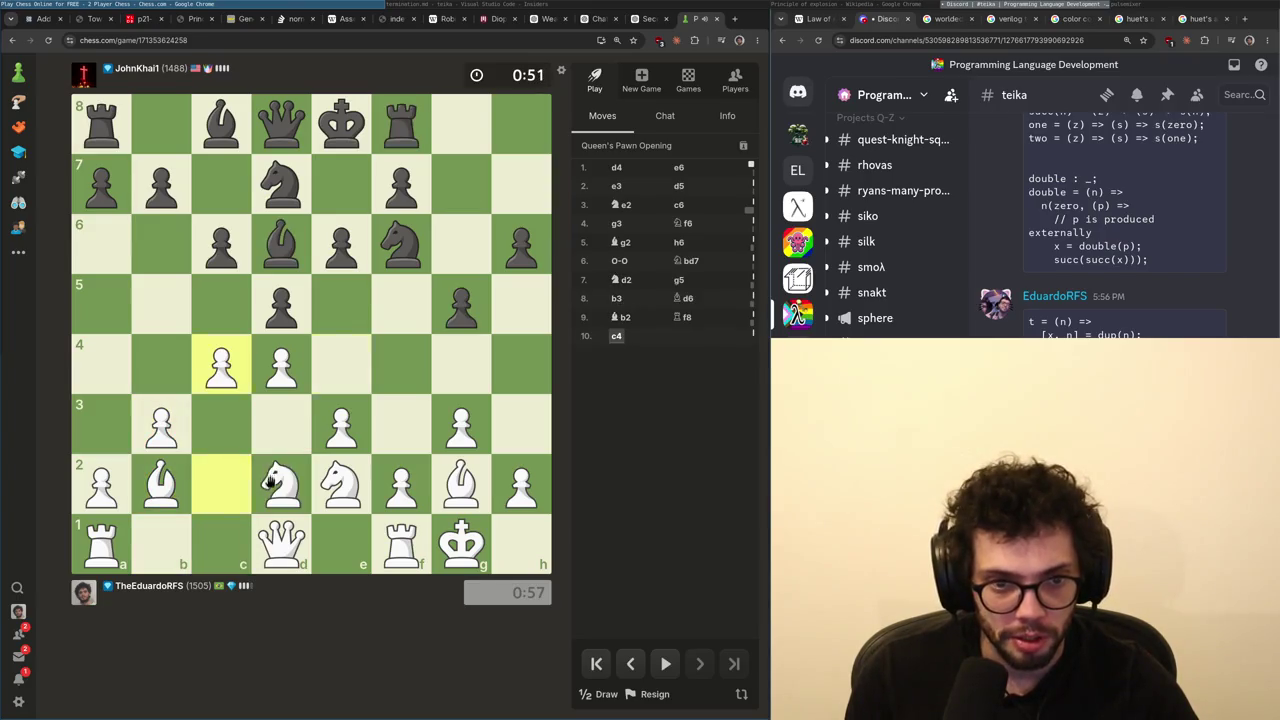
- Recapture on e4 with the d2 knight, follow with Bxe4, and queue the c4 pawn to c5
drag(281, 484, 341, 364)
drag(461, 484, 341, 364)
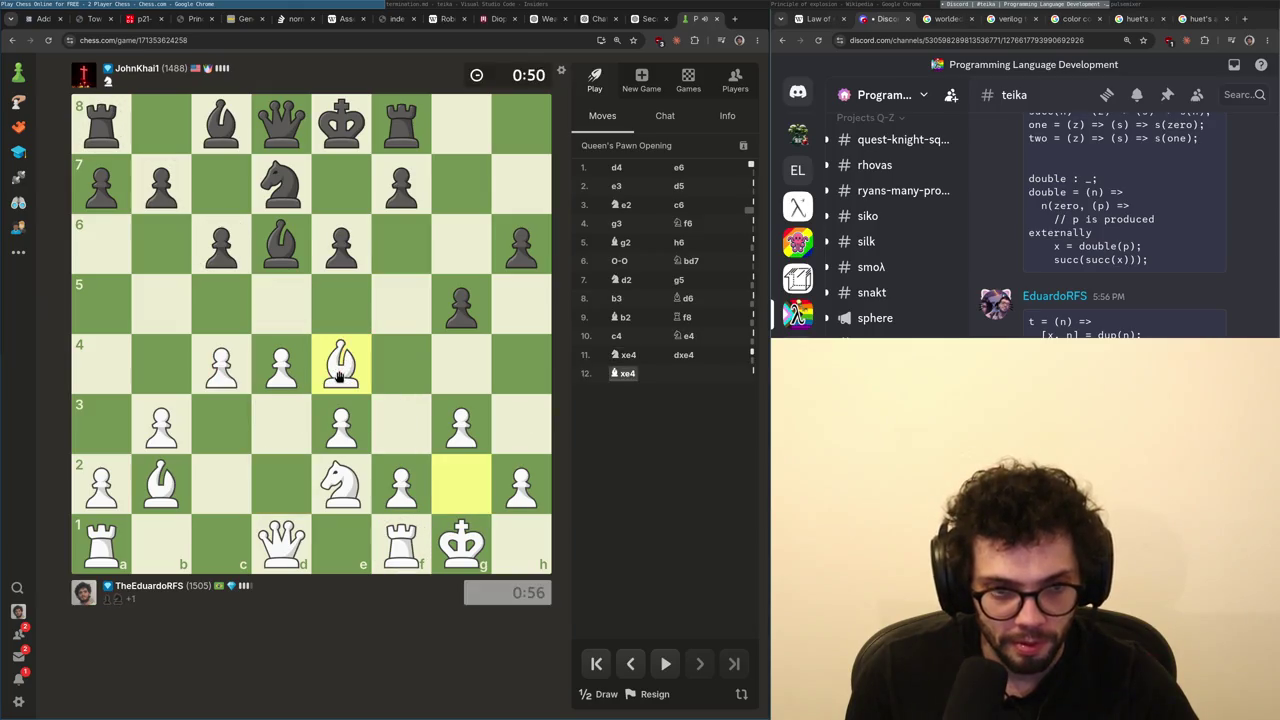
click(229, 309)
click(222, 365)
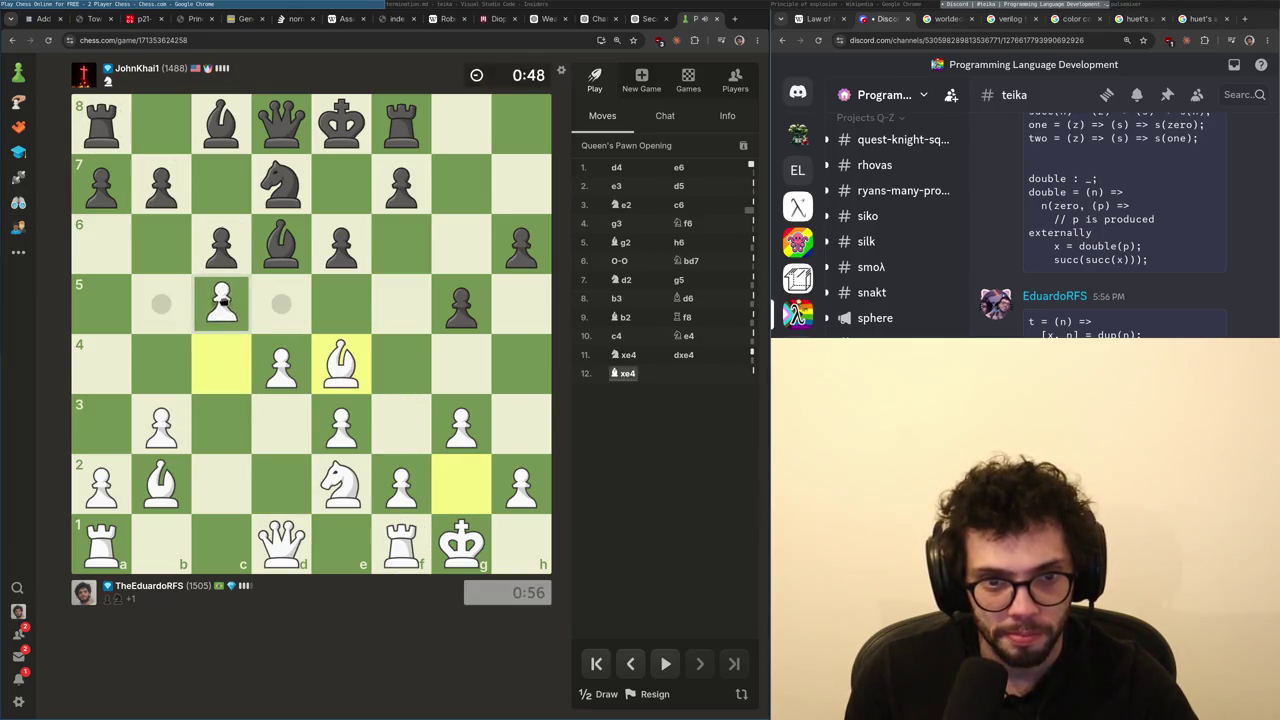
click(224, 305)
click(225, 352)
- Push the d-pawn to d5, retreat the bishop to g2 and recapture cxd5
mouse_move(281, 365)
mouse_down()
mouse_move(311, 325)
mouse_move(281, 305)
mouse_up()
mouse_move(281, 545)
mouse_down()
mouse_move(278, 288)
mouse_move(341, 365)
mouse_up()
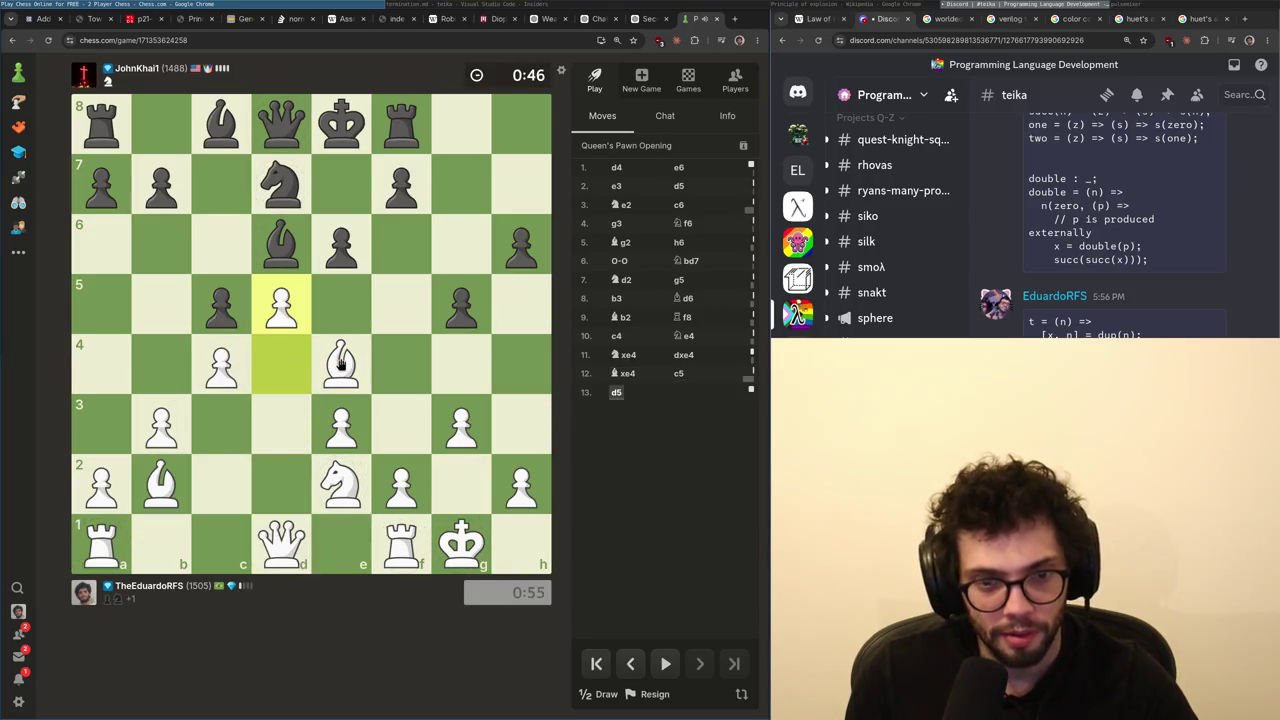
drag(289, 540, 289, 300)
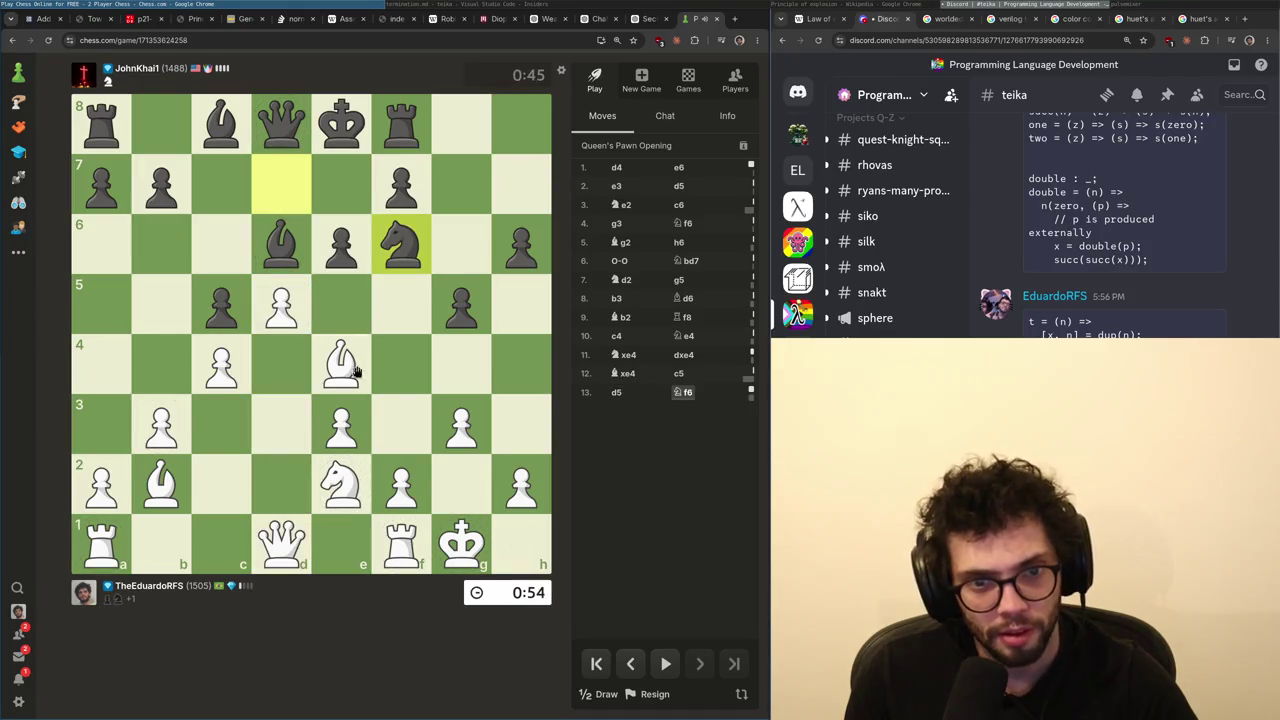
mouse_move(341, 365)
mouse_down()
mouse_move(470, 487)
mouse_move(286, 300)
mouse_up()
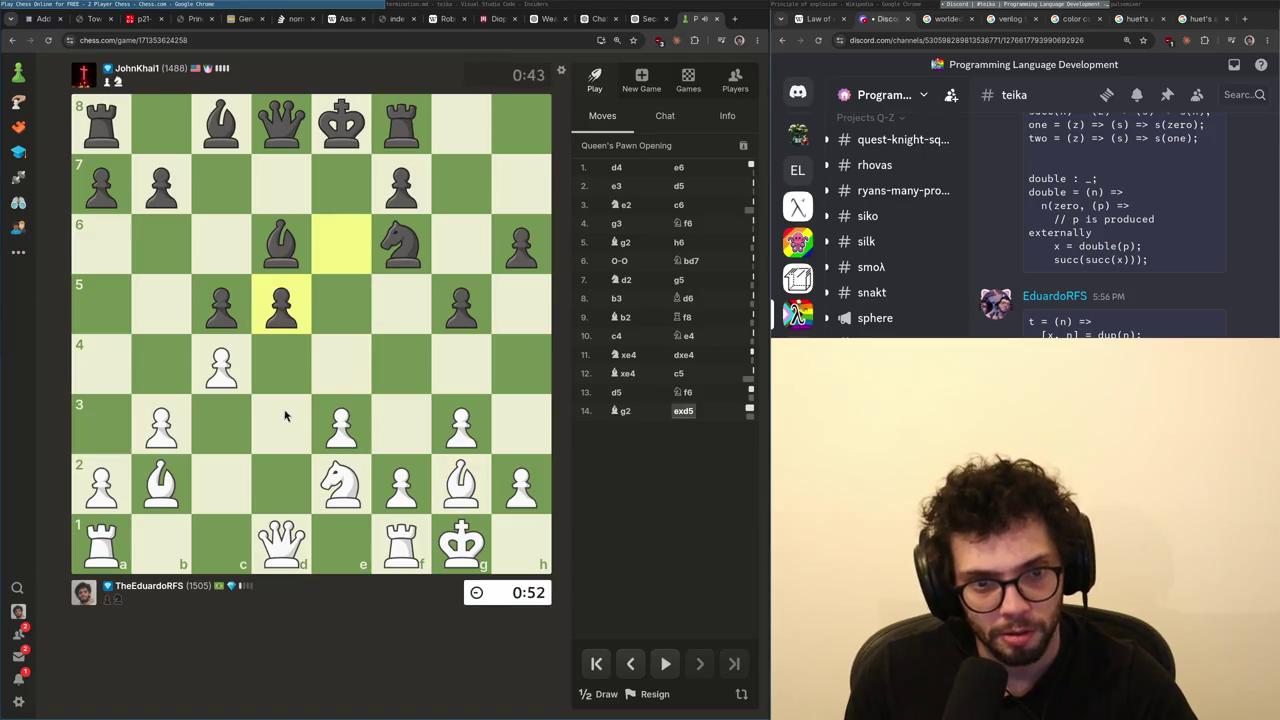
mouse_move(221, 370)
mouse_down()
mouse_move(300, 305)
mouse_move(284, 305)
mouse_up()
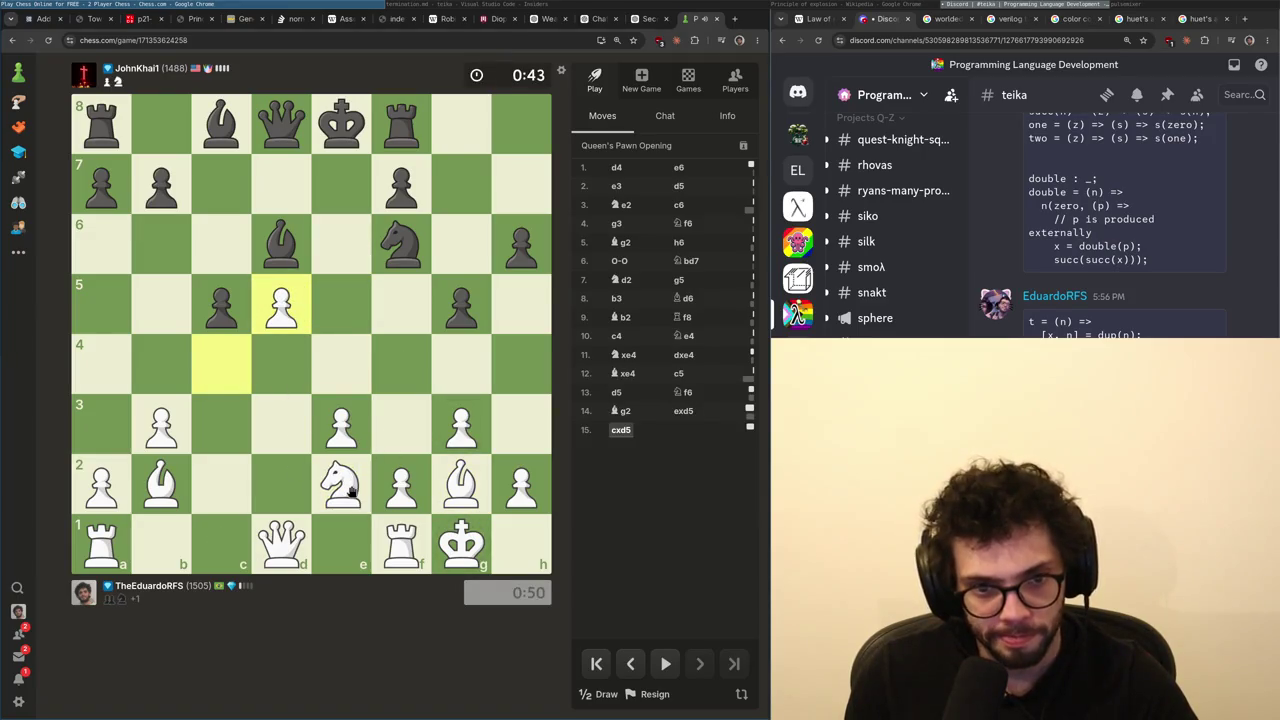
- Play h3 and recapture the bishop on e2 with the queen
mouse_move(401, 487)
mouse_down()
mouse_move(420, 432)
mouse_move(401, 487)
mouse_up()
drag(521, 487, 521, 427)
drag(282, 545, 343, 485)
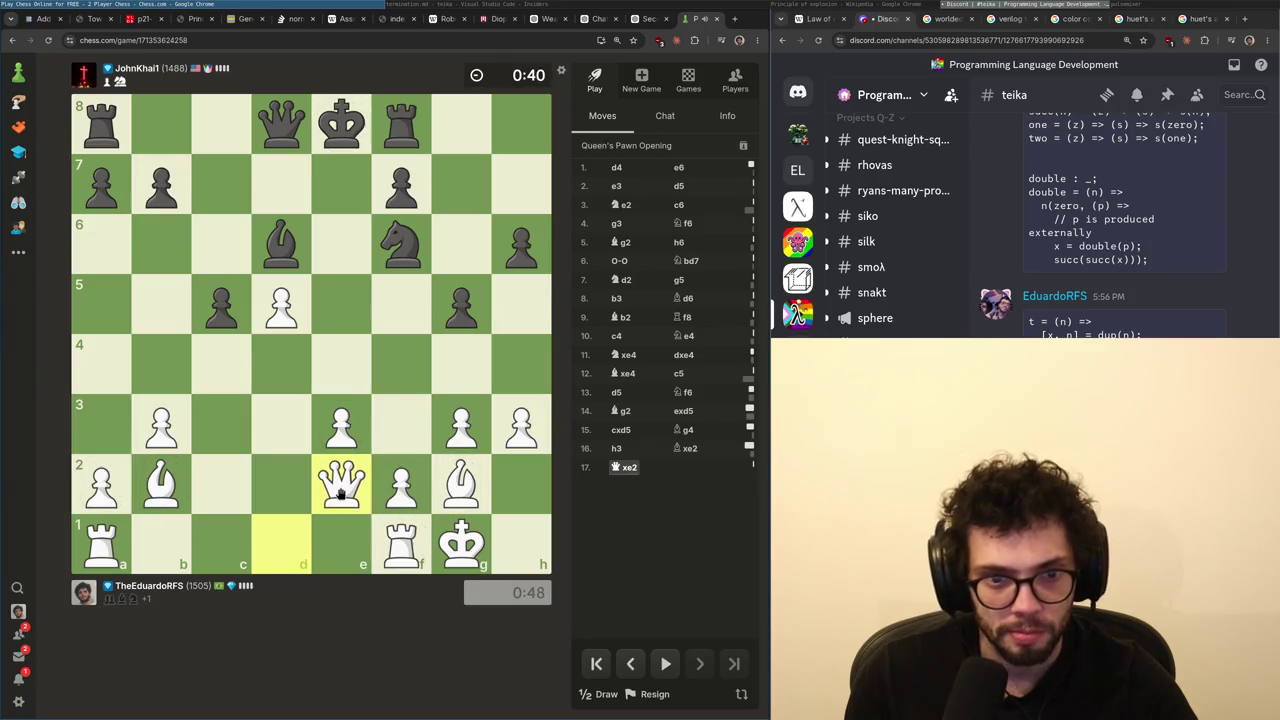
click(340, 493)
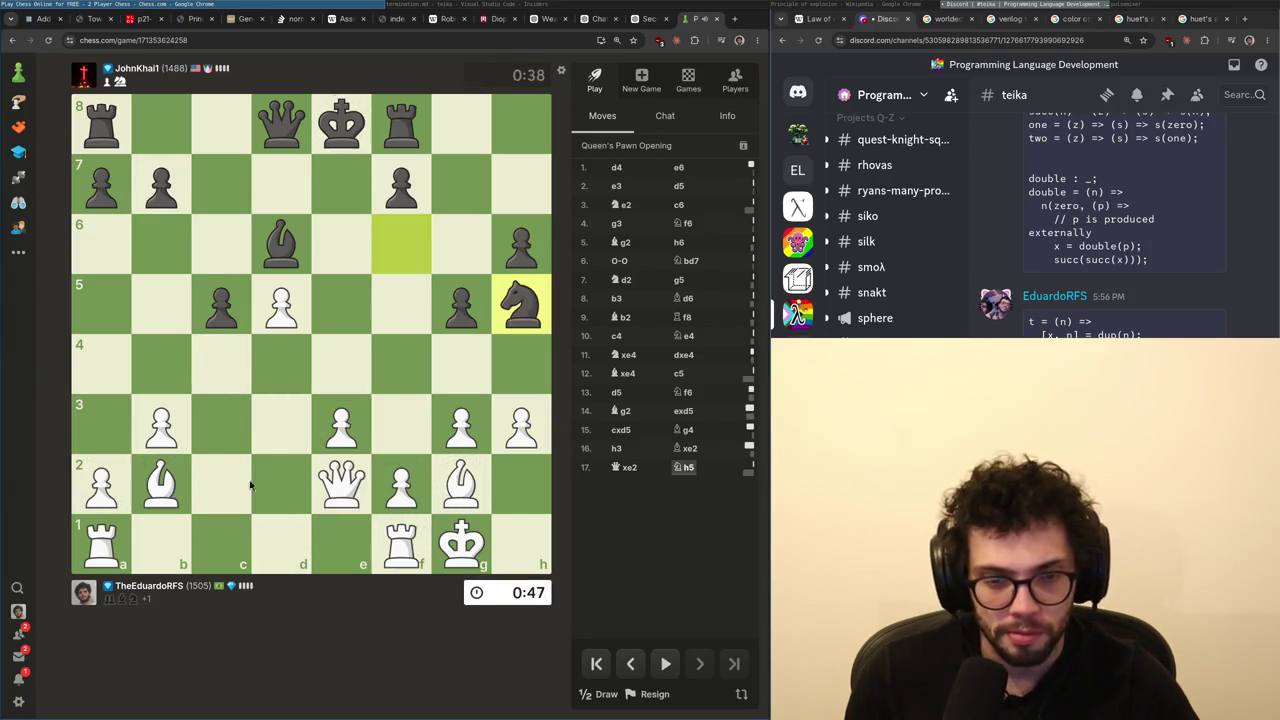
- Push g4 and bring the a1 rook to c1, marking plans with arrows on c6 and g3
right_click(401, 244)
mouse_move(461, 424)
mouse_down()
mouse_move(474, 362)
mouse_move(461, 362)
mouse_up()
right_click(453, 440)
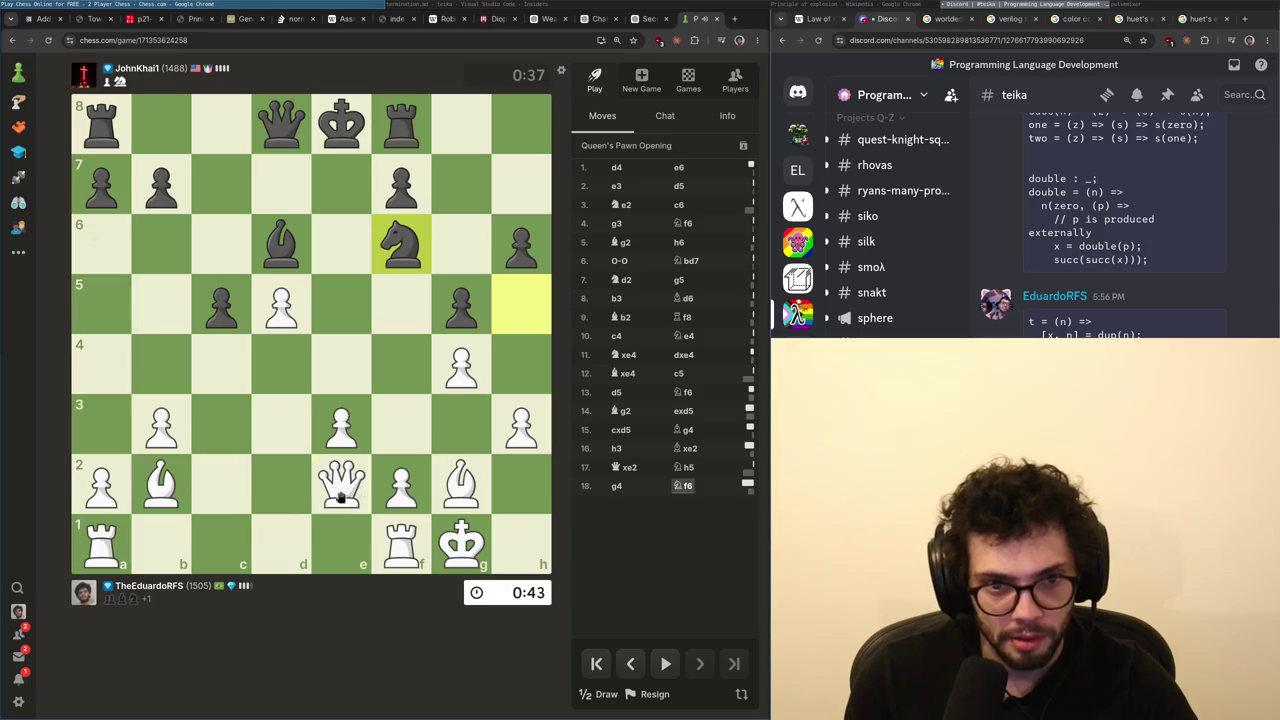
click(340, 497)
click(101, 545)
click(221, 545)
right_click(221, 244)
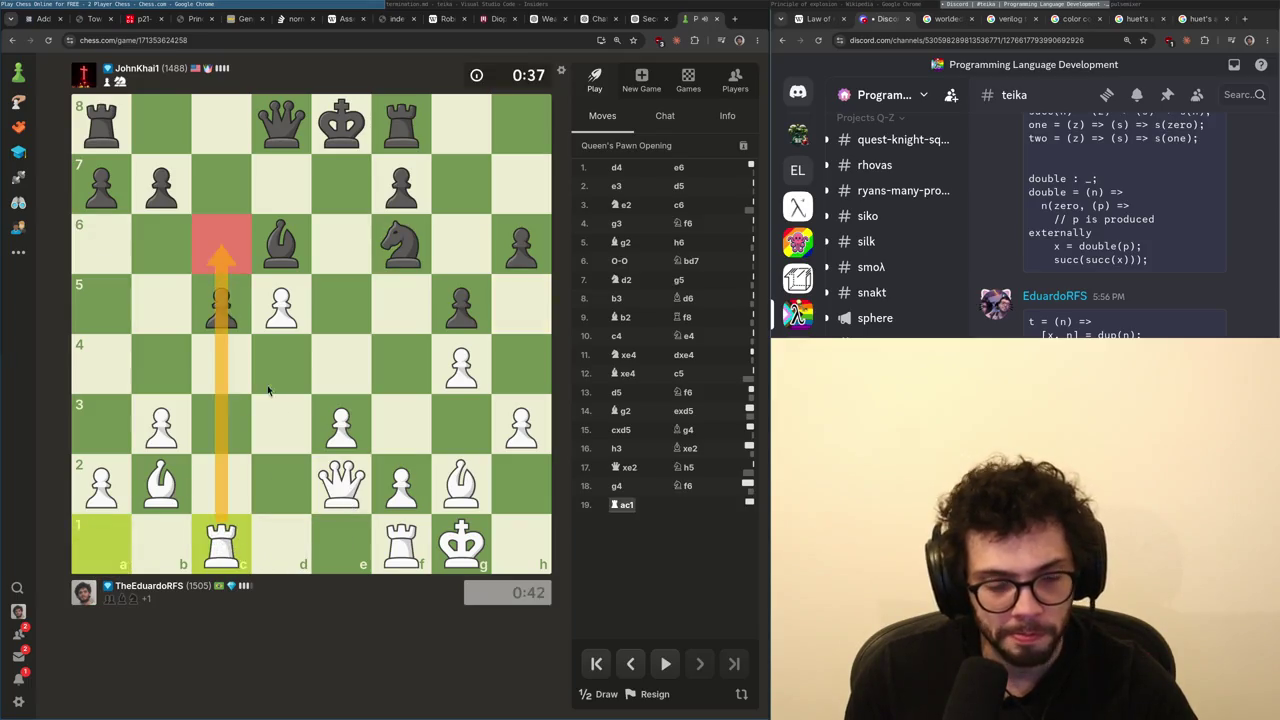
click(268, 390)
- Move the queen from e2 to c4 and mark the c3 square
click(357, 490)
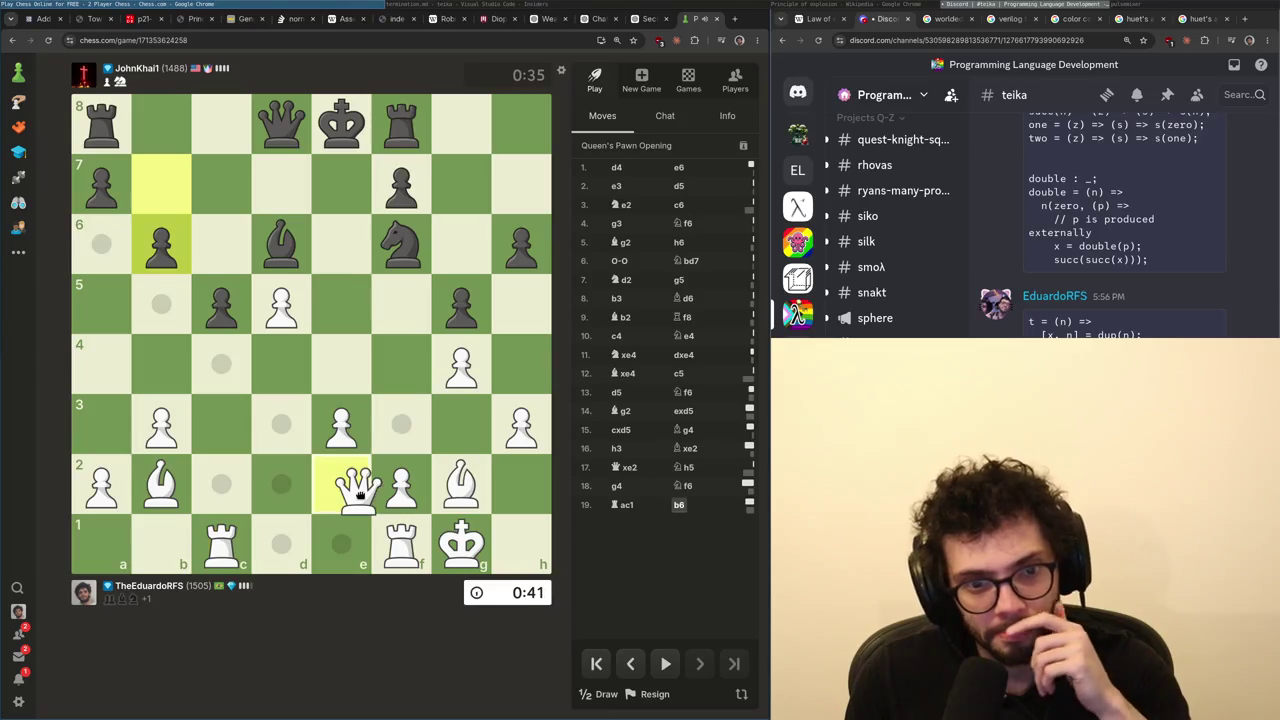
click(221, 364)
right_click(224, 424)
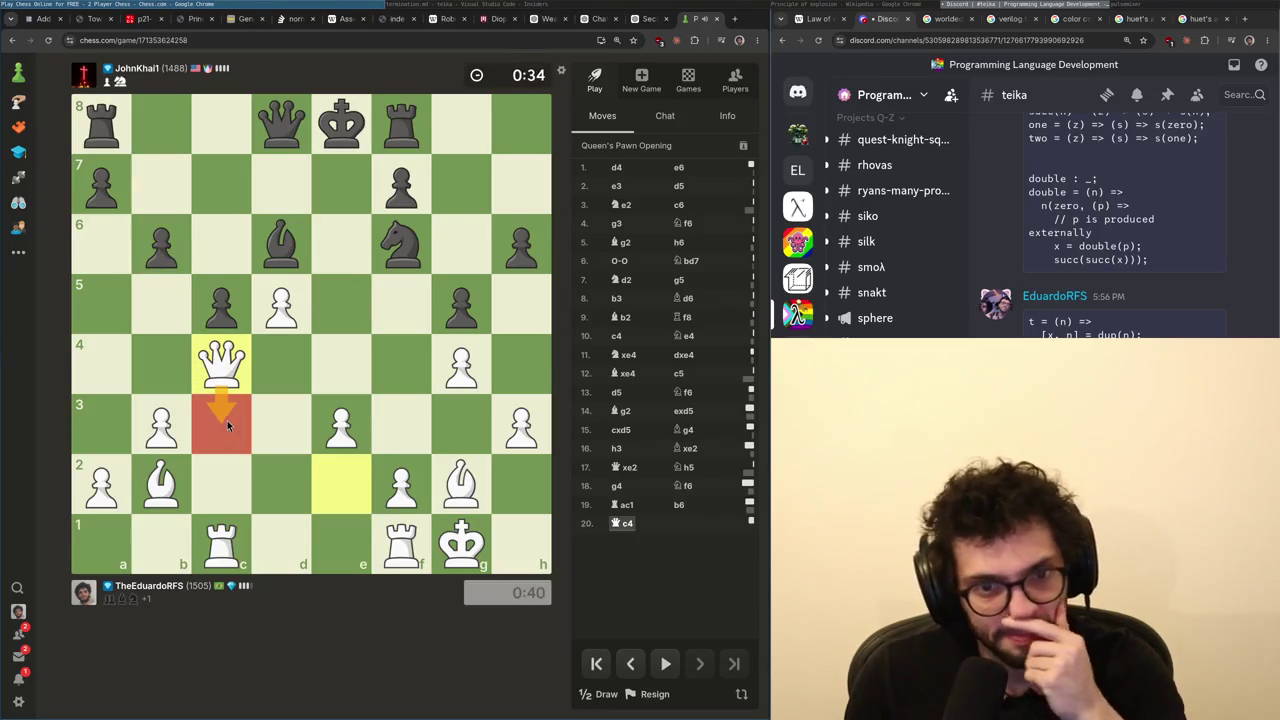
click(205, 366)
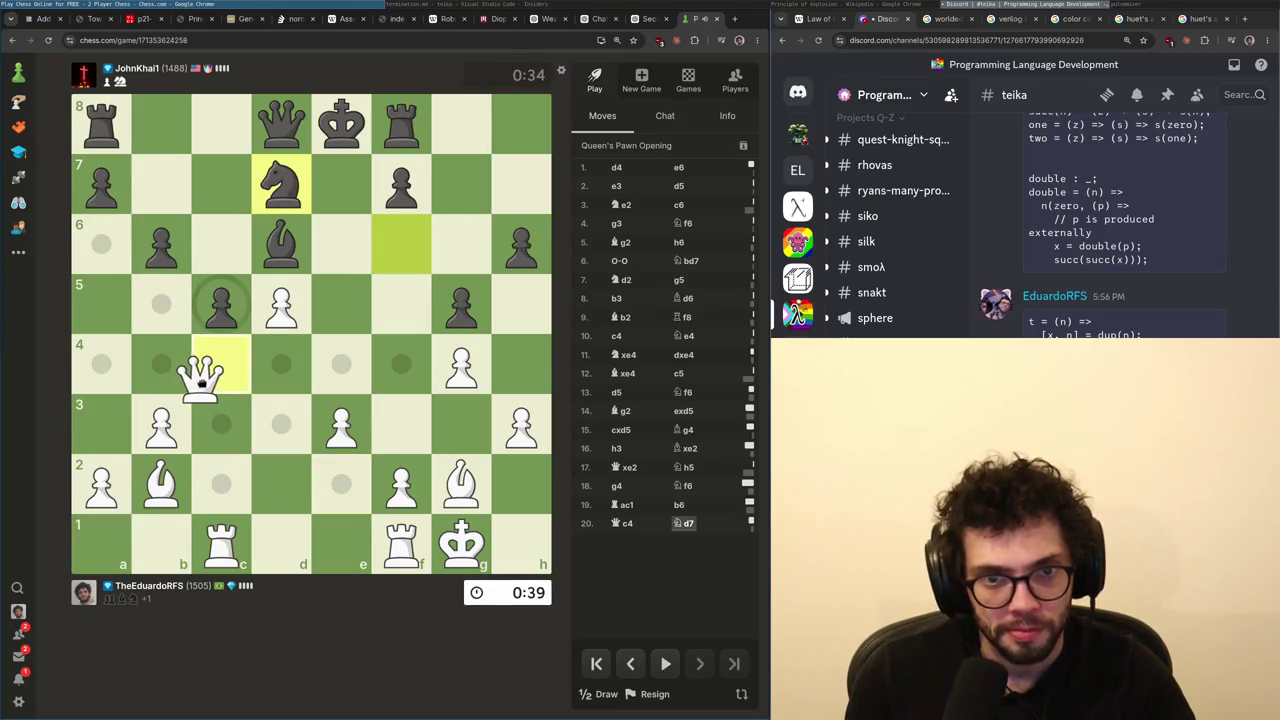
click(205, 366)
- Play e4 and Re1, capture on e5 with the bishop, and trade queens on e5
drag(341, 424, 341, 364)
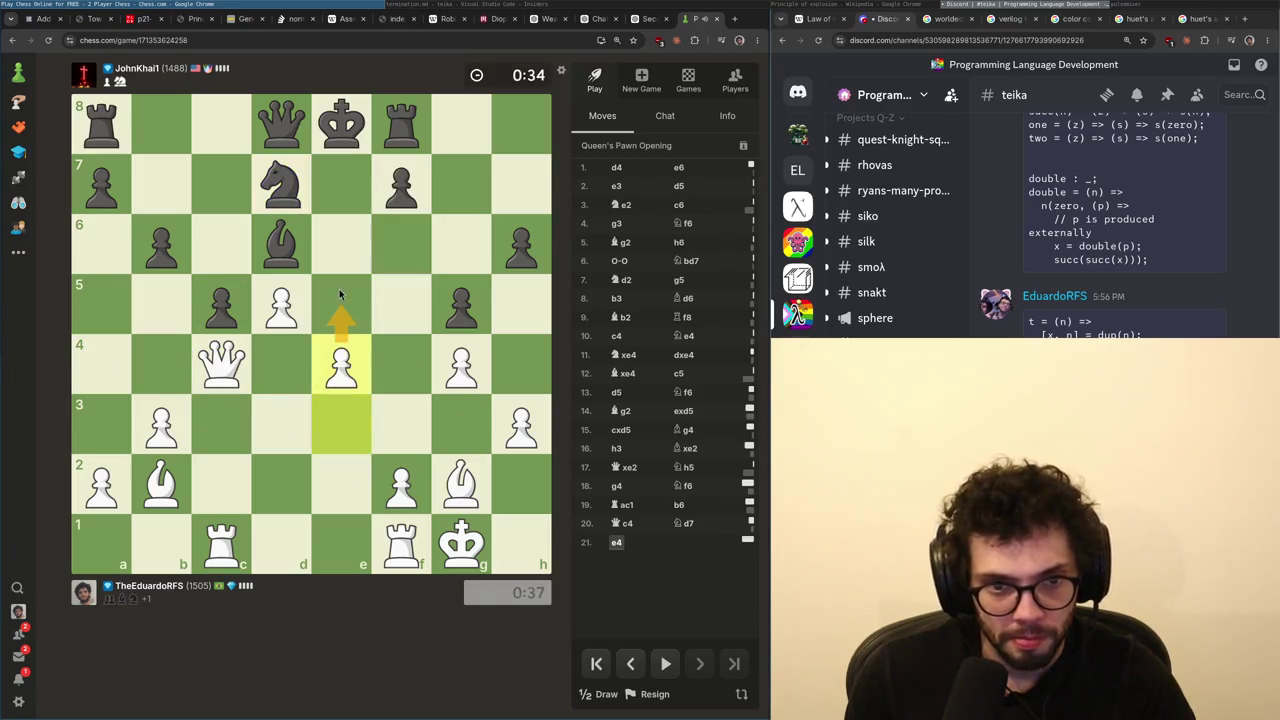
right_click(341, 304)
mouse_move(401, 543)
mouse_down()
mouse_move(325, 541)
mouse_move(341, 543)
mouse_up()
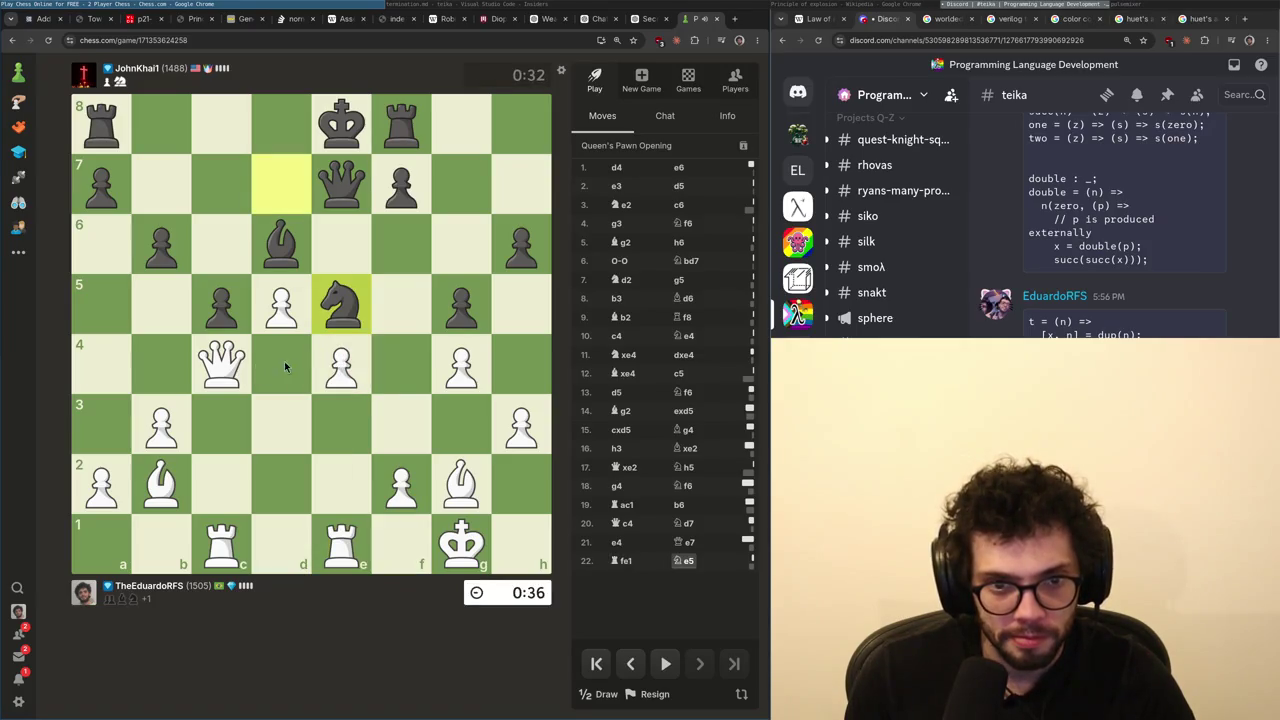
mouse_move(185, 485)
mouse_down()
mouse_move(330, 350)
mouse_move(341, 304)
mouse_up()
drag(221, 364, 221, 424)
drag(221, 424, 322, 316)
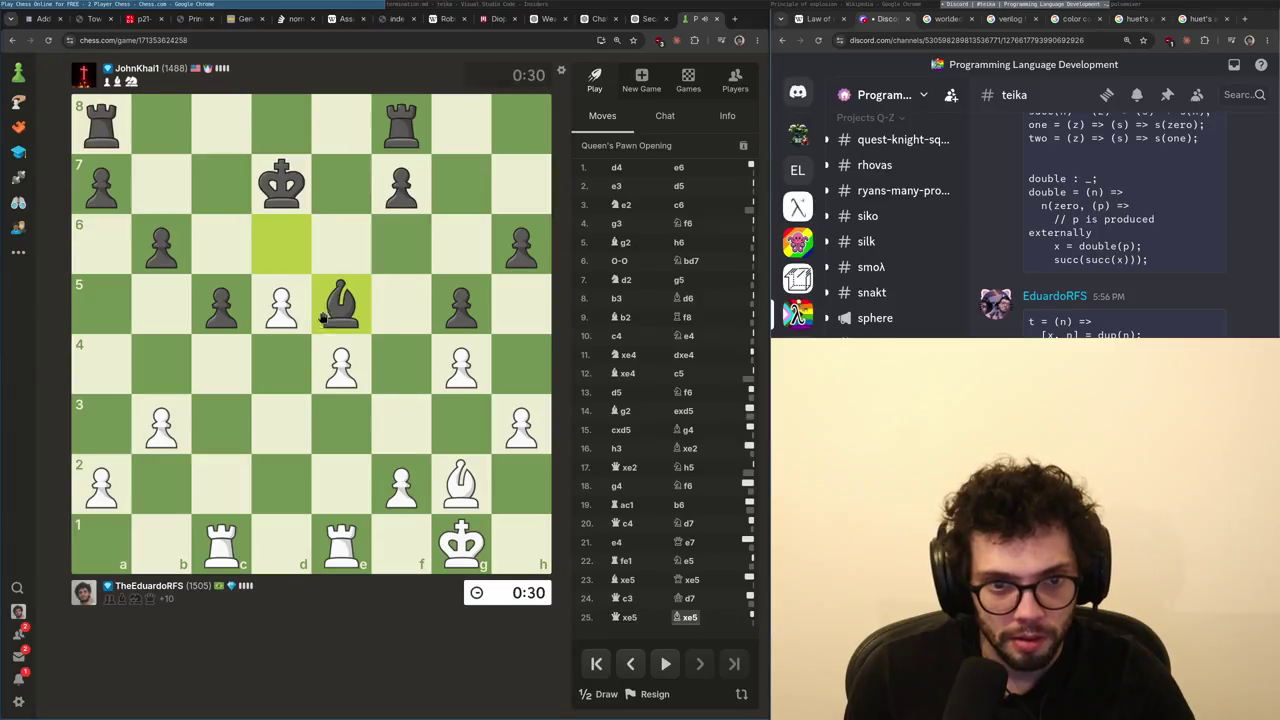
- Move the c-file rook to d1, walk the king to e2 and push f3
mouse_move(221, 540)
mouse_down()
mouse_move(302, 537)
mouse_move(285, 543)
mouse_up()
mouse_move(281, 305)
mouse_down()
mouse_move(281, 245)
mouse_move(455, 510)
mouse_move(402, 545)
mouse_move(352, 433)
mouse_move(268, 425)
mouse_move(295, 433)
mouse_up()
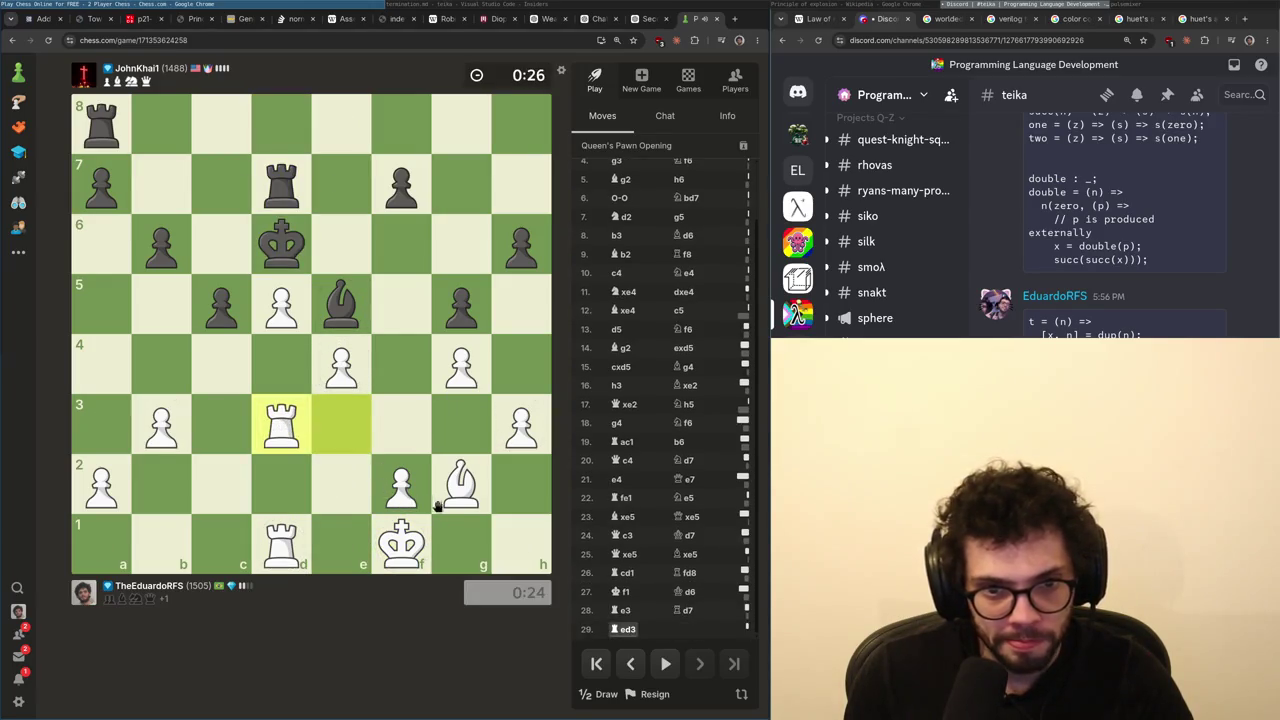
mouse_move(400, 545)
mouse_down()
mouse_move(342, 483)
mouse_move(401, 428)
mouse_up()
click(378, 468)
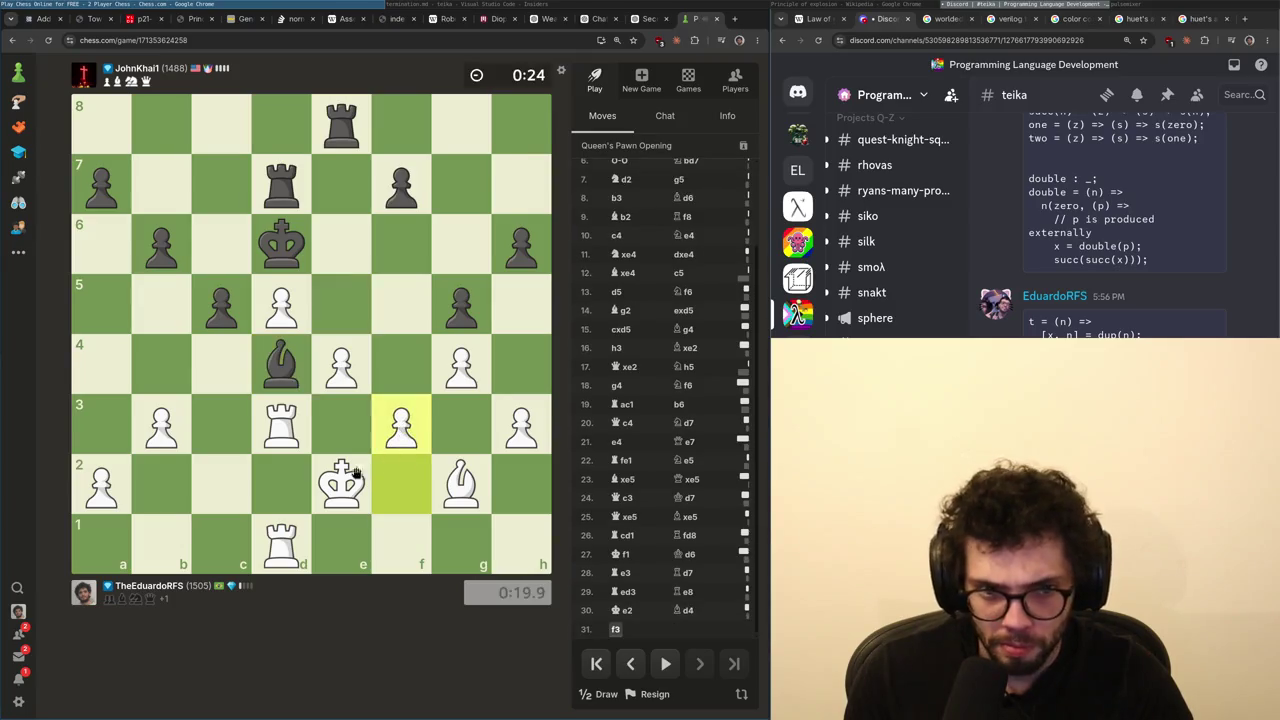
mouse_move(513, 438)
mouse_down()
mouse_move(521, 383)
mouse_move(520, 425)
mouse_up()
- Capture the bishop on d4 with the rook, double rooks on d4, play Kd3 and b4
mouse_move(341, 485)
mouse_down()
mouse_move(297, 447)
mouse_move(285, 350)
mouse_up()
click(281, 543)
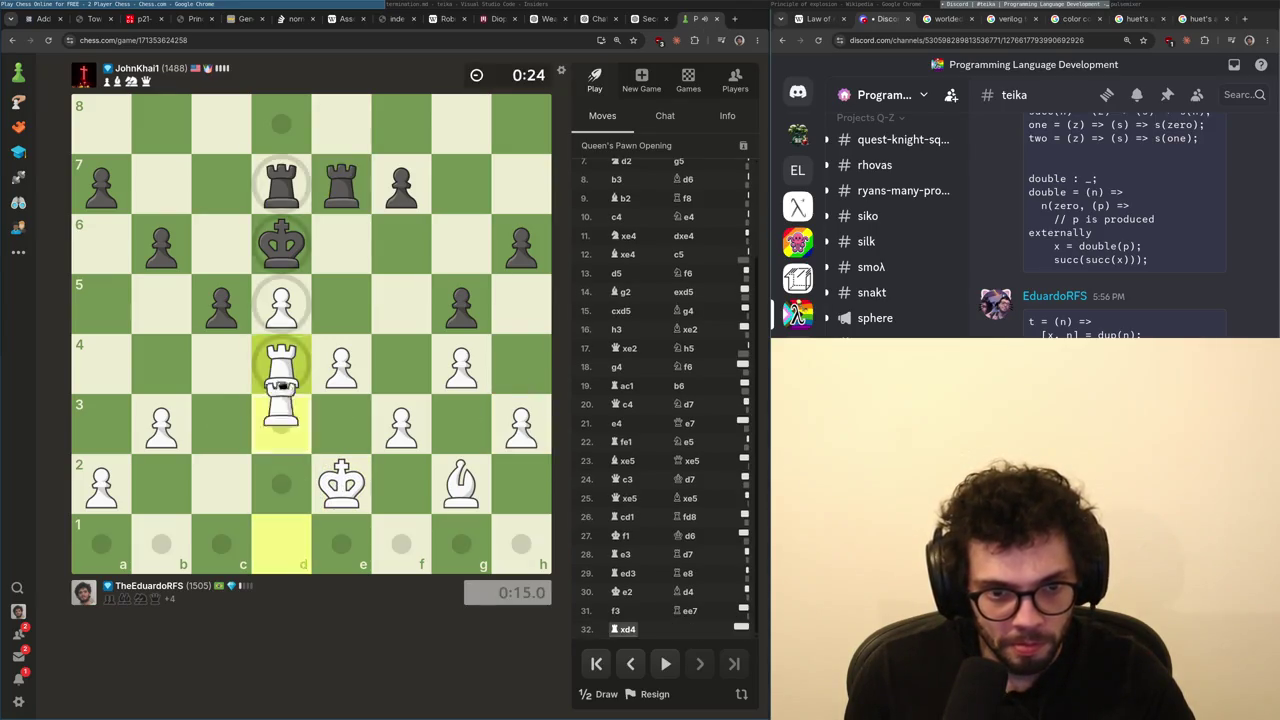
click(285, 350)
mouse_move(341, 482)
mouse_down()
mouse_move(343, 430)
mouse_move(333, 445)
mouse_move(281, 425)
mouse_up()
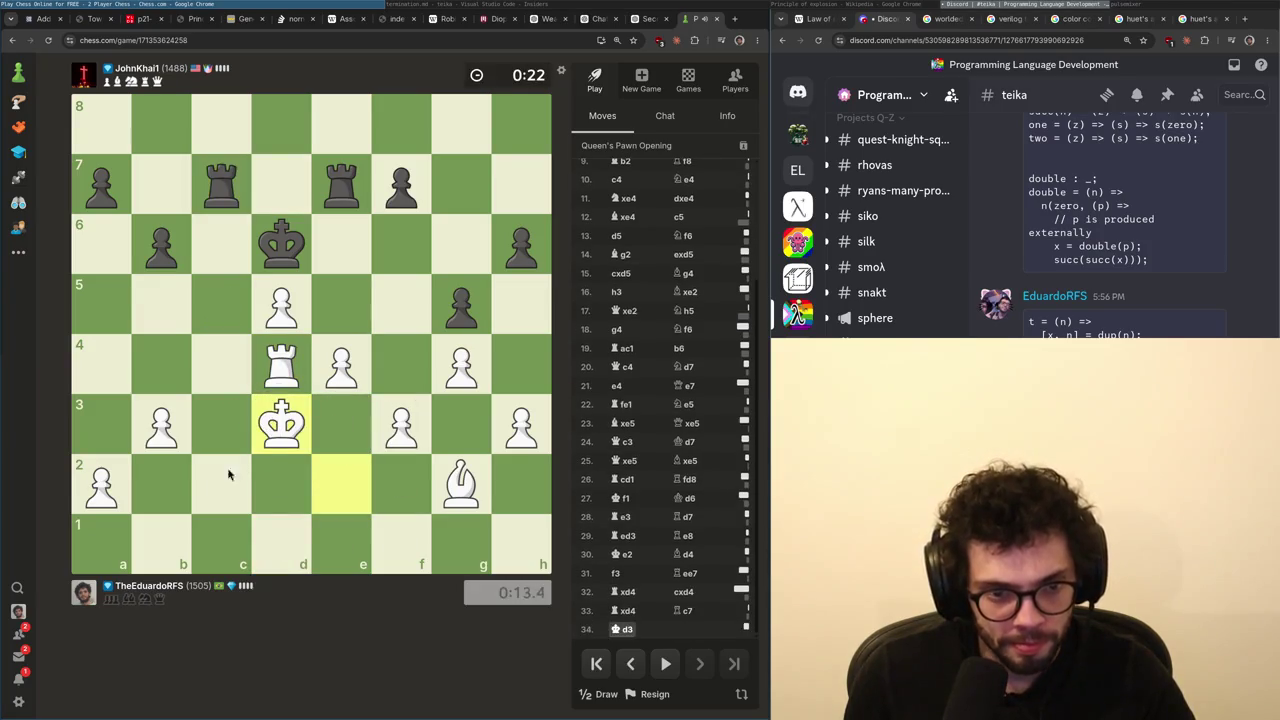
click(228, 471)
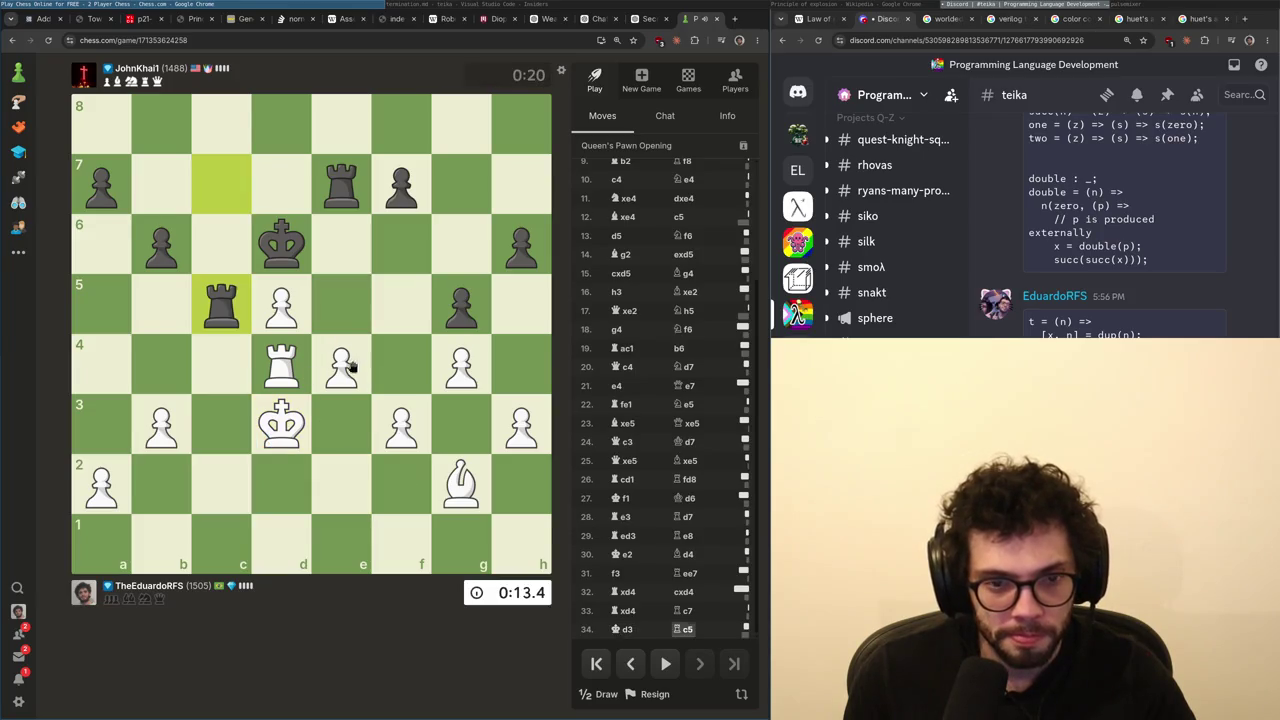
drag(167, 435, 162, 367)
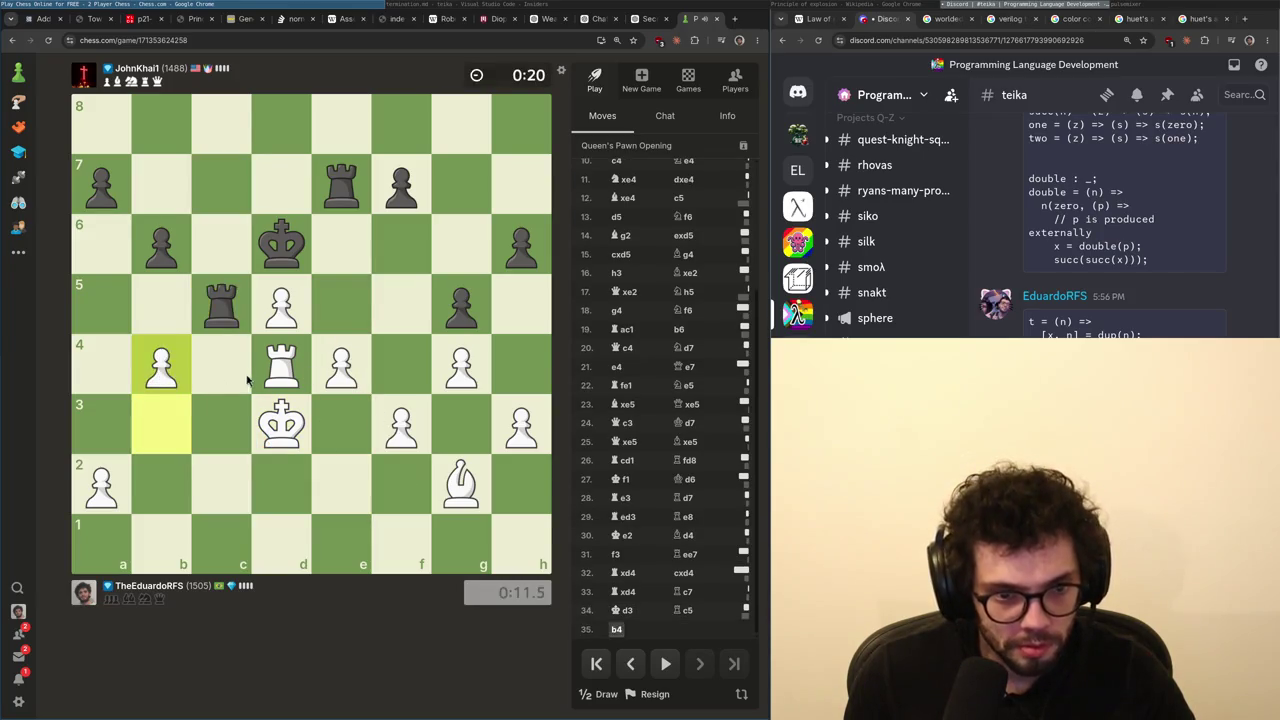
- Push the a-pawn to a4 while marking c3, a5 and b5 on the board
drag(222, 305, 218, 478)
right_click(221, 424)
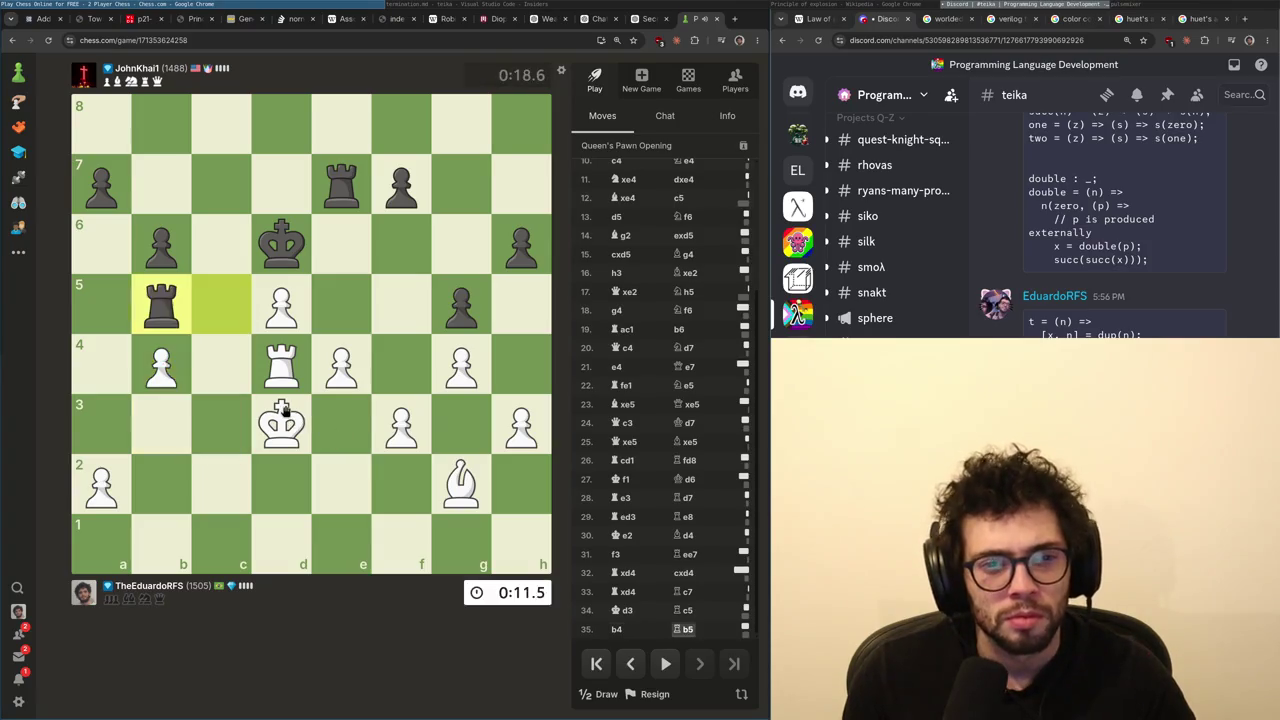
drag(101, 485, 101, 305)
right_click(101, 305)
click(182, 392)
right_click(172, 335)
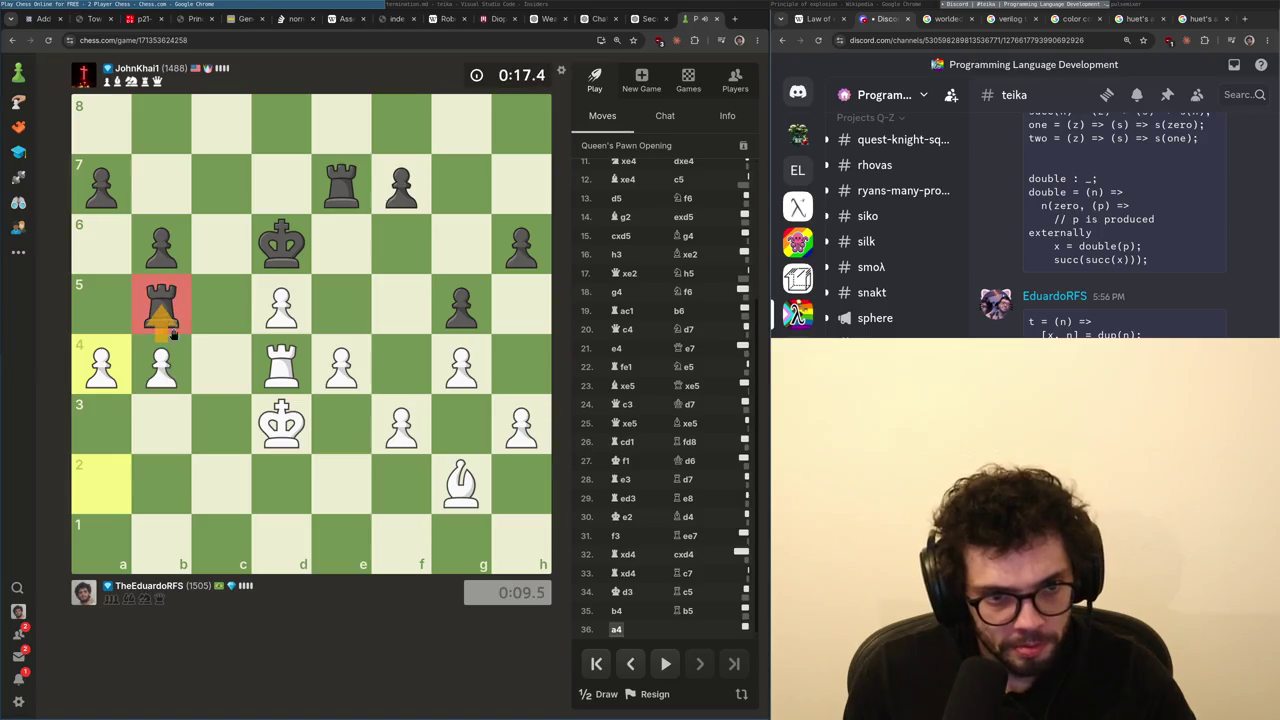
click(180, 402)
right_click(168, 300)
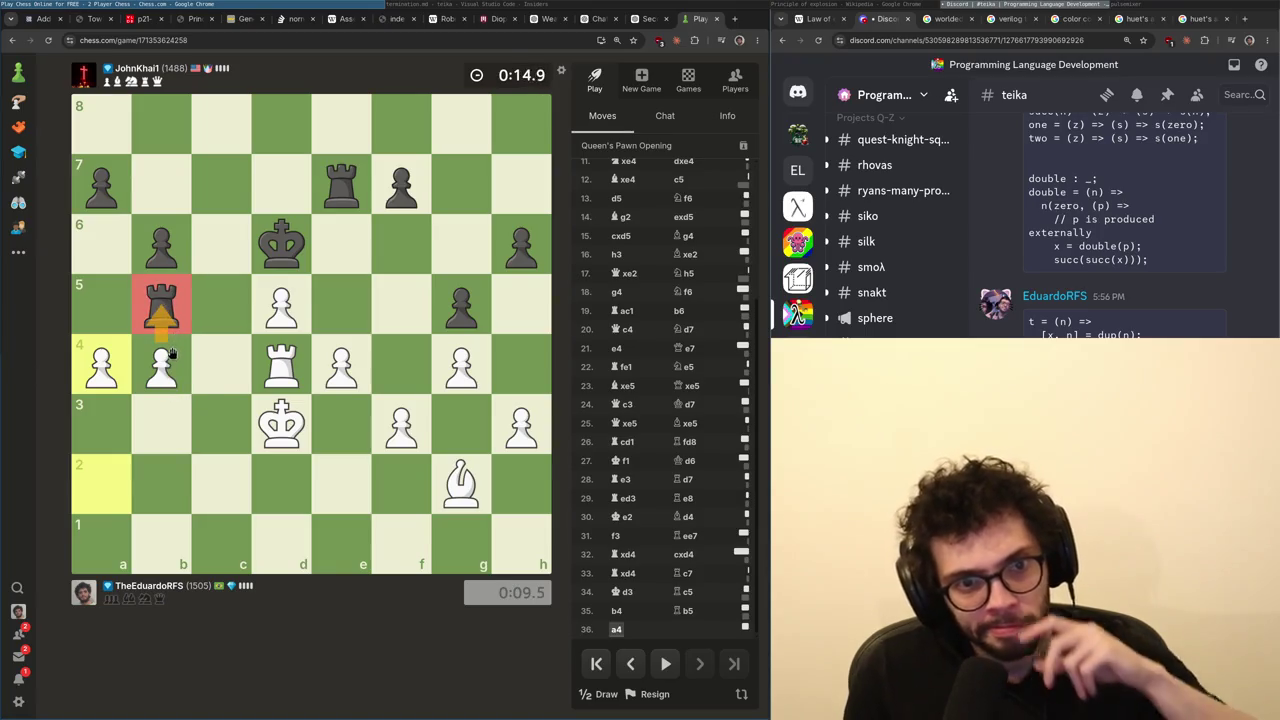
- Capture the black rook on d5 with check, then advance the f-pawn to f4 and f5 with check
mouse_move(262, 370)
mouse_down()
mouse_move(281, 305)
mouse_move(343, 308)
mouse_move(281, 305)
mouse_up()
click(401, 425)
click(401, 364)
click(401, 370)
click(401, 372)
drag(401, 380, 401, 305)
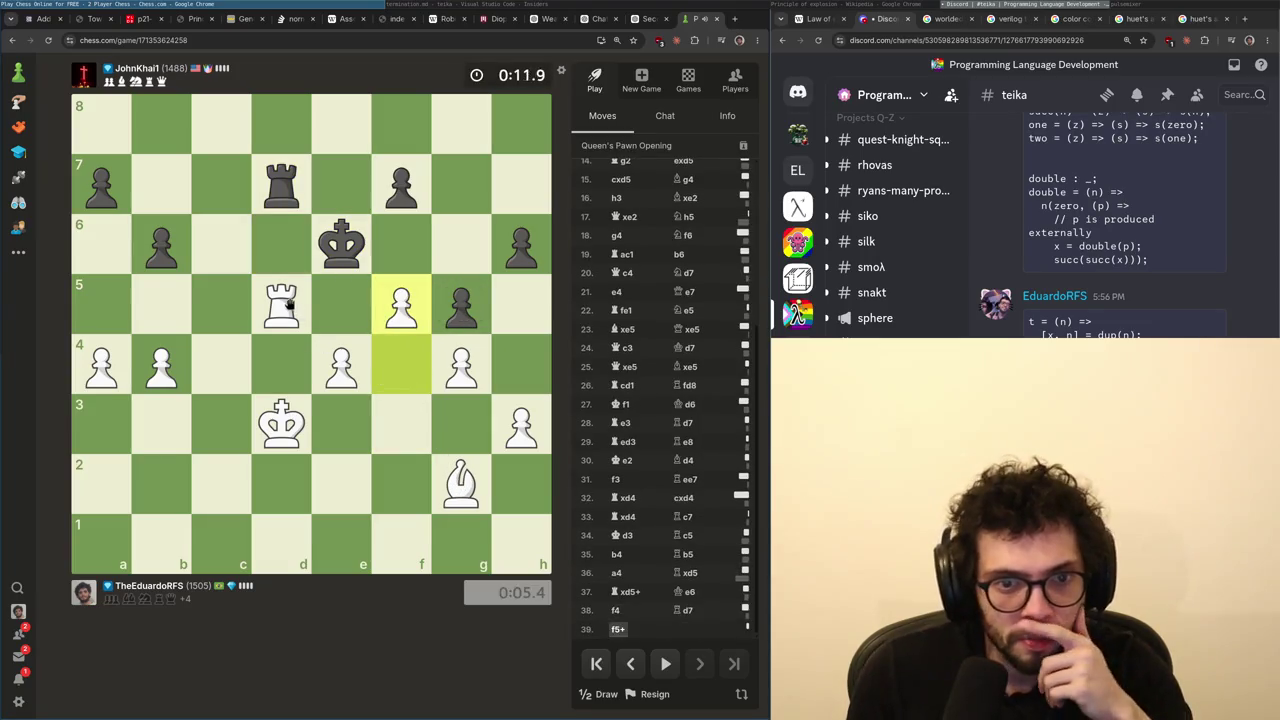
- Take the rook on d7 with check and march the king through d4 and d5 to c6, pushing e5
drag(295, 318, 281, 184)
click(281, 425)
click(281, 364)
mouse_move(337, 366)
mouse_down()
mouse_move(330, 296)
mouse_move(343, 255)
mouse_up()
click(281, 364)
click(281, 304)
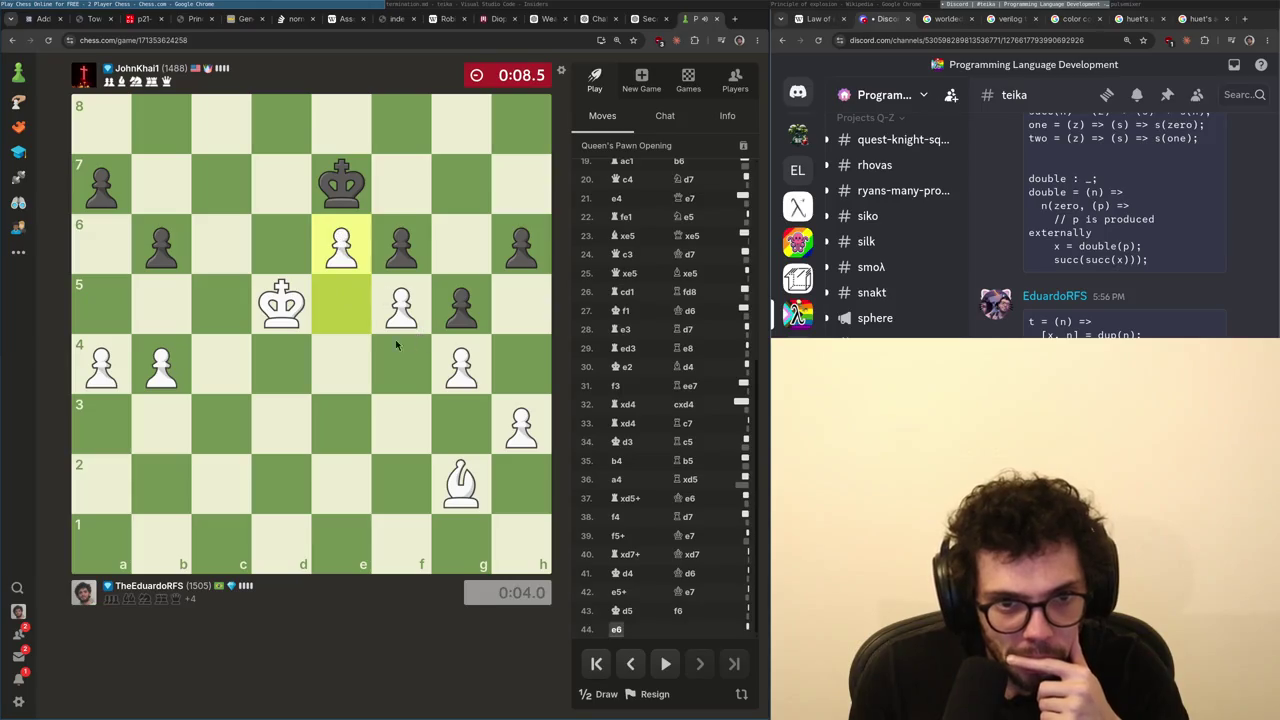
click(281, 304)
- Bring the bishop to d5 as the clock runs out and Black wins on time
click(221, 244)
mouse_move(461, 485)
mouse_down()
mouse_move(286, 306)
mouse_move(120, 471)
mouse_move(223, 358)
mouse_move(163, 345)
mouse_move(163, 200)
mouse_move(177, 400)
mouse_up()
right_click(242, 365)
click(252, 441)
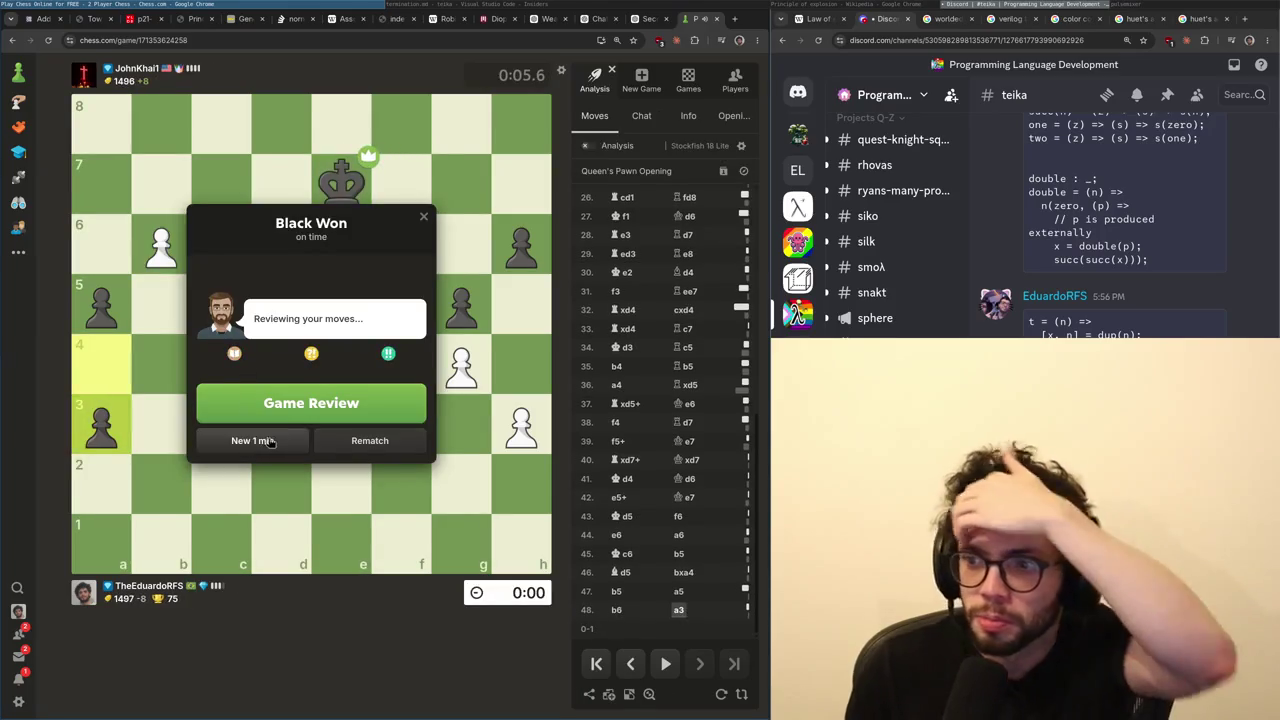
- Premove the opening moves as Black: d-pawn, queen, bishop, d4 push and knight to c6
drag(335, 484, 341, 364)
mouse_move(341, 543)
mouse_down()
mouse_move(338, 365)
mouse_move(241, 424)
mouse_move(259, 428)
mouse_move(162, 424)
mouse_up()
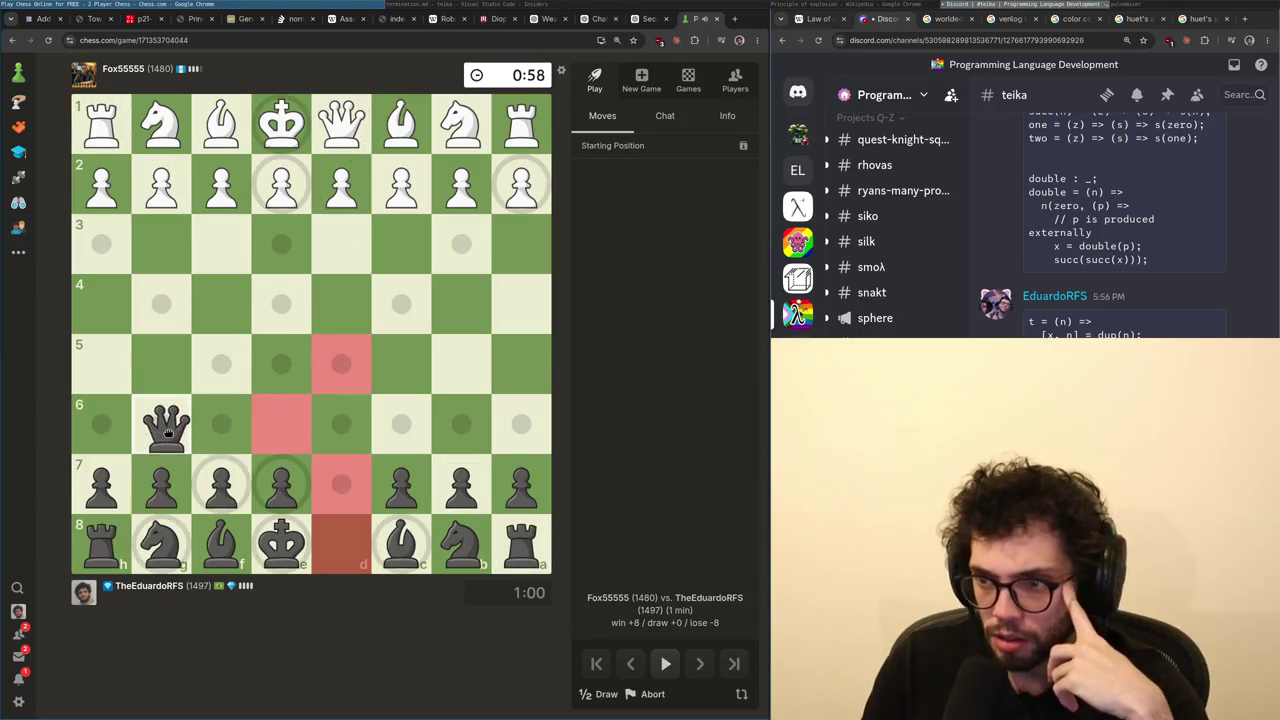
mouse_move(400, 543)
mouse_down()
mouse_move(206, 366)
mouse_move(220, 365)
mouse_up()
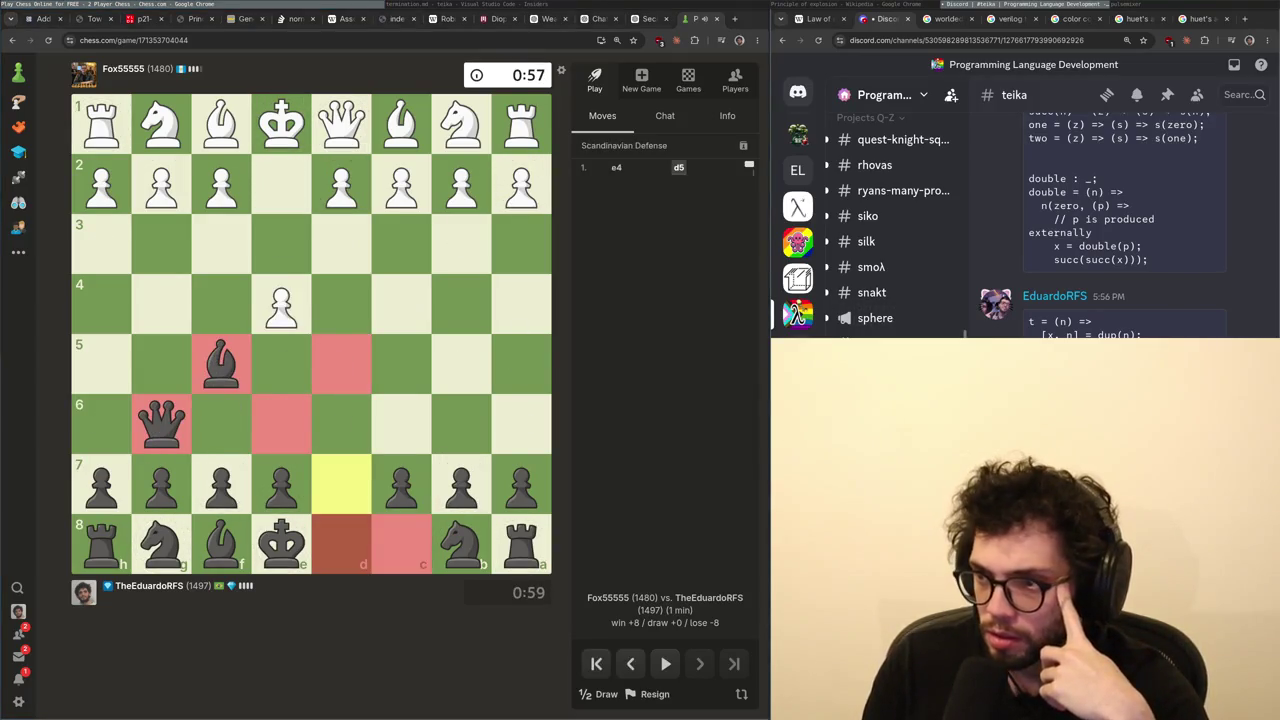
drag(323, 385, 338, 306)
mouse_move(461, 543)
mouse_down()
mouse_move(411, 434)
mouse_move(404, 448)
mouse_up()
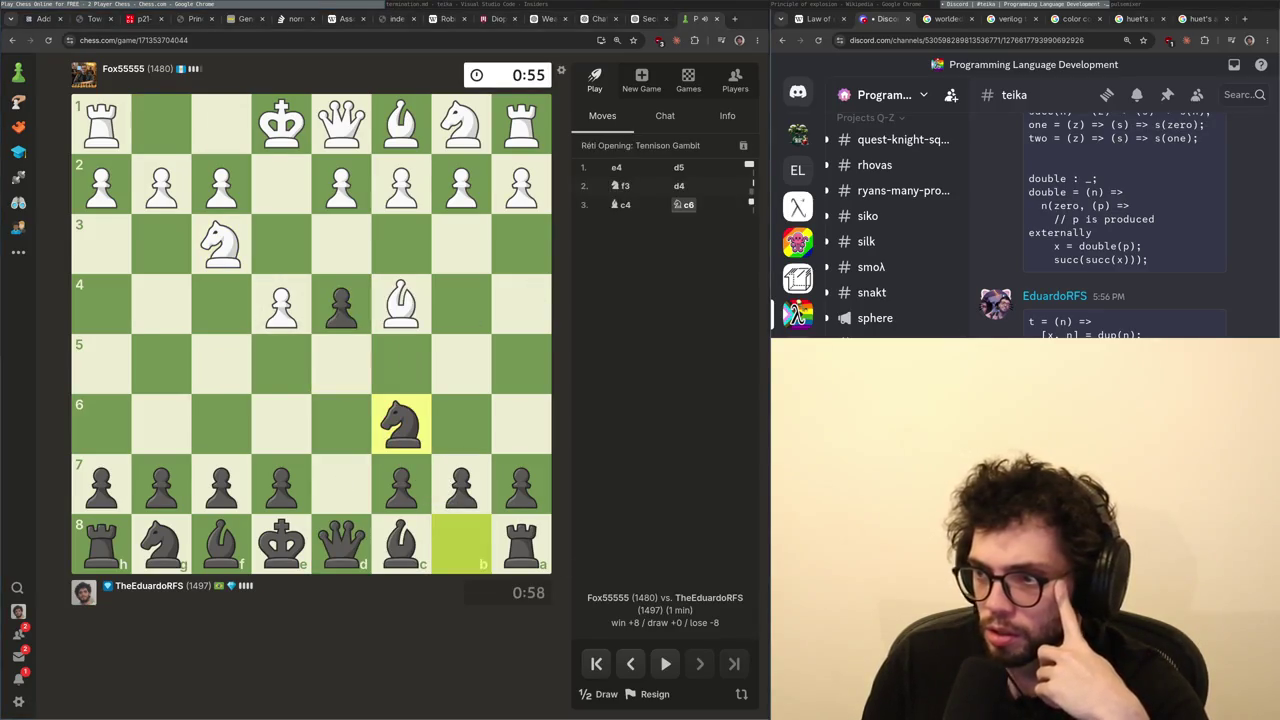
- Play b6 and fianchetto both bishops to g7 and b7, with e5 and Ne7 premoved
drag(461, 485, 461, 425)
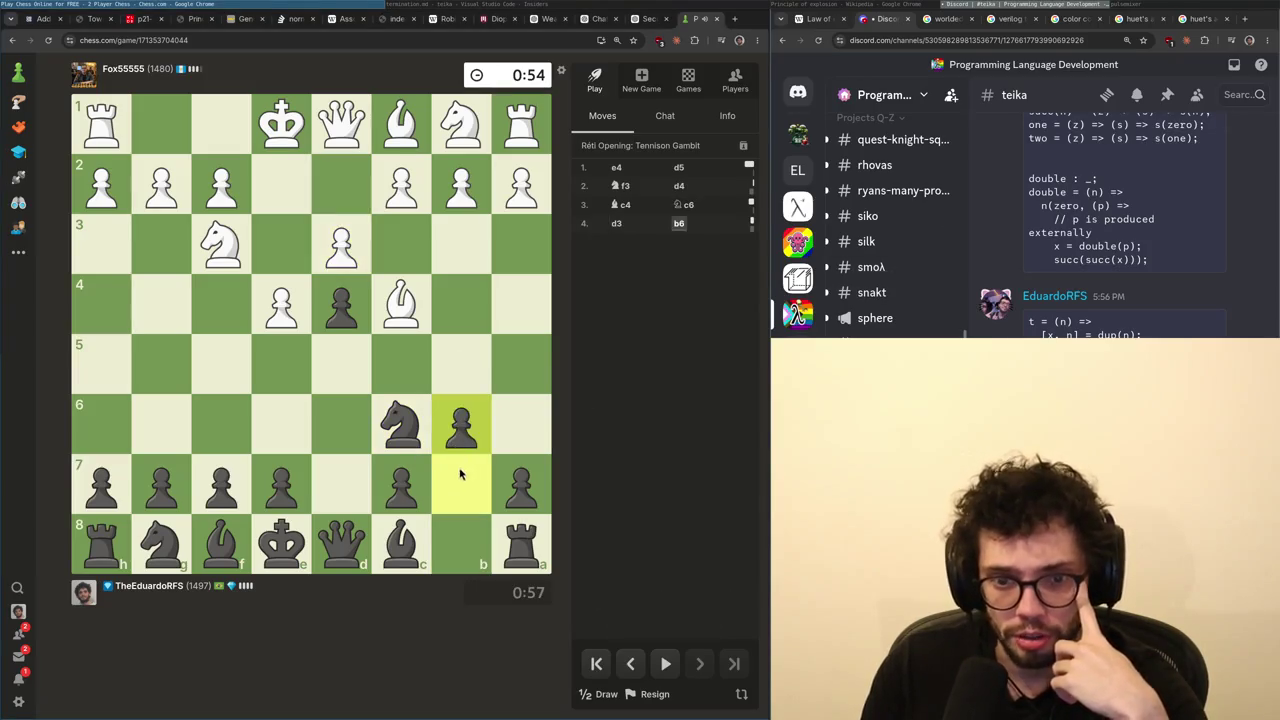
mouse_move(281, 485)
mouse_down()
mouse_move(279, 438)
mouse_move(215, 506)
mouse_move(145, 452)
mouse_up()
right_click(297, 430)
drag(221, 545, 161, 482)
drag(261, 490, 281, 365)
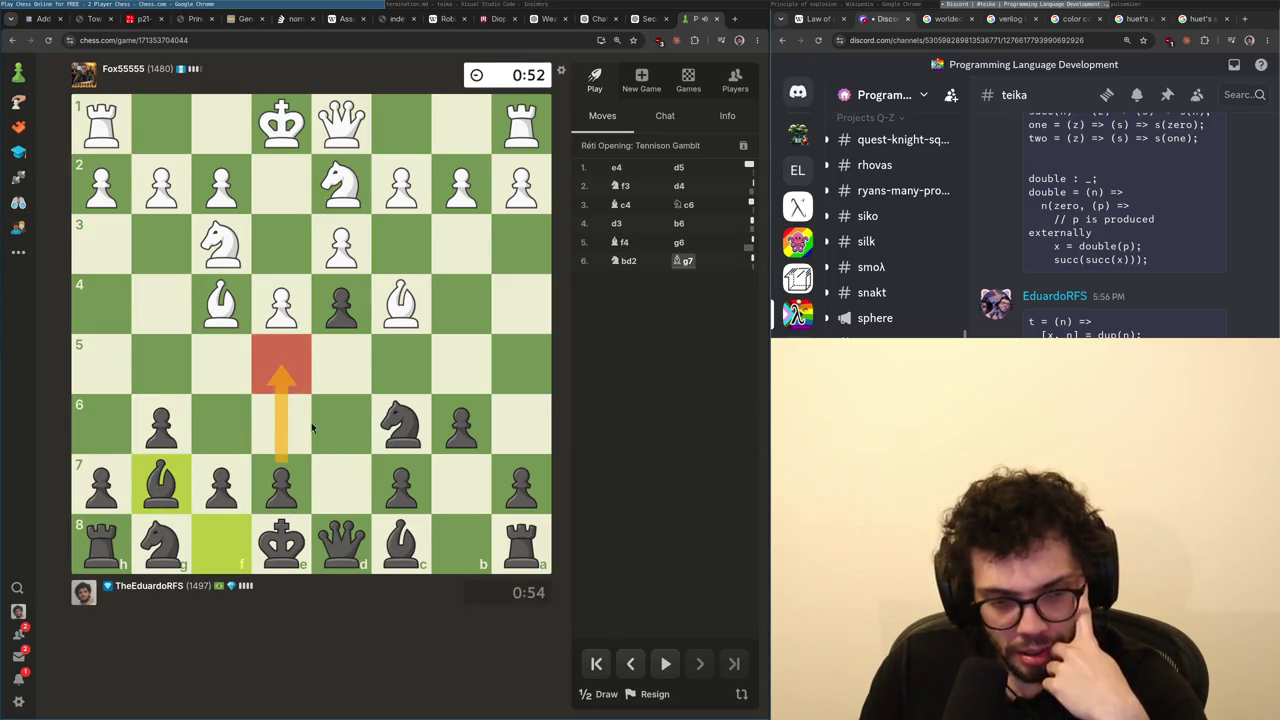
drag(405, 548, 462, 484)
mouse_move(185, 550)
mouse_down()
mouse_move(279, 490)
mouse_move(221, 362)
mouse_up()
- Route the e7 knight toward f5 and d4, then recapture on e5 with the c6 knight
mouse_move(281, 485)
mouse_down()
mouse_move(217, 348)
mouse_move(341, 310)
mouse_up()
right_click(341, 310)
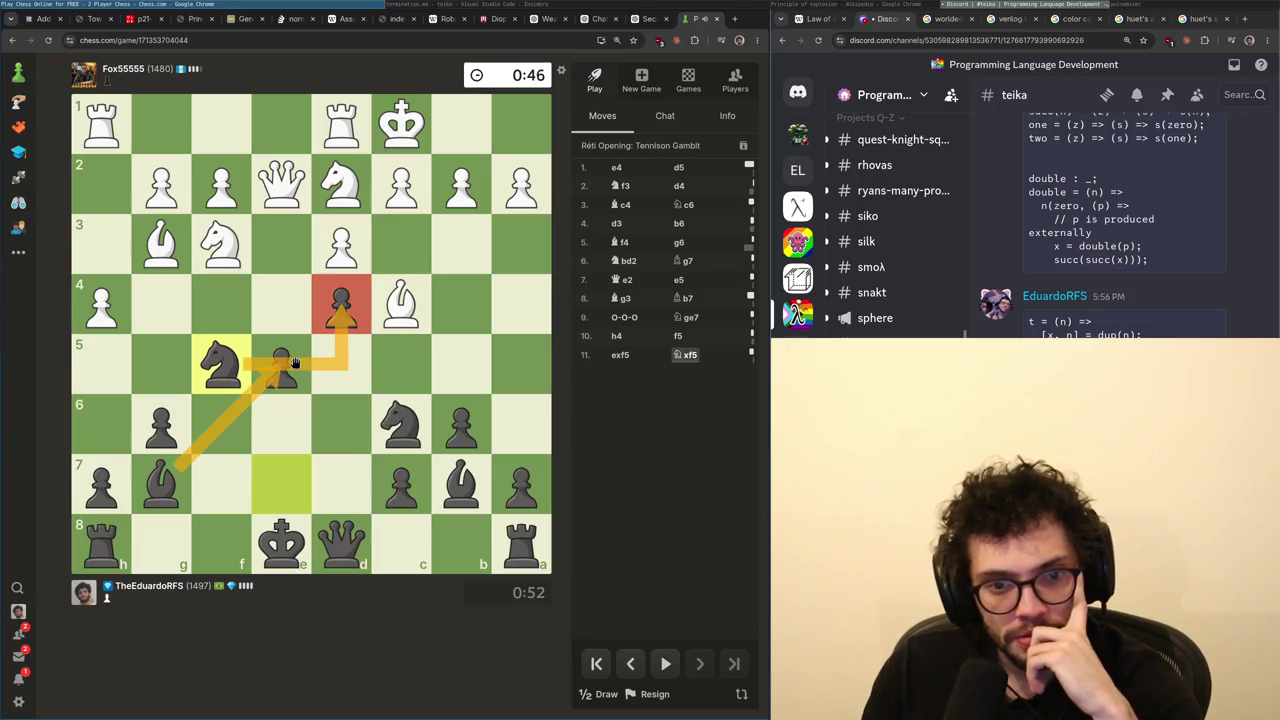
click(341, 543)
mouse_move(401, 425)
mouse_down()
mouse_move(263, 352)
mouse_move(281, 365)
mouse_up()
click(345, 545)
click(350, 548)
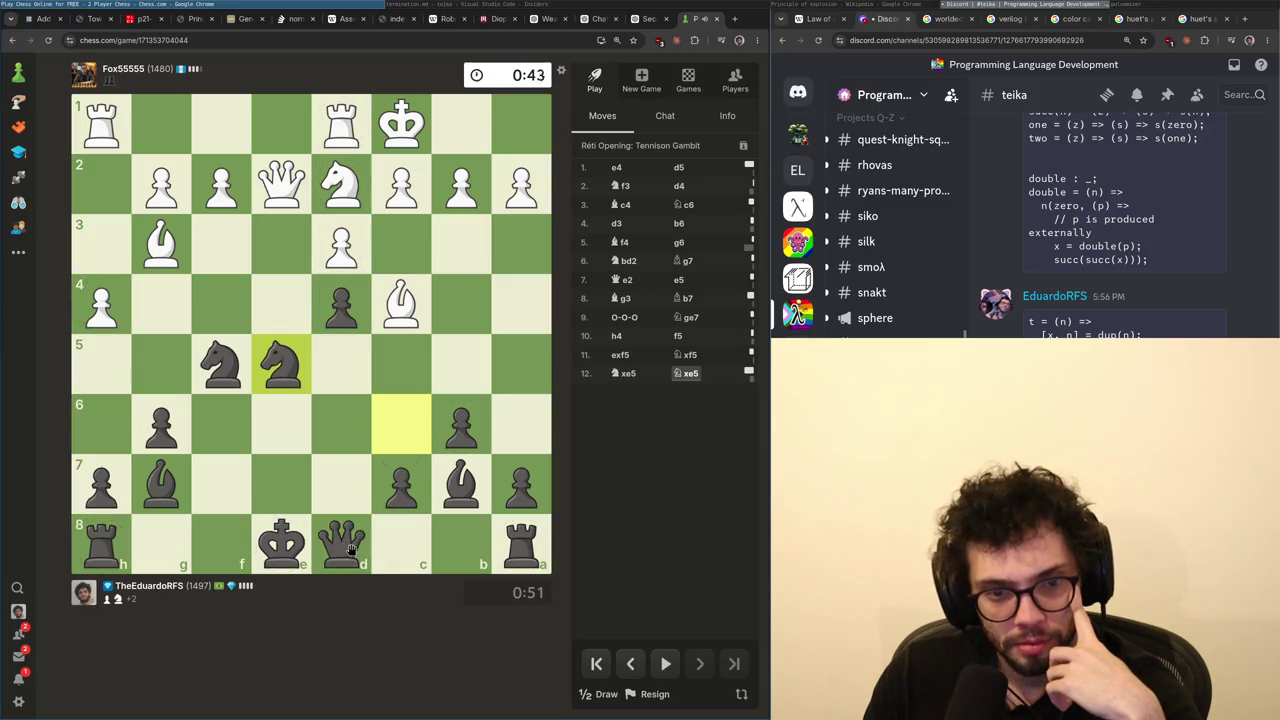
- Recapture on e5 with the knight and block the queen's check by moving the g7 piece to e7
drag(350, 548, 361, 556)
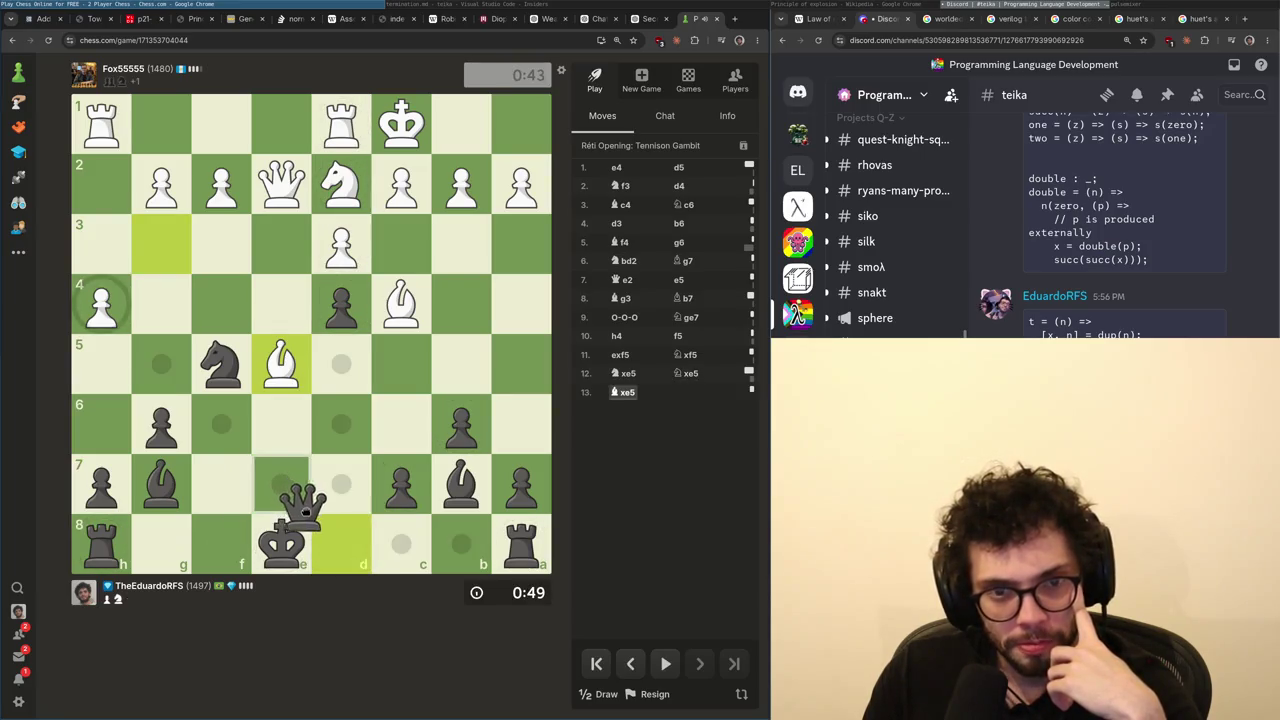
drag(305, 505, 341, 543)
drag(221, 365, 281, 365)
drag(160, 485, 278, 487)
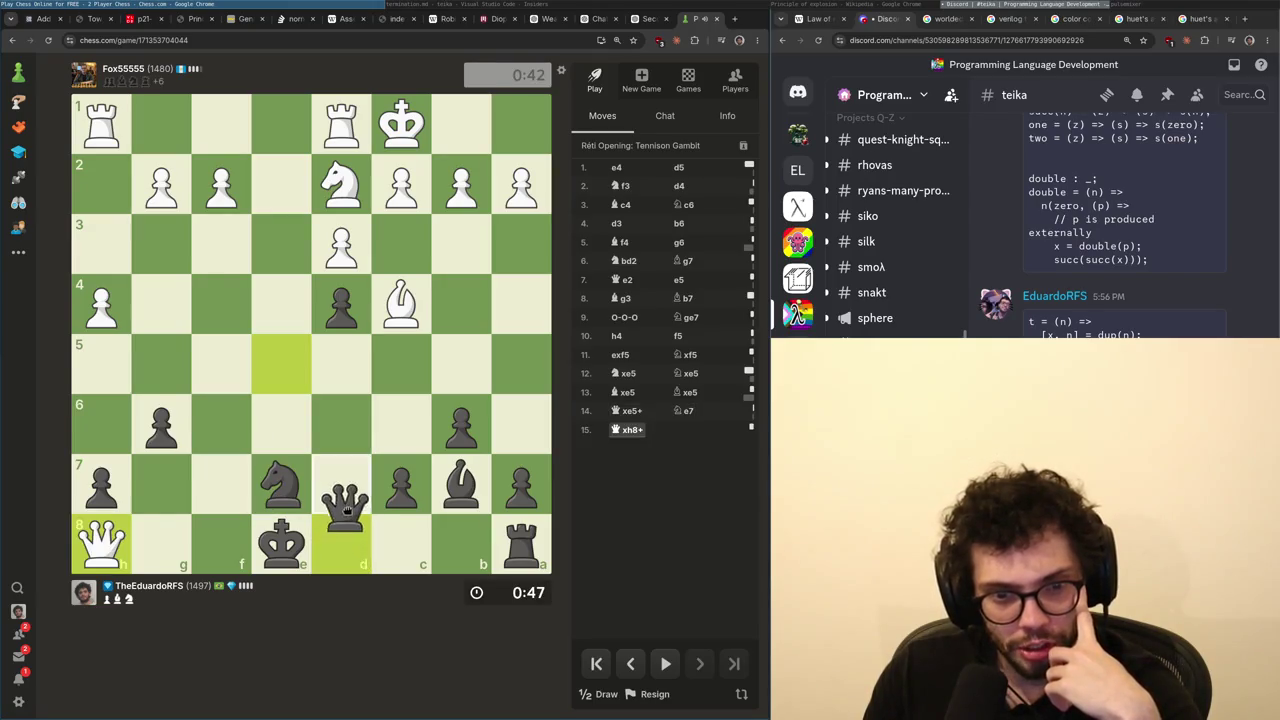
- Play Black's king to d7, push the a-pawn to a6 and bring the knight to c6
drag(281, 545, 341, 485)
mouse_move(521, 545)
mouse_down()
mouse_move(274, 552)
mouse_move(313, 523)
mouse_up()
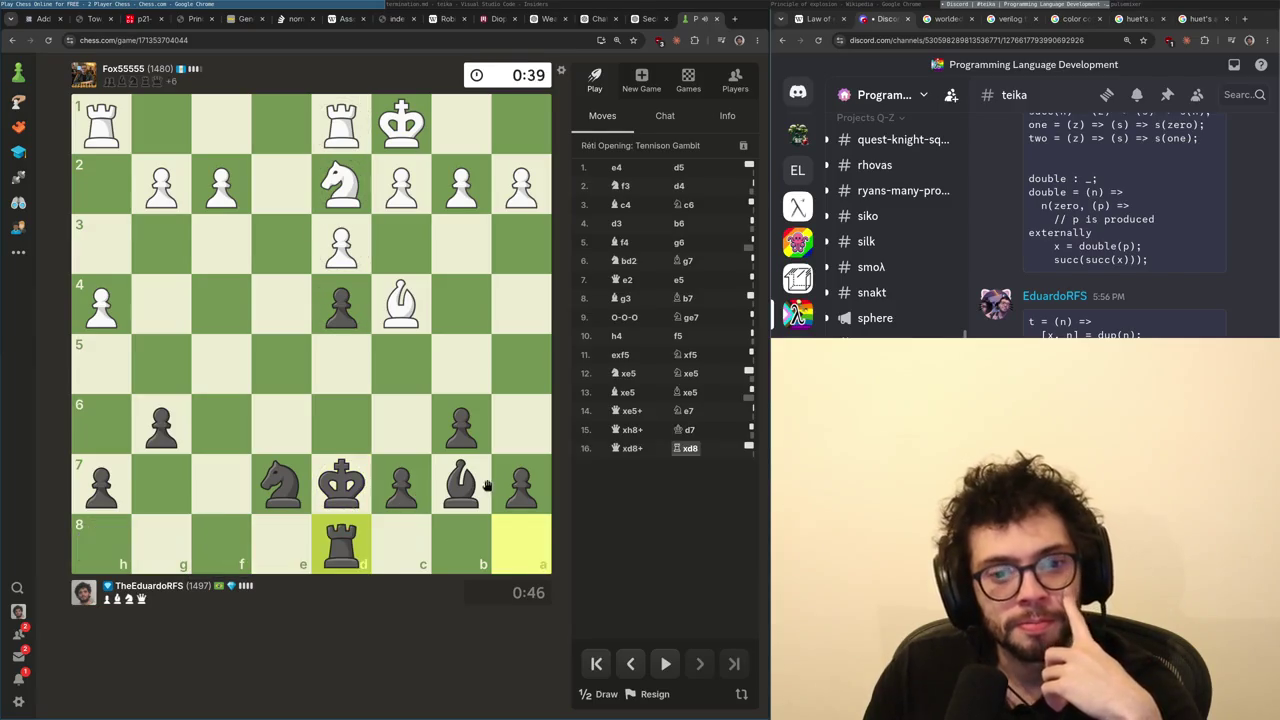
drag(486, 490, 494, 505)
drag(280, 490, 352, 502)
mouse_move(500, 508)
mouse_down()
mouse_move(520, 425)
mouse_move(461, 366)
mouse_up()
right_click(461, 368)
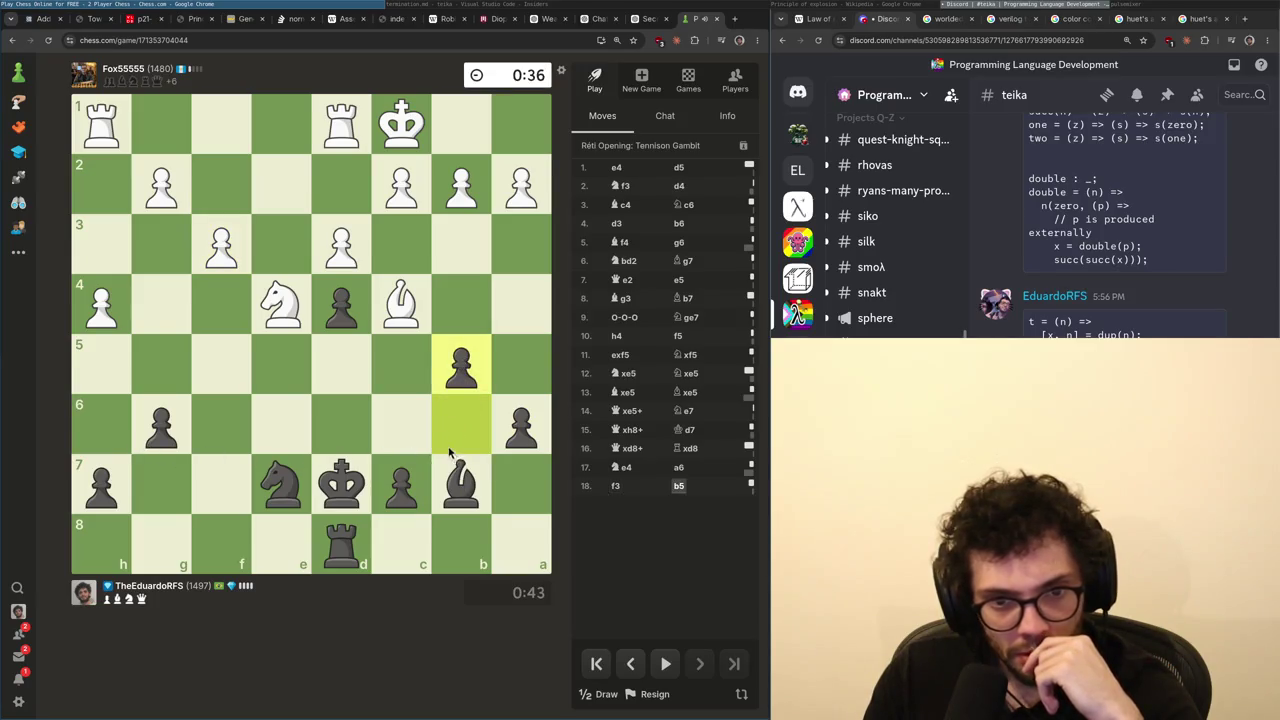
mouse_move(404, 497)
mouse_down()
mouse_move(416, 378)
mouse_move(330, 420)
mouse_up()
mouse_move(281, 485)
mouse_down()
mouse_move(251, 457)
mouse_move(417, 423)
mouse_move(400, 423)
mouse_move(390, 445)
mouse_up()
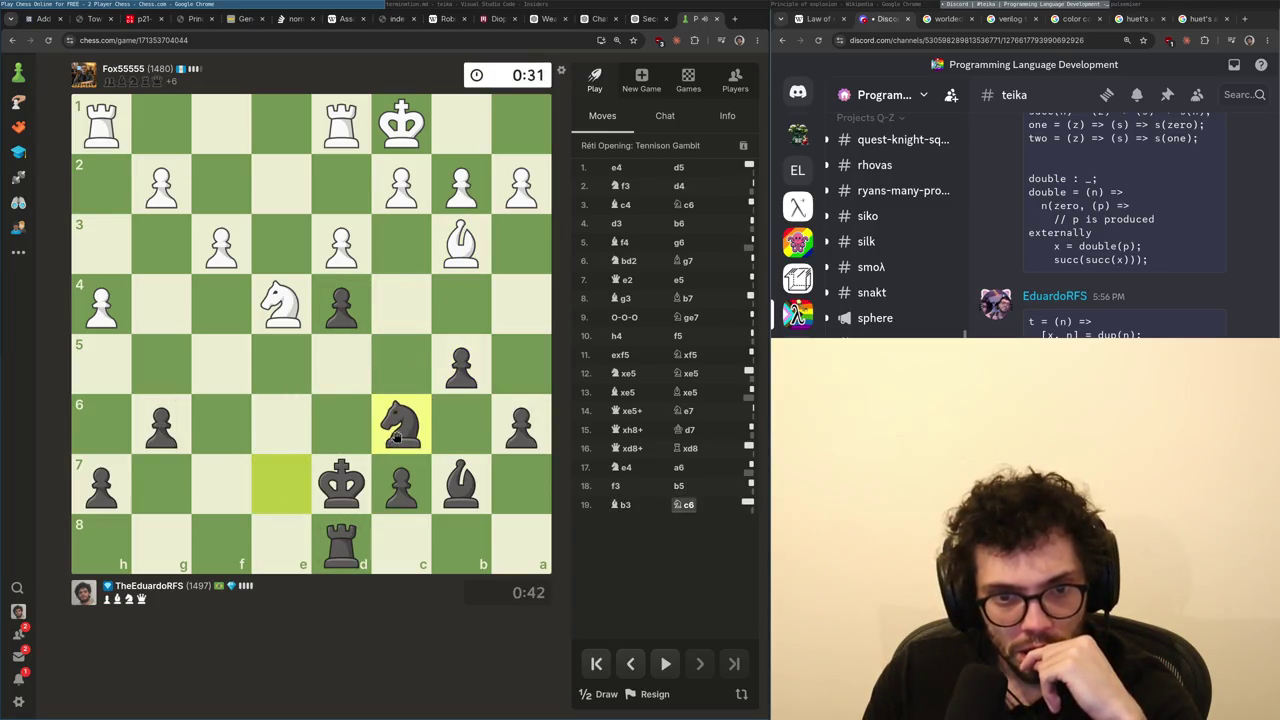
- Walk the king to c8 and b7, shuffle the rook d8–d7–d6–d7, and push a5 and b4
drag(343, 500, 401, 540)
drag(401, 540, 490, 485)
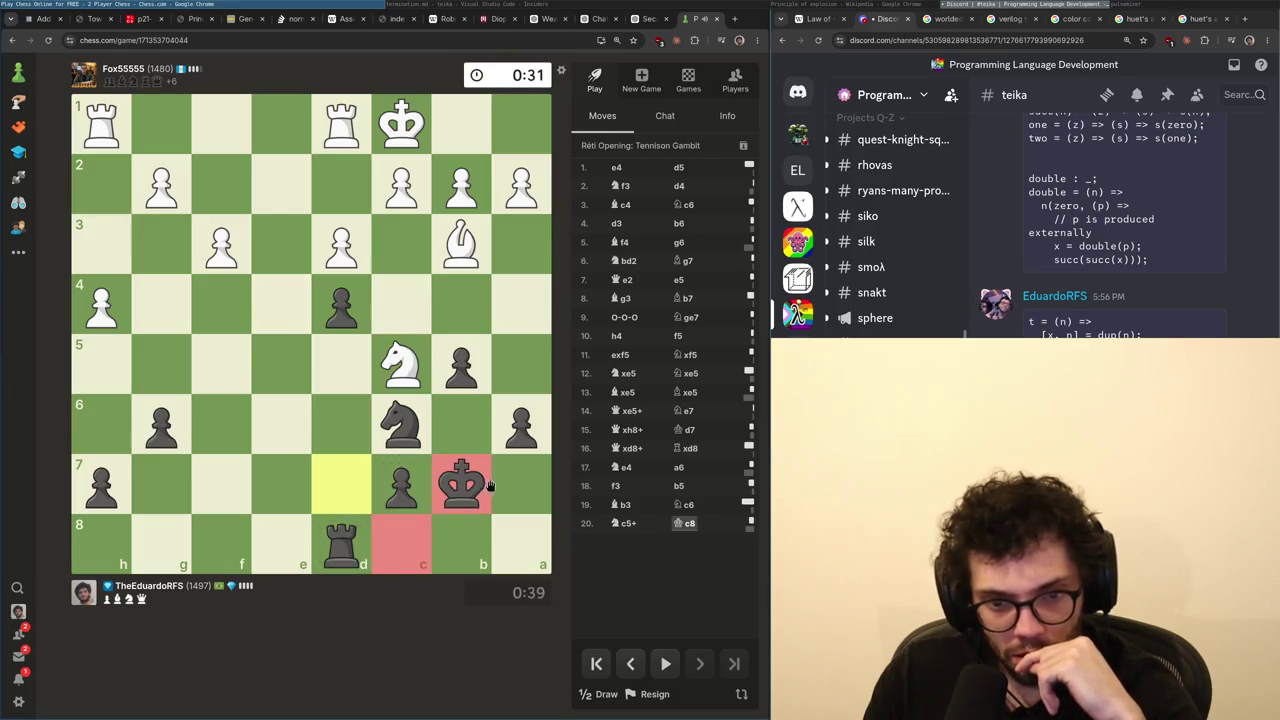
mouse_move(341, 540)
mouse_down()
mouse_move(341, 448)
mouse_move(340, 478)
mouse_up()
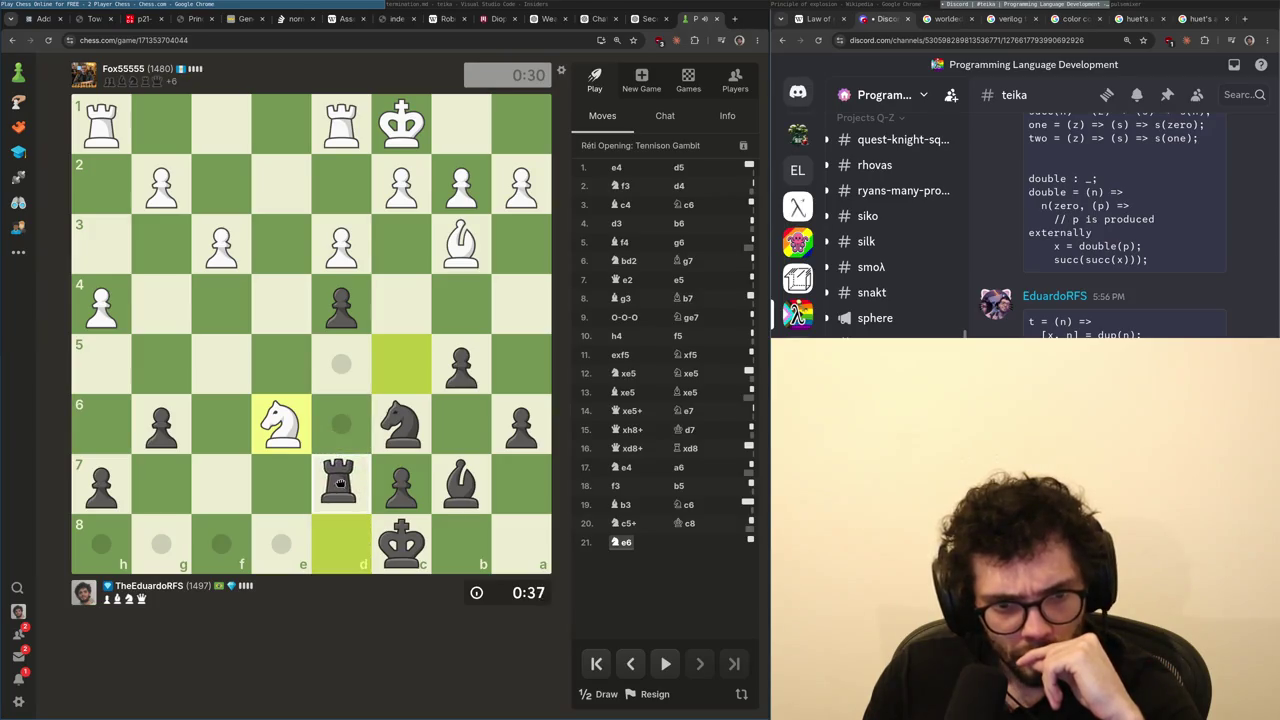
click(402, 482)
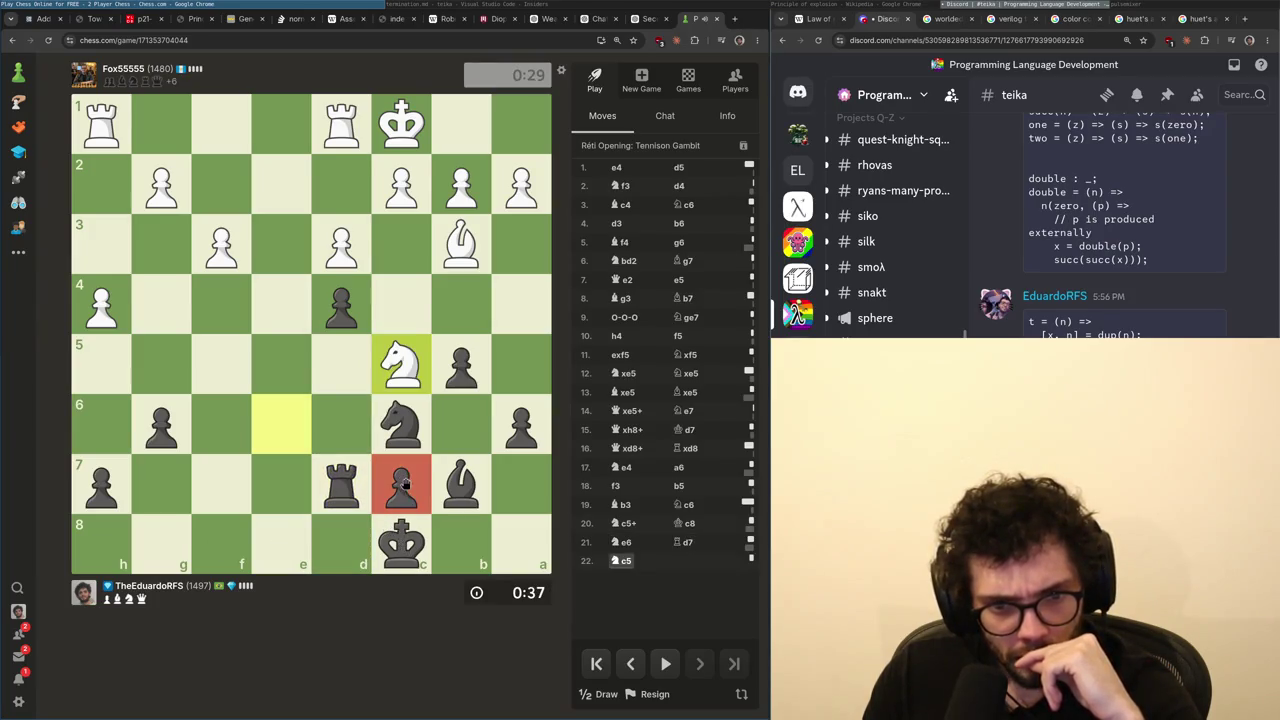
drag(344, 486, 341, 425)
click(402, 540)
click(461, 485)
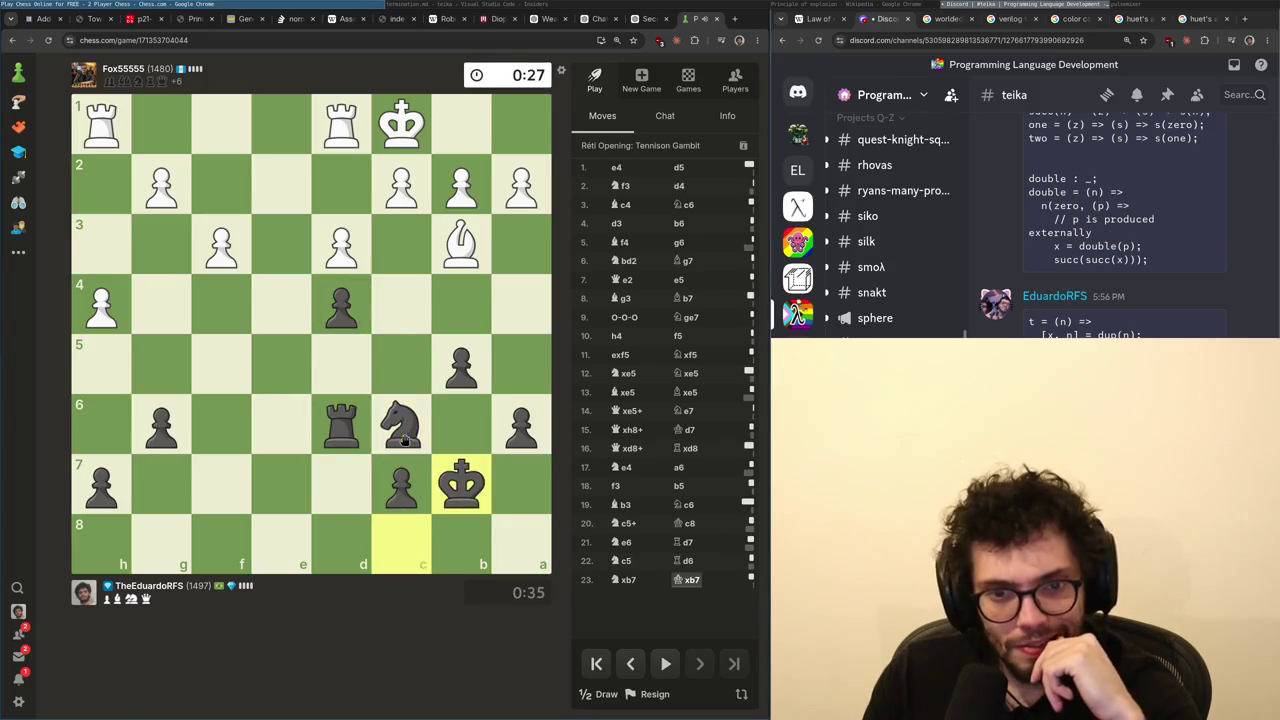
drag(522, 430, 514, 373)
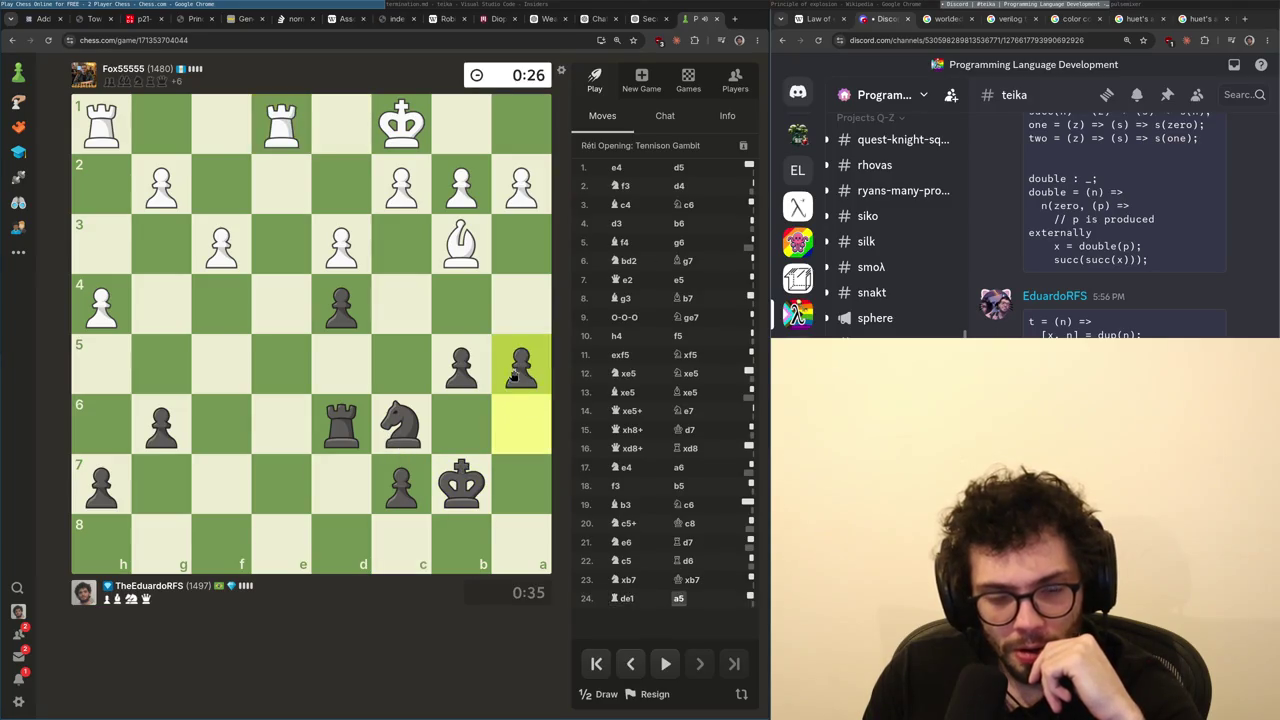
mouse_move(341, 427)
mouse_down()
mouse_move(365, 346)
mouse_move(340, 428)
mouse_move(345, 400)
mouse_move(346, 510)
mouse_move(341, 484)
mouse_up()
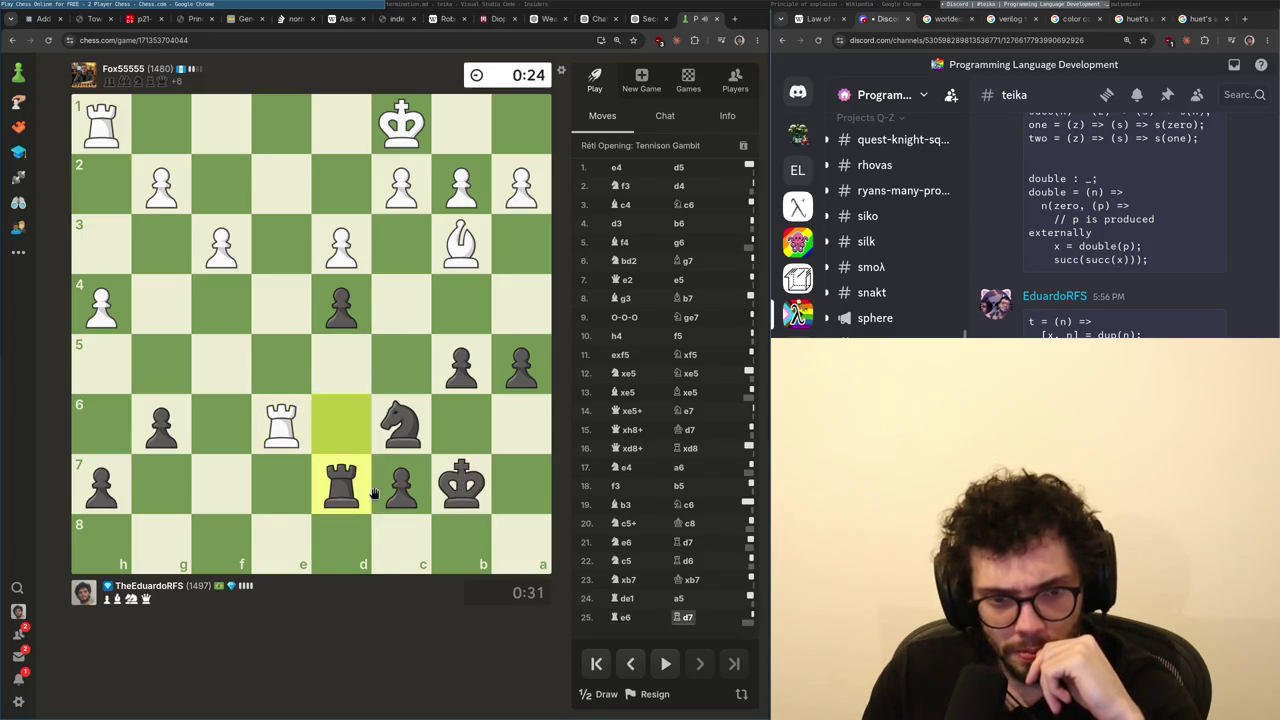
right_click(535, 330)
drag(461, 366, 467, 315)
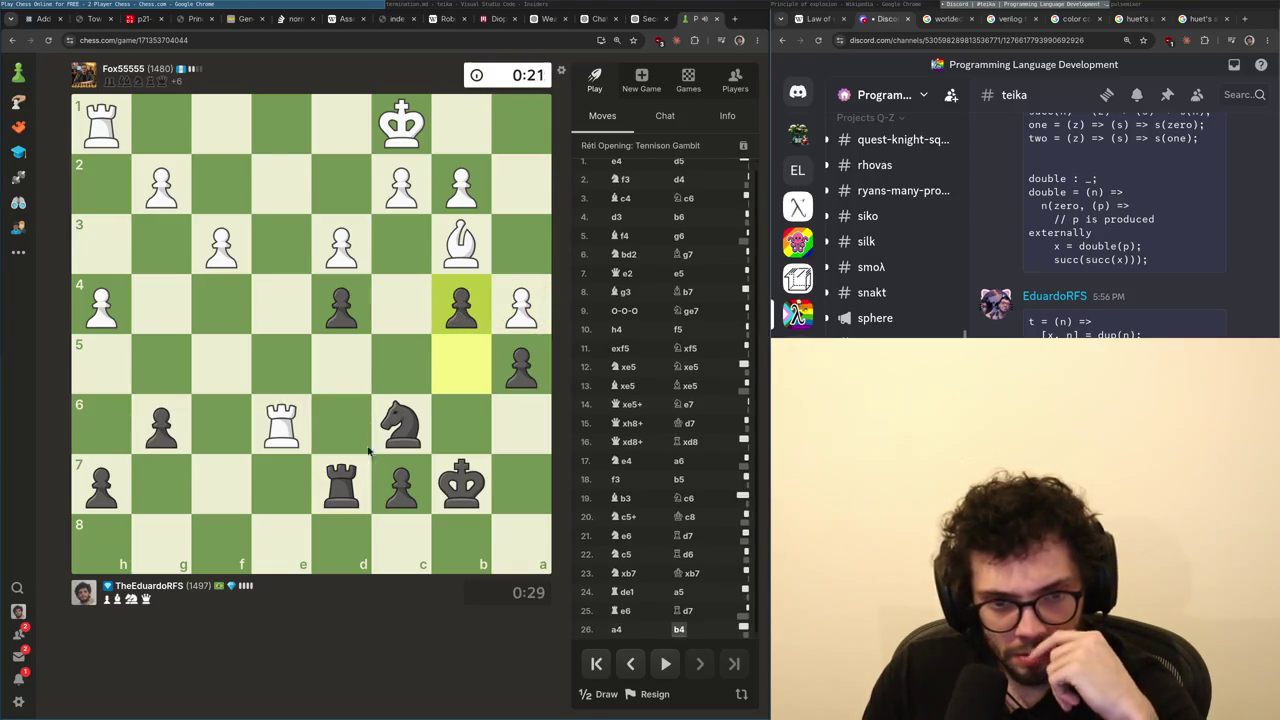
- Swing the rook from d7 to f7 and back, then step the king to b6
click(348, 480)
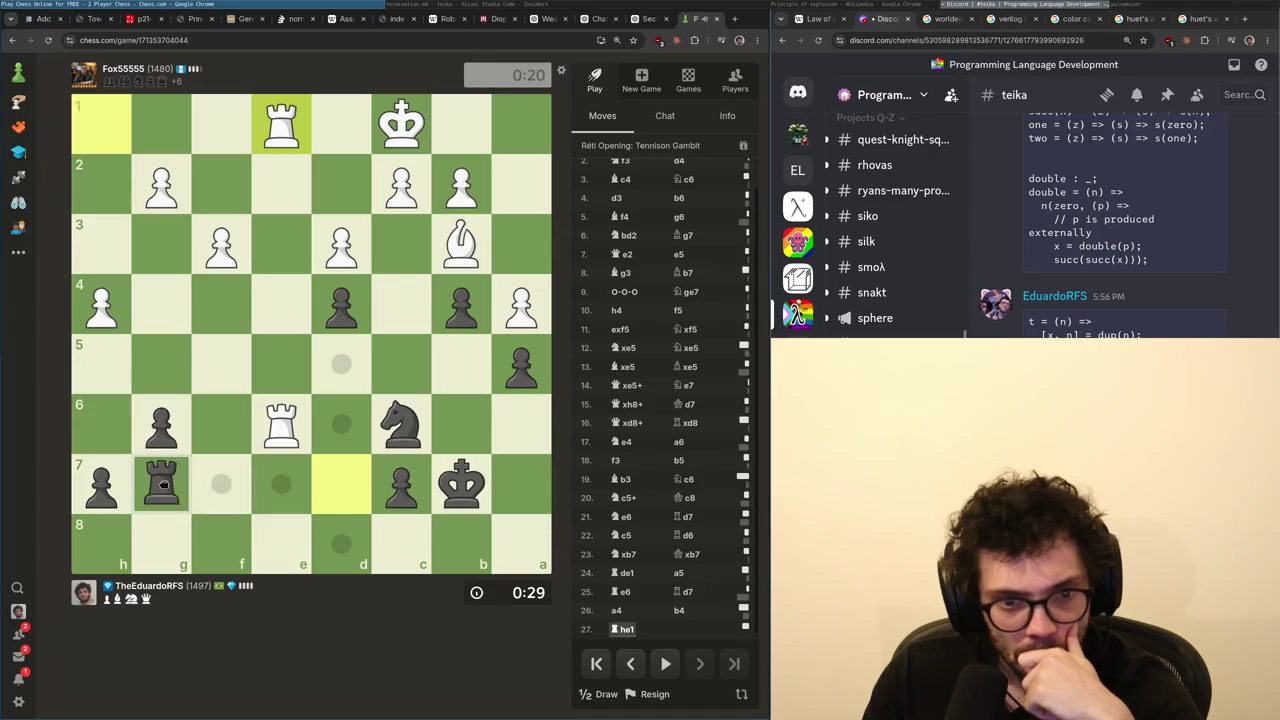
mouse_move(398, 424)
mouse_down()
mouse_move(414, 420)
mouse_move(440, 495)
mouse_up()
click(323, 497)
mouse_move(323, 497)
mouse_down()
mouse_move(224, 492)
mouse_move(285, 486)
mouse_move(237, 492)
mouse_move(221, 374)
mouse_up()
drag(398, 424, 285, 484)
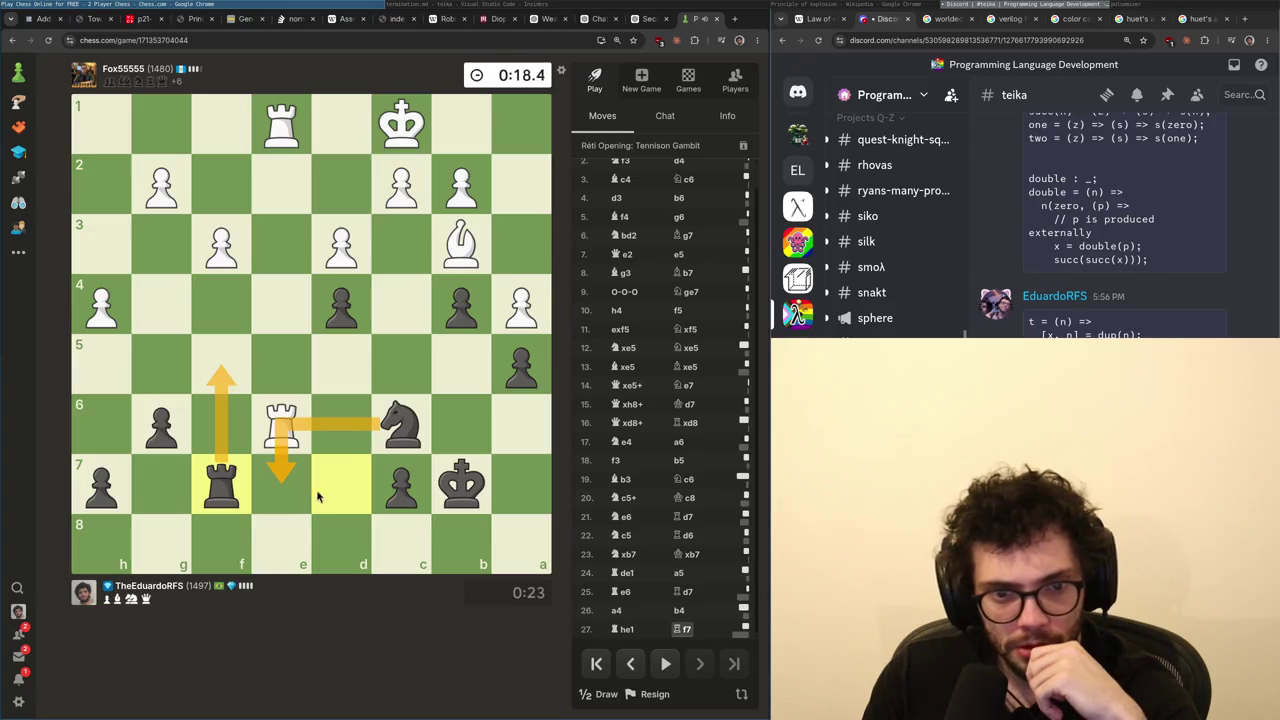
click(318, 497)
mouse_move(232, 488)
mouse_down()
mouse_move(400, 485)
mouse_move(366, 484)
mouse_up()
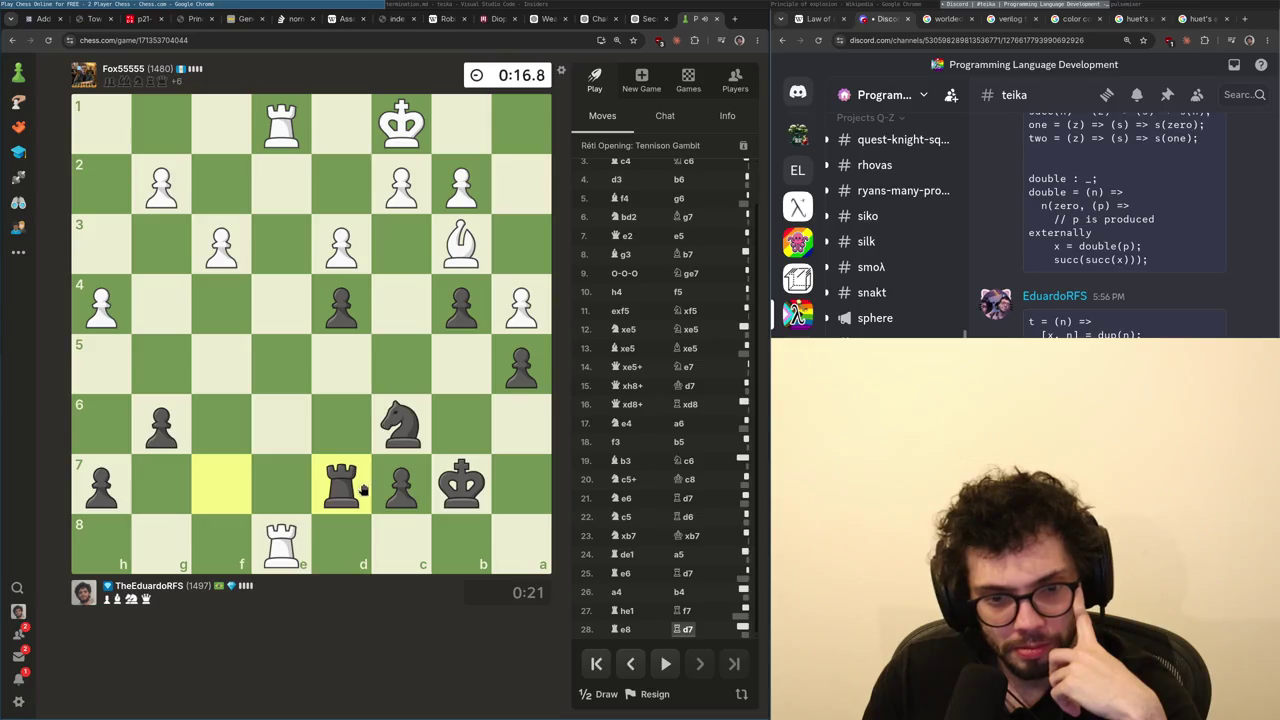
mouse_move(401, 425)
mouse_down()
mouse_move(334, 543)
mouse_move(352, 545)
mouse_up()
mouse_move(460, 485)
mouse_down()
mouse_move(422, 498)
mouse_move(460, 425)
mouse_up()
right_click(413, 490)
mouse_move(341, 487)
mouse_down()
mouse_move(343, 450)
mouse_move(358, 462)
mouse_move(355, 452)
mouse_move(341, 487)
mouse_up()
- Capture on h5 with the g6 pawn, return the king to b7 and play knight c6–d8
mouse_move(161, 425)
mouse_down()
mouse_move(166, 363)
mouse_move(100, 363)
mouse_move(99, 392)
mouse_up()
right_click(122, 332)
click(110, 372)
click(110, 372)
click(360, 465)
click(461, 425)
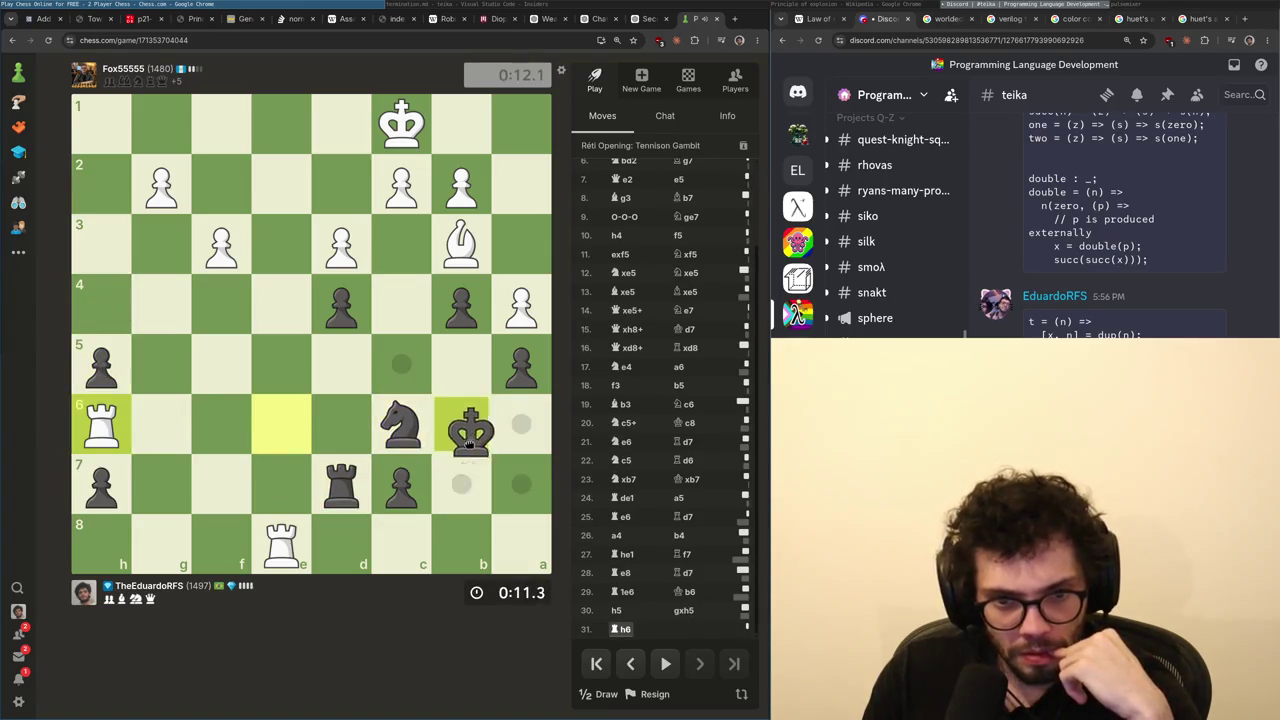
click(461, 485)
click(415, 425)
mouse_move(415, 425)
mouse_down()
mouse_move(411, 514)
mouse_move(343, 534)
mouse_move(355, 540)
mouse_move(286, 423)
mouse_move(343, 540)
mouse_move(423, 473)
mouse_move(405, 425)
mouse_up()
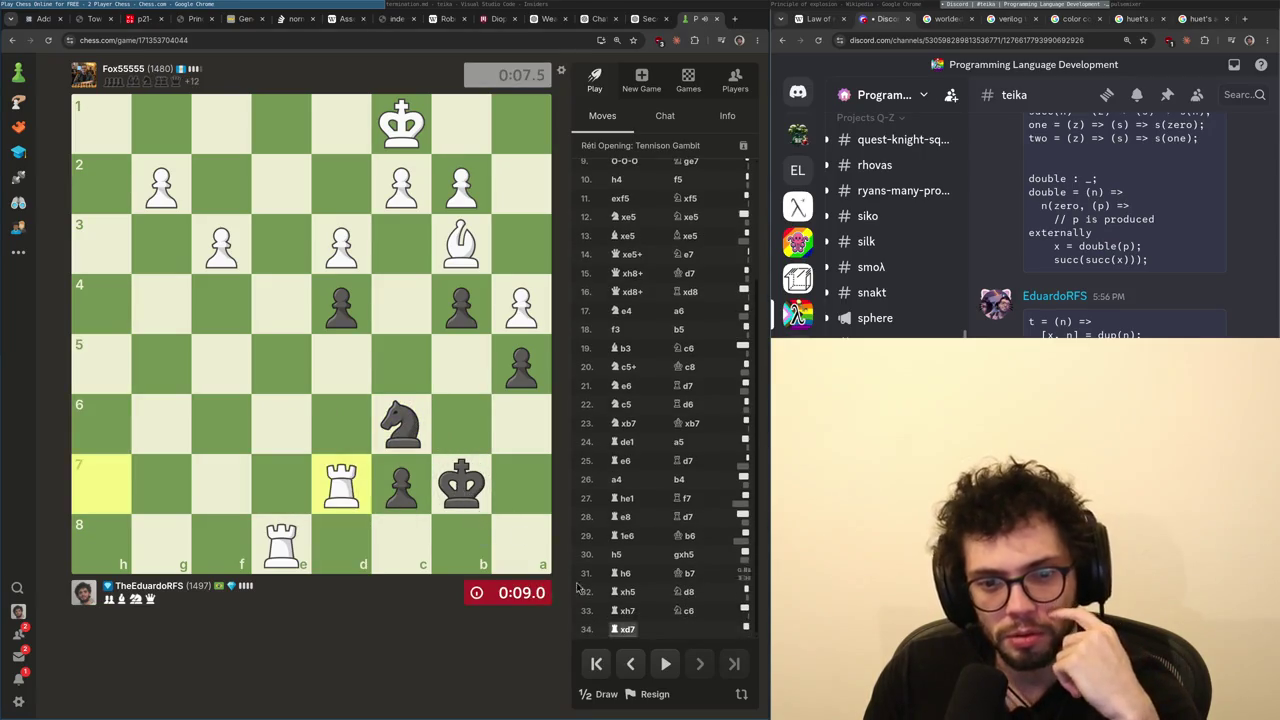
- Resign the lost game and close the Chess.com tab
click(652, 697)
click(700, 663)
key(ctrl+w)
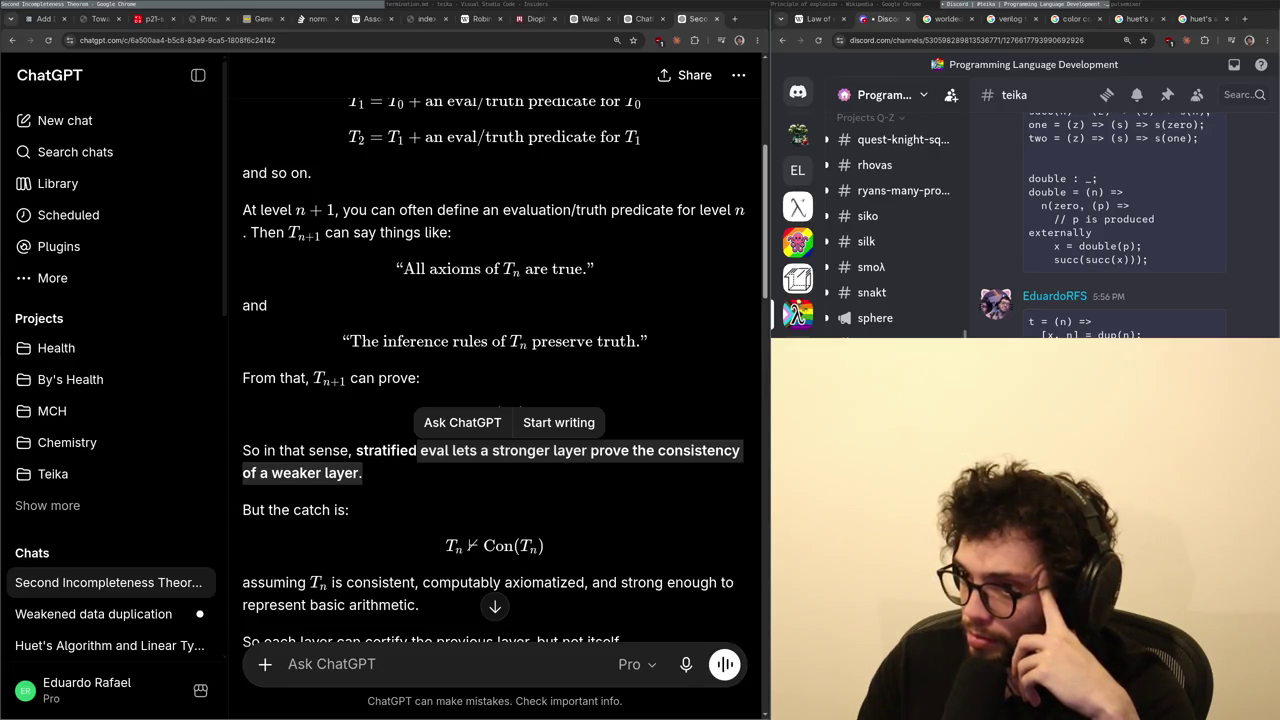
- Scroll down ChatGPT's layer-by-layer consistency answer, then return to the termination.md notes
scroll(494, 450, down, 3)
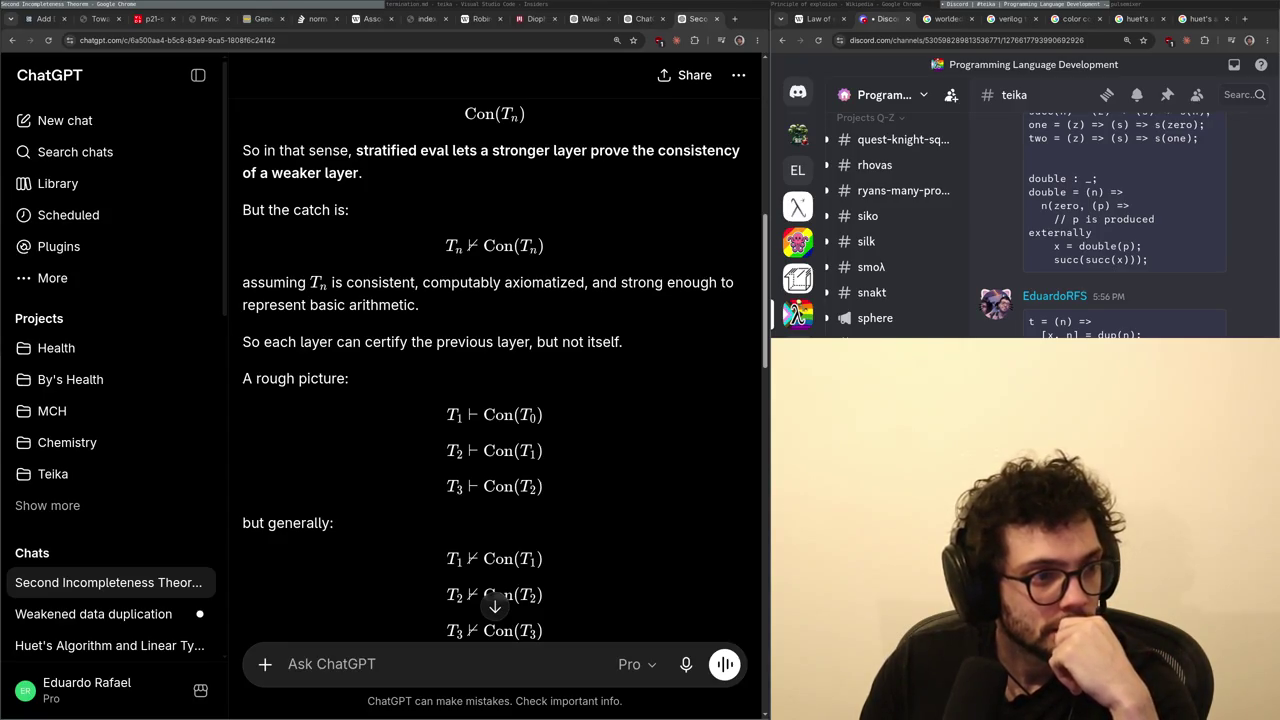
key(alt+Tab)
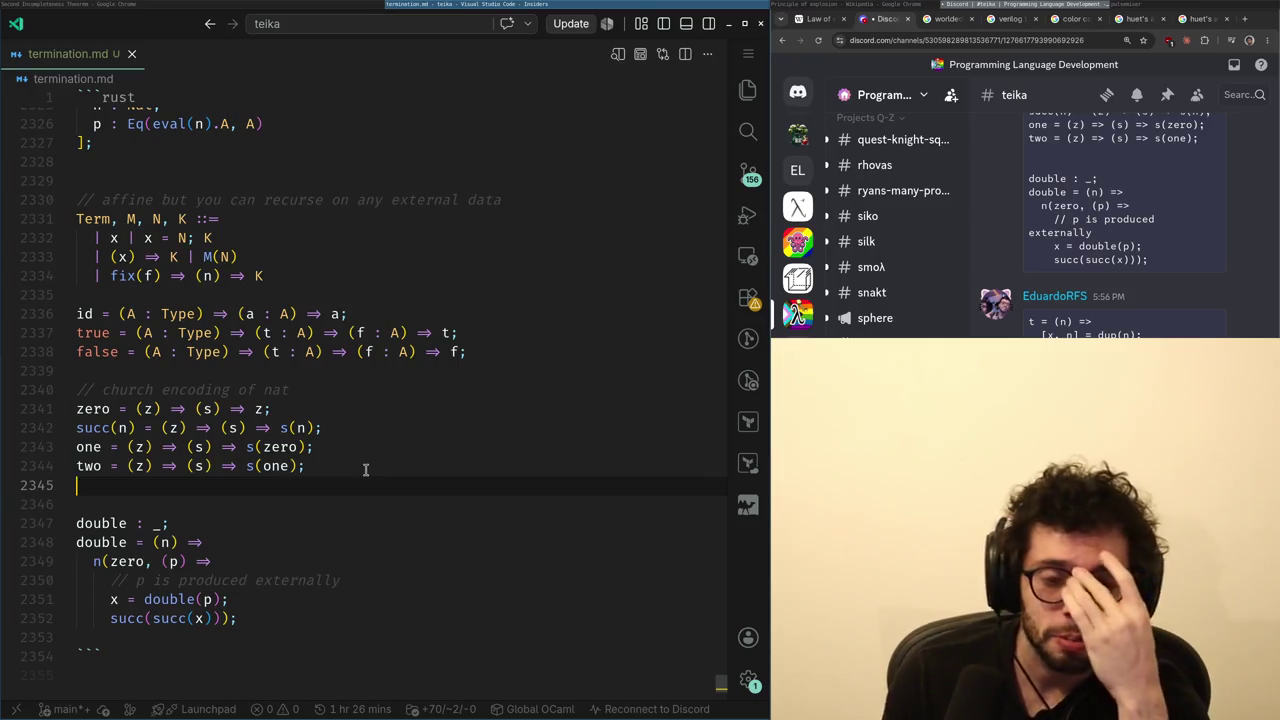
- Re-read the ChatGPT stratified-eval reply between glances at the notes, ending scrolled up at the question
key(alt+Tab)
scroll(555, 405, down, 5)
scroll(555, 405, down, 8)
key(alt+Tab)
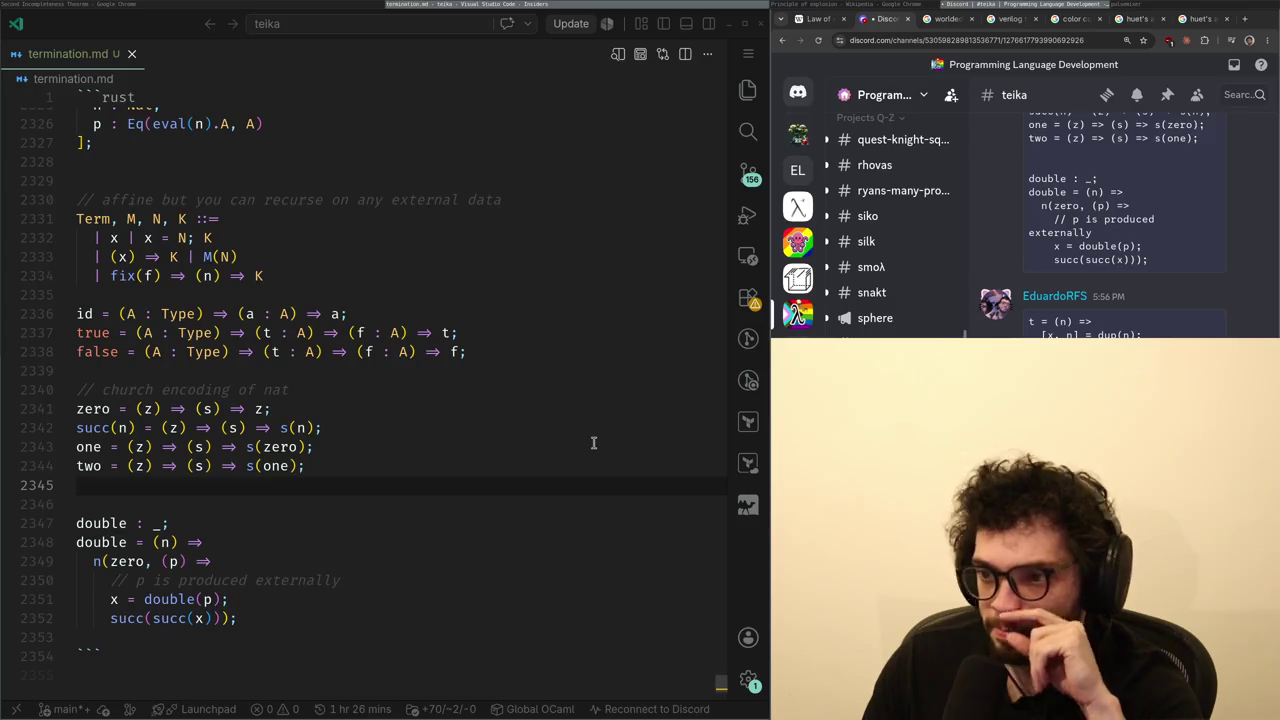
key(alt+Tab)
scroll(522, 320, up, 5)
scroll(520, 322, up, 10)
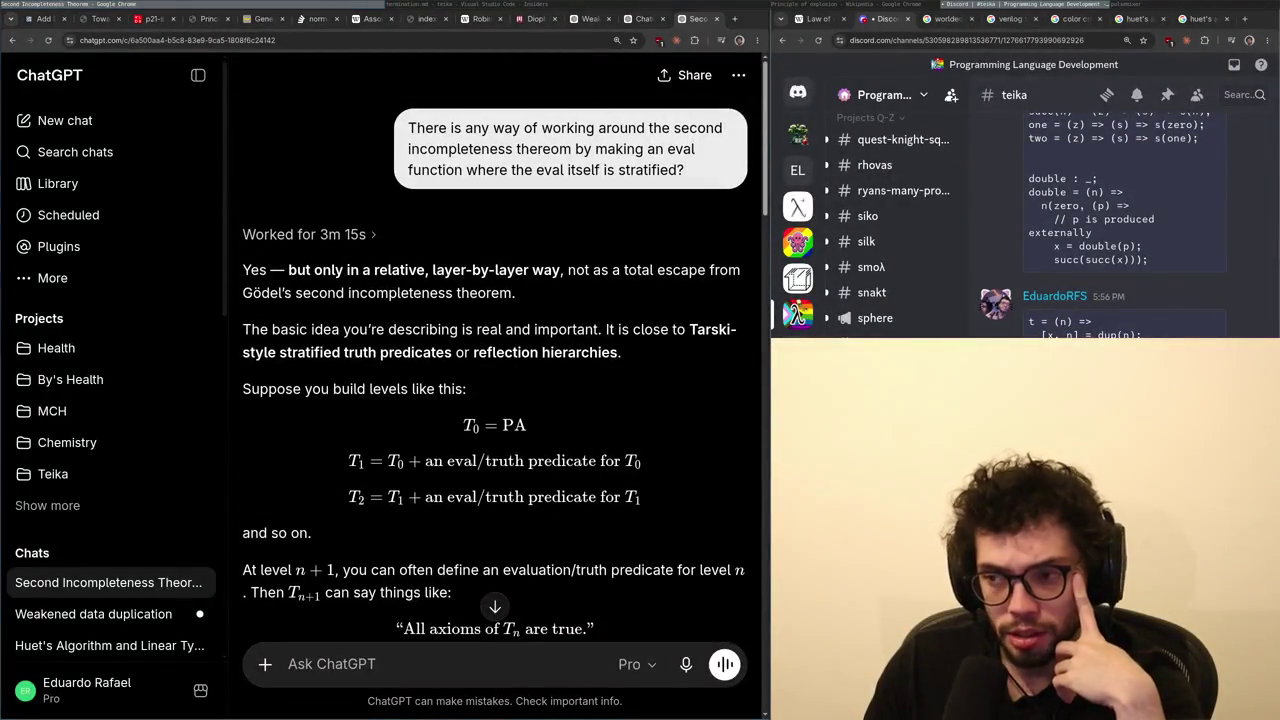
- Show the pulsemixer audio mixer and scroll the ChatGPT answer down and back up
click(1125, 4)
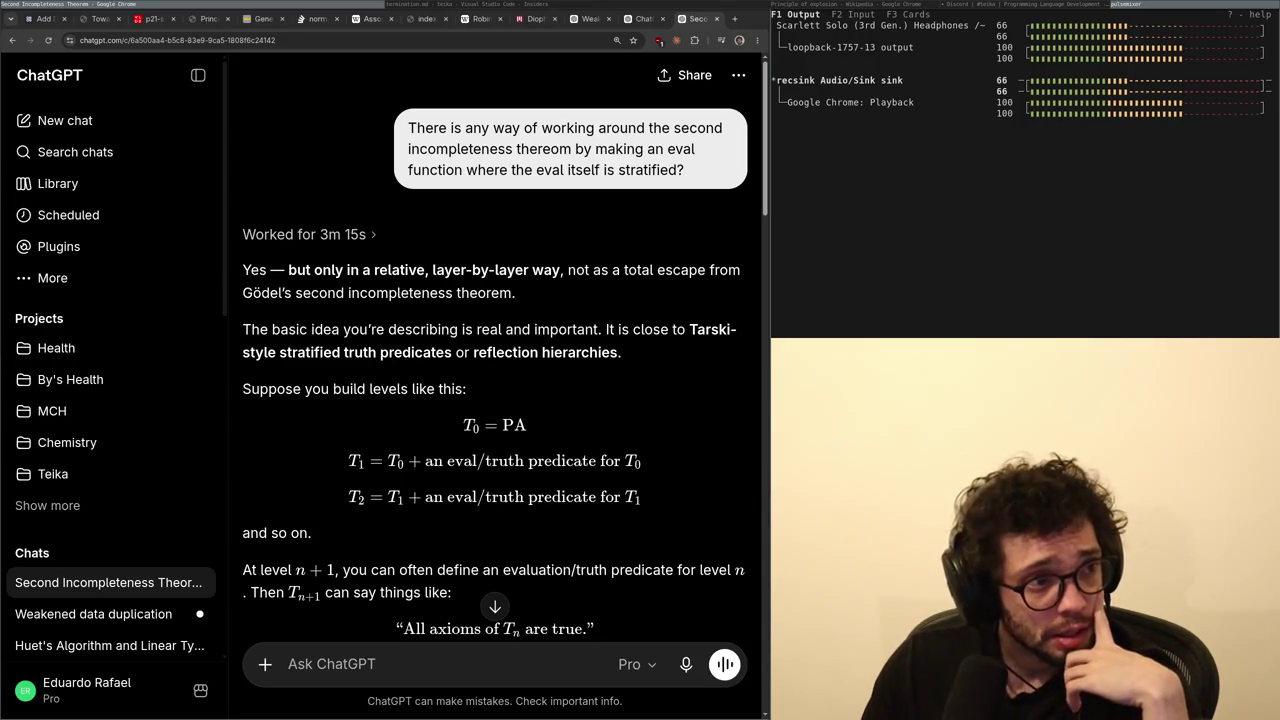
scroll(549, 367, down, 4)
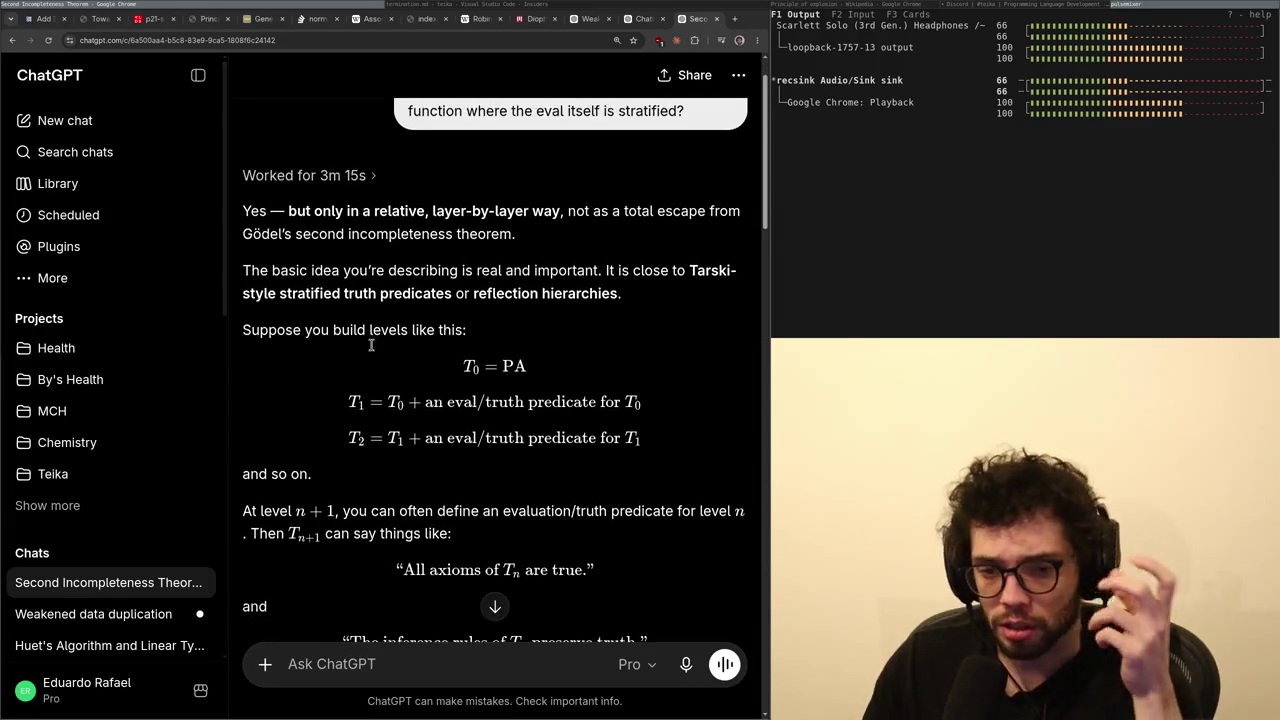
scroll(549, 367, up, 4)
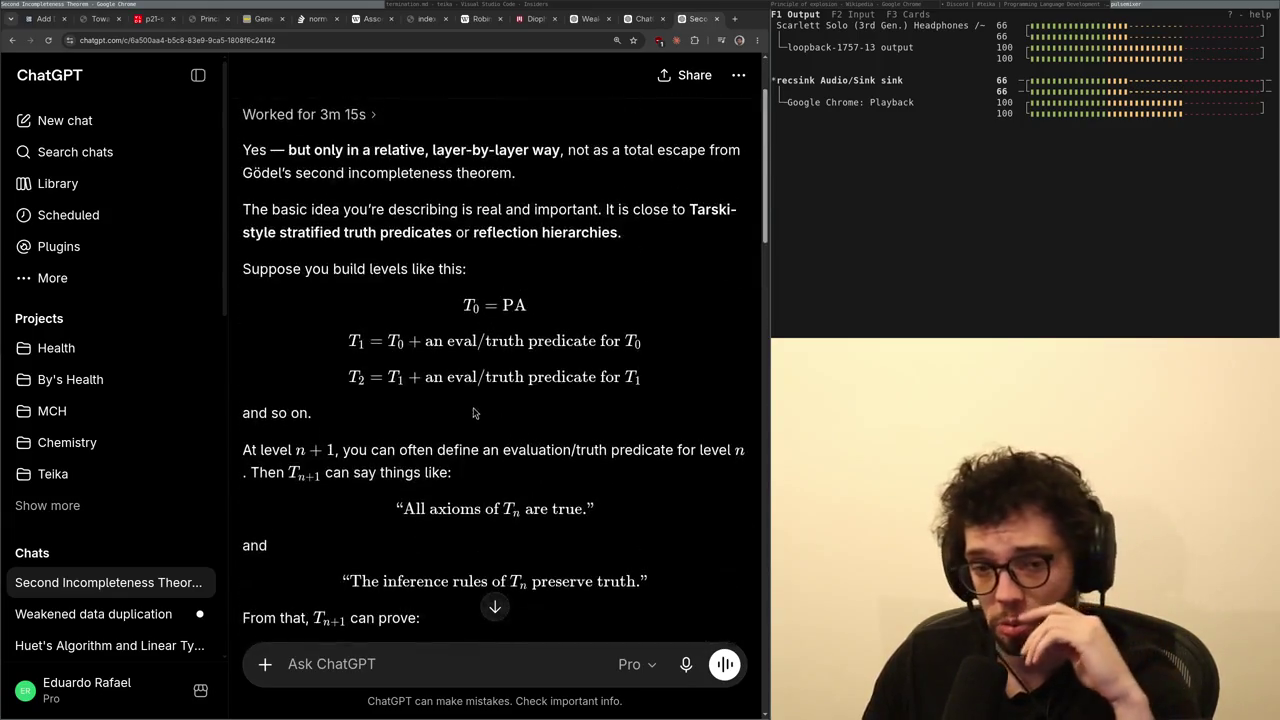
scroll(555, 363, up, 2)
- Browse the other ChatGPT chats, including Weakened data duplication and the new-chat page, then return to termination.md
click(643, 18)
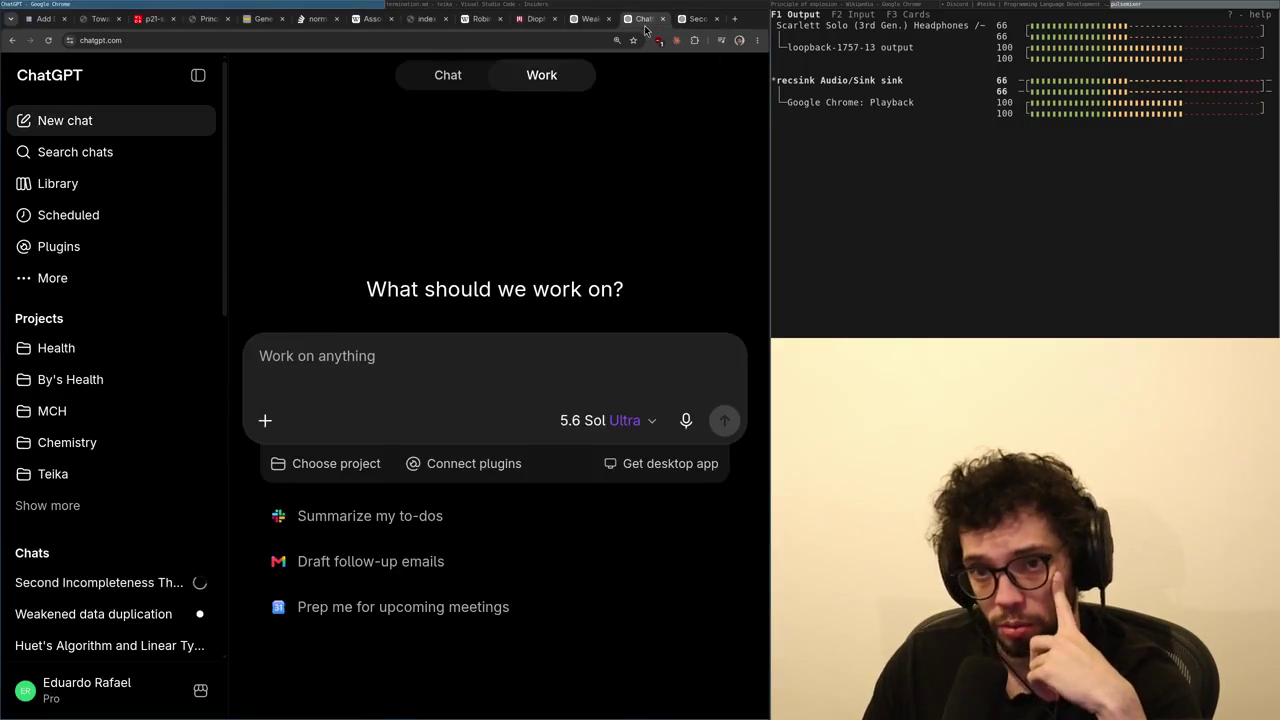
click(535, 18)
click(585, 18)
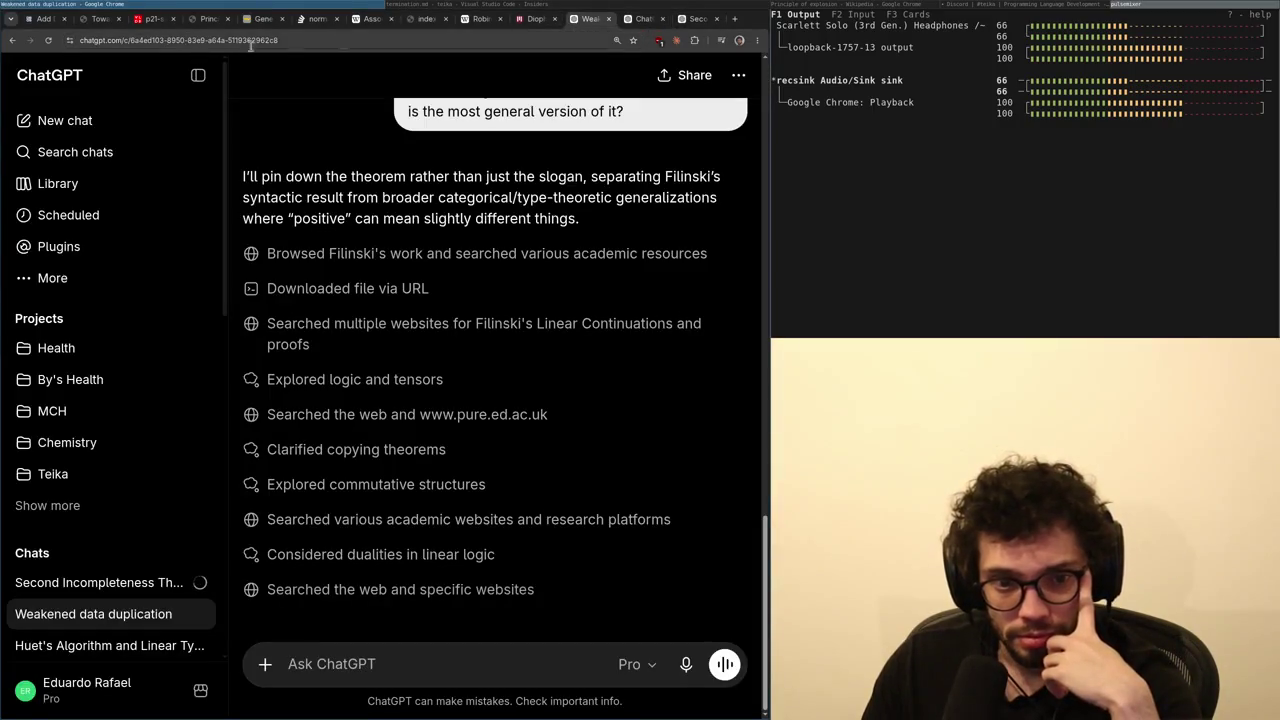
click(643, 18)
click(528, 5)
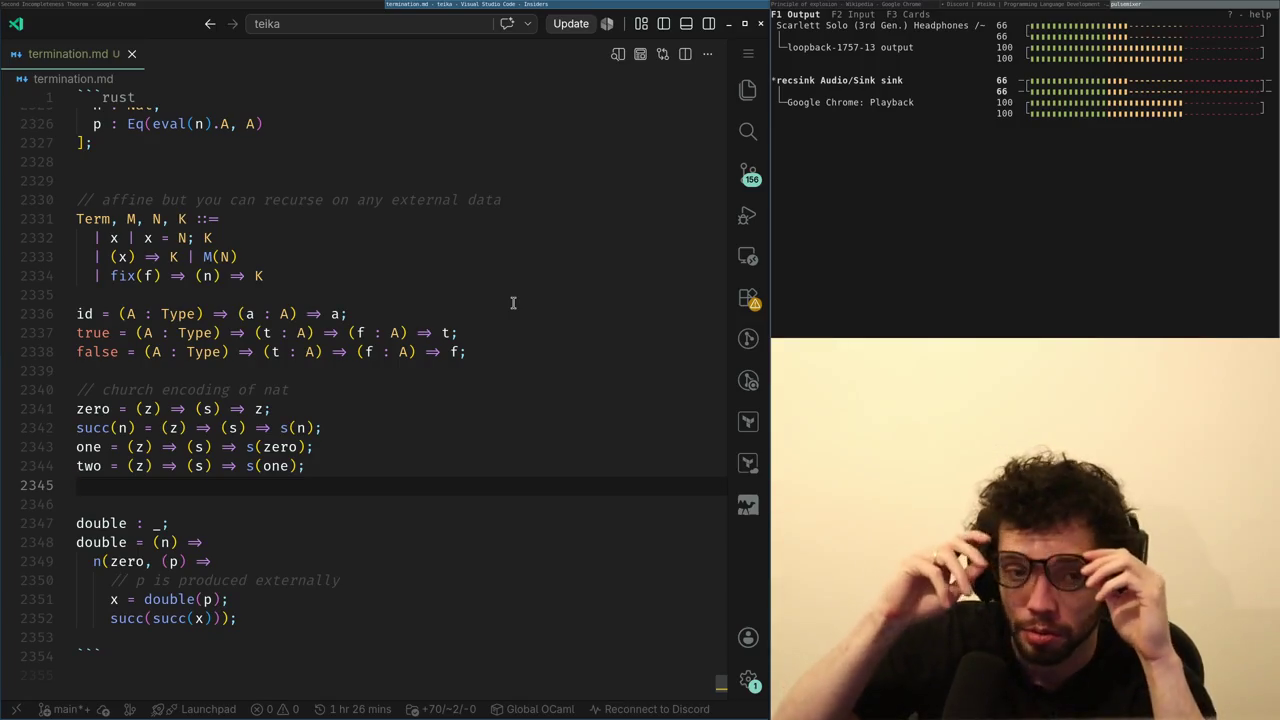
- Scroll around and open Discord's design channel, then the teika channel's messages
scroll(842, 5, up, 1)
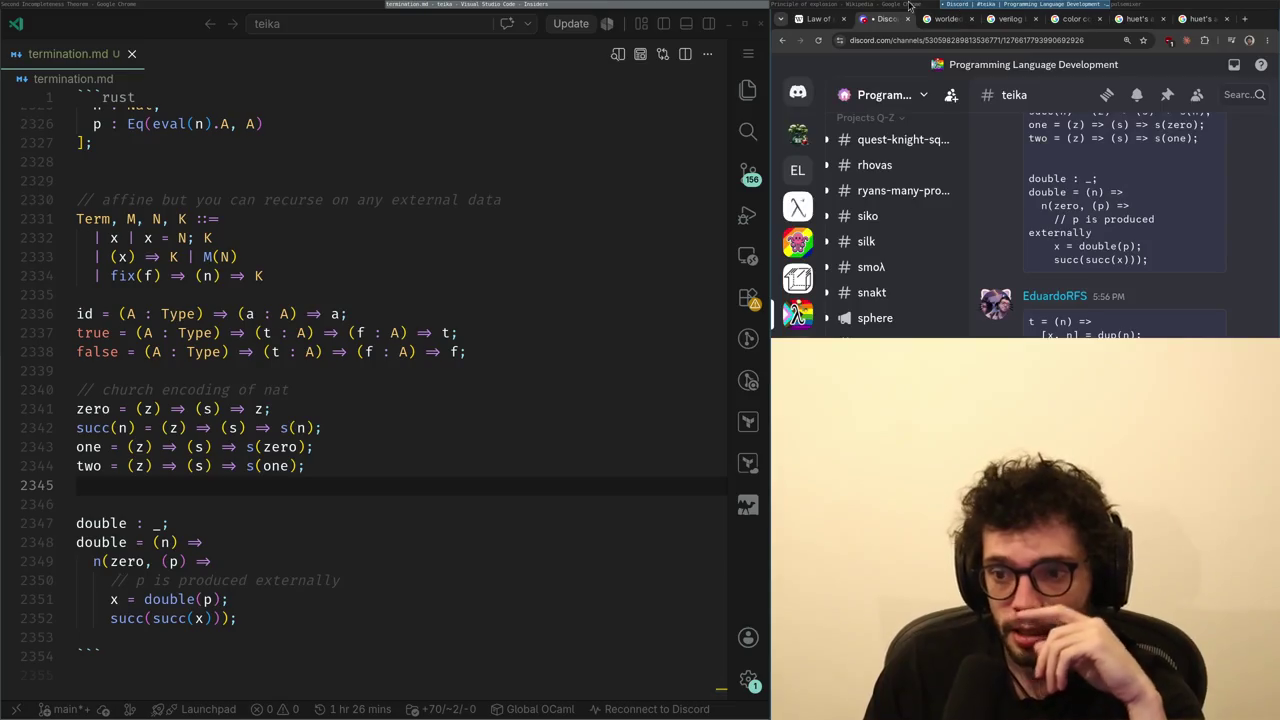
scroll(879, 6, up, 1)
scroll(879, 6, down, 1)
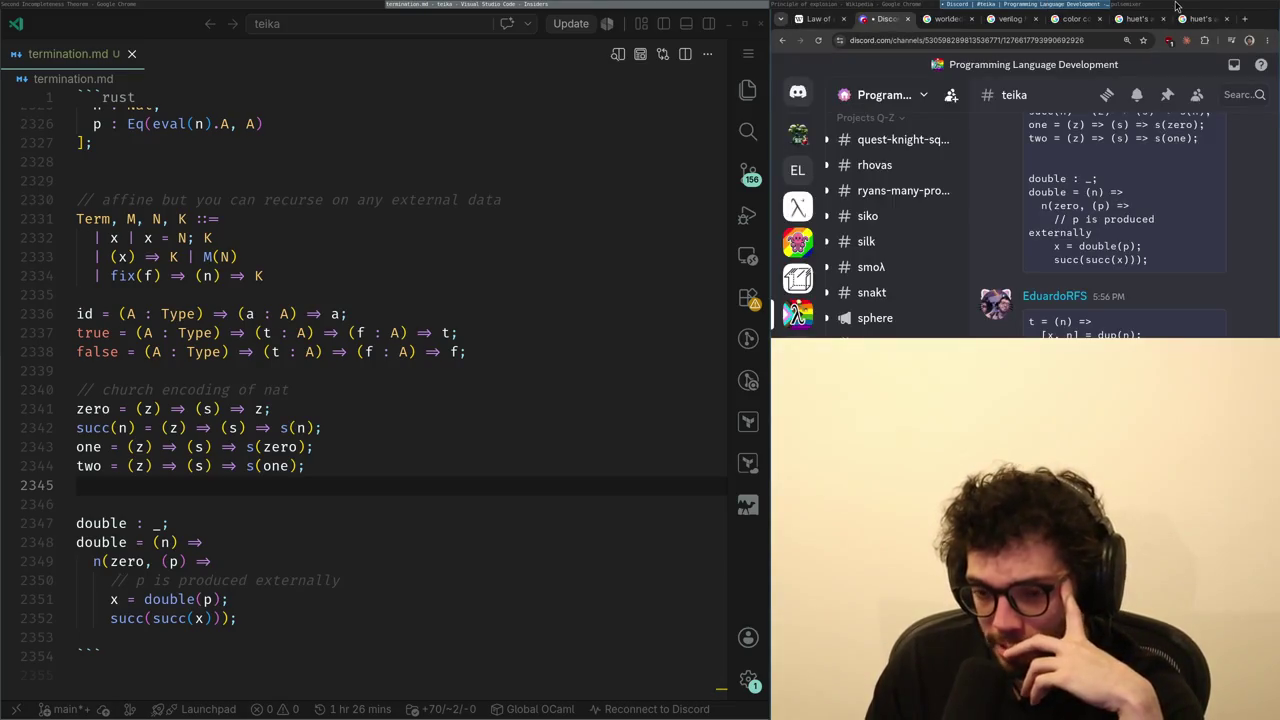
scroll(860, 210, up, 10)
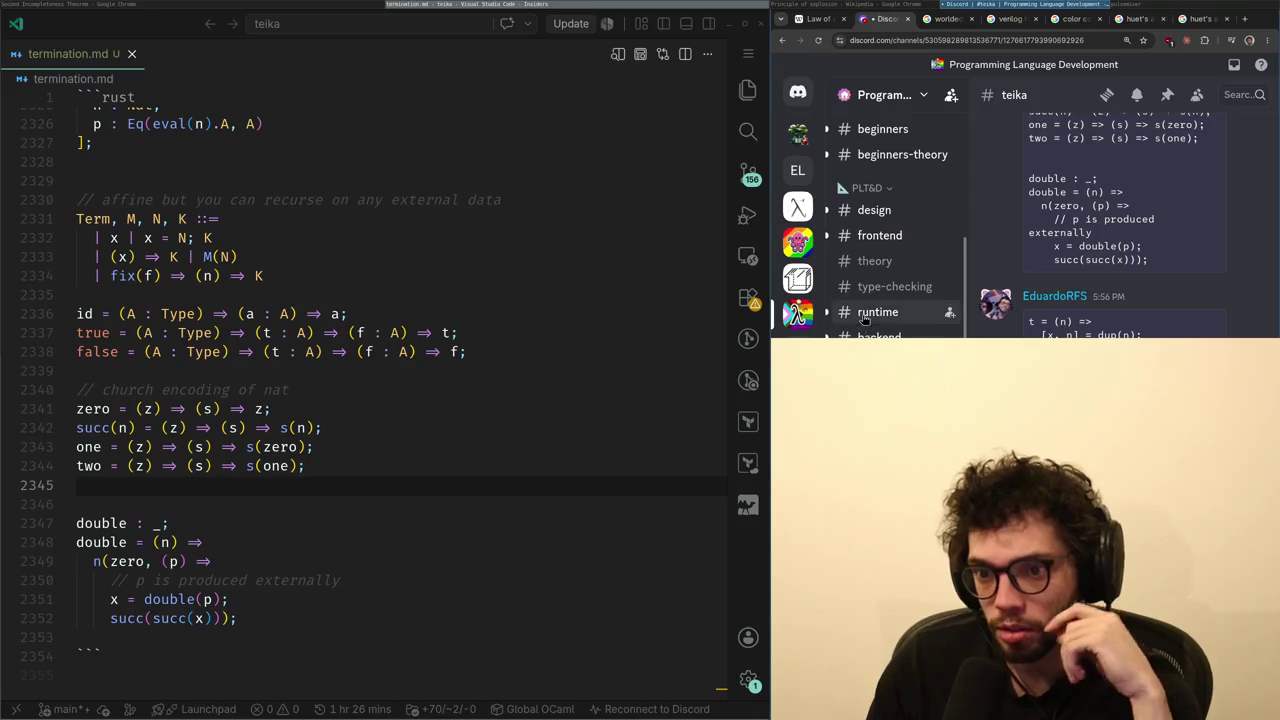
click(874, 209)
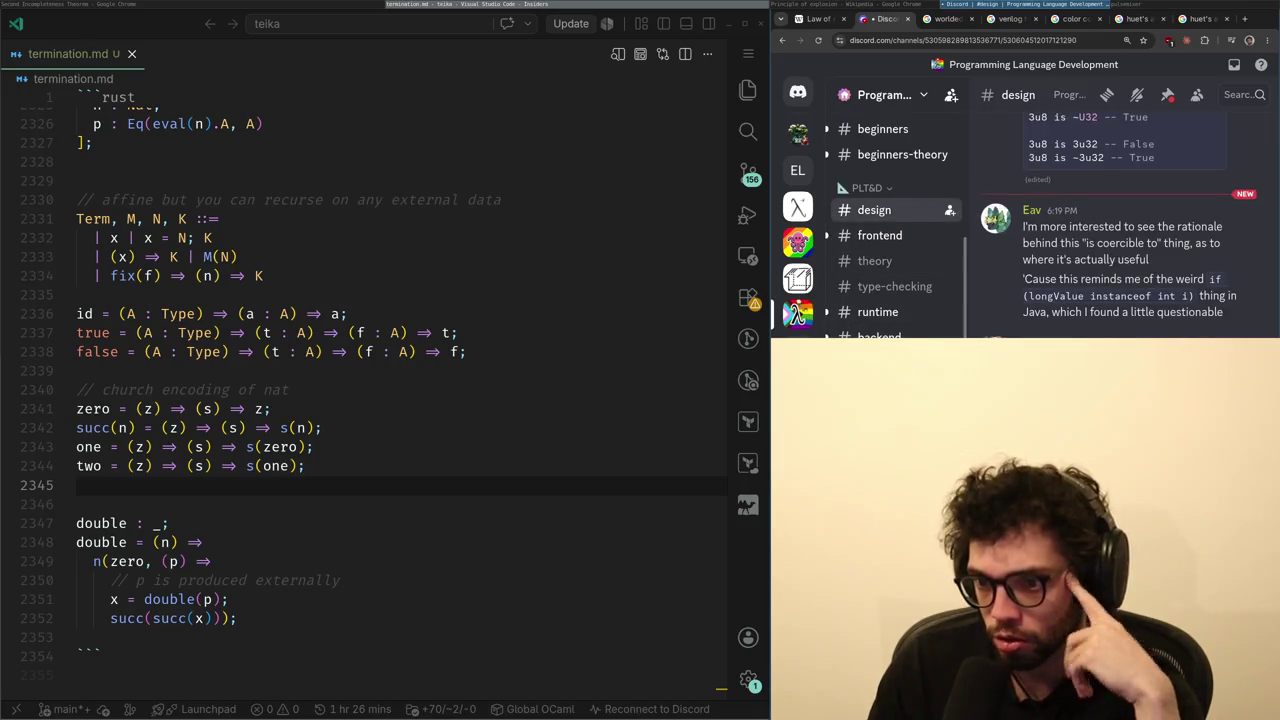
scroll(877, 205, down, 10)
scroll(877, 220, down, 4)
click(870, 238)
- Compare the ChatGPT stratified-eval answer with the termination.md notes, ending on ChatGPT
key(super+Left)
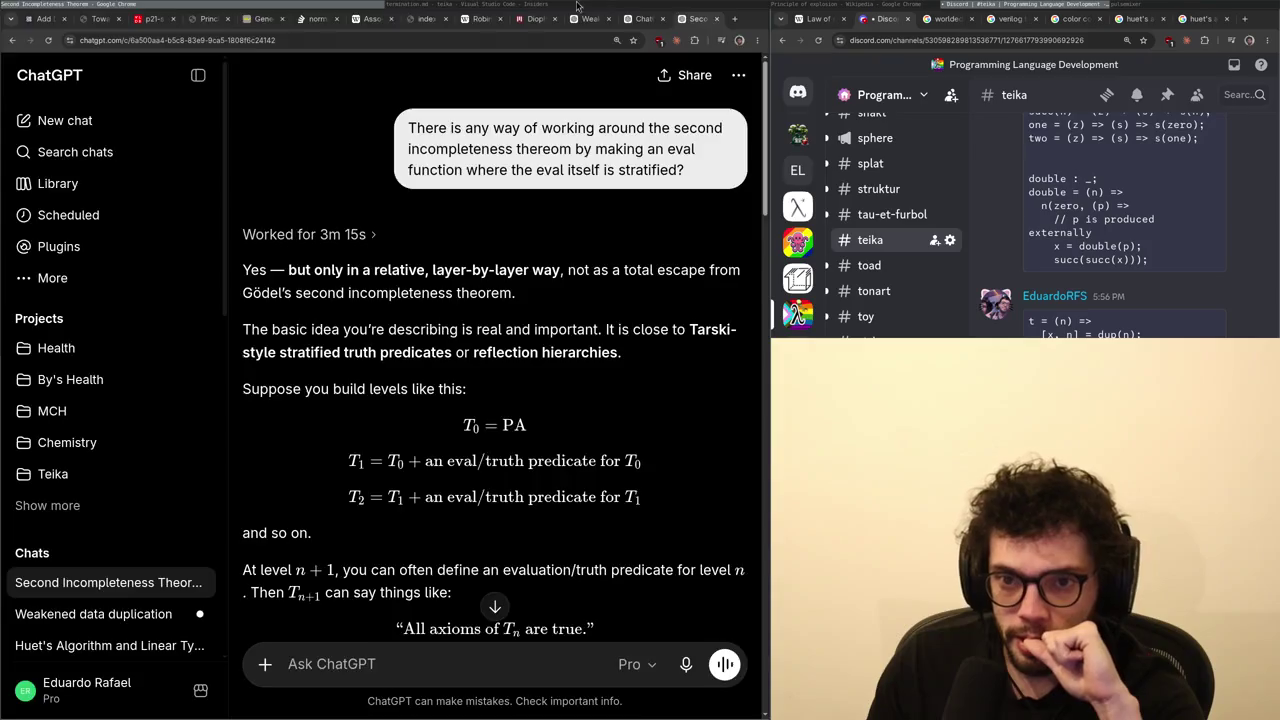
key(alt+Tab)
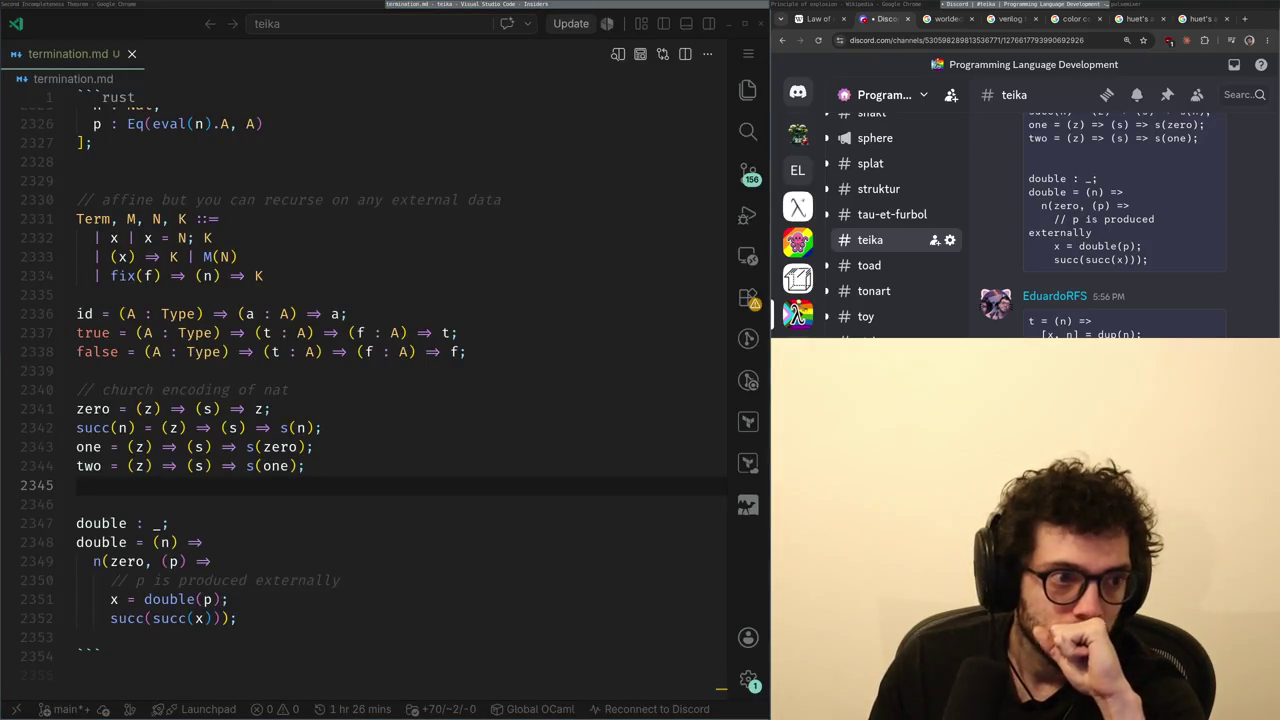
key(alt+Tab)
scroll(537, 383, down, 10)
scroll(540, 383, down, 5)
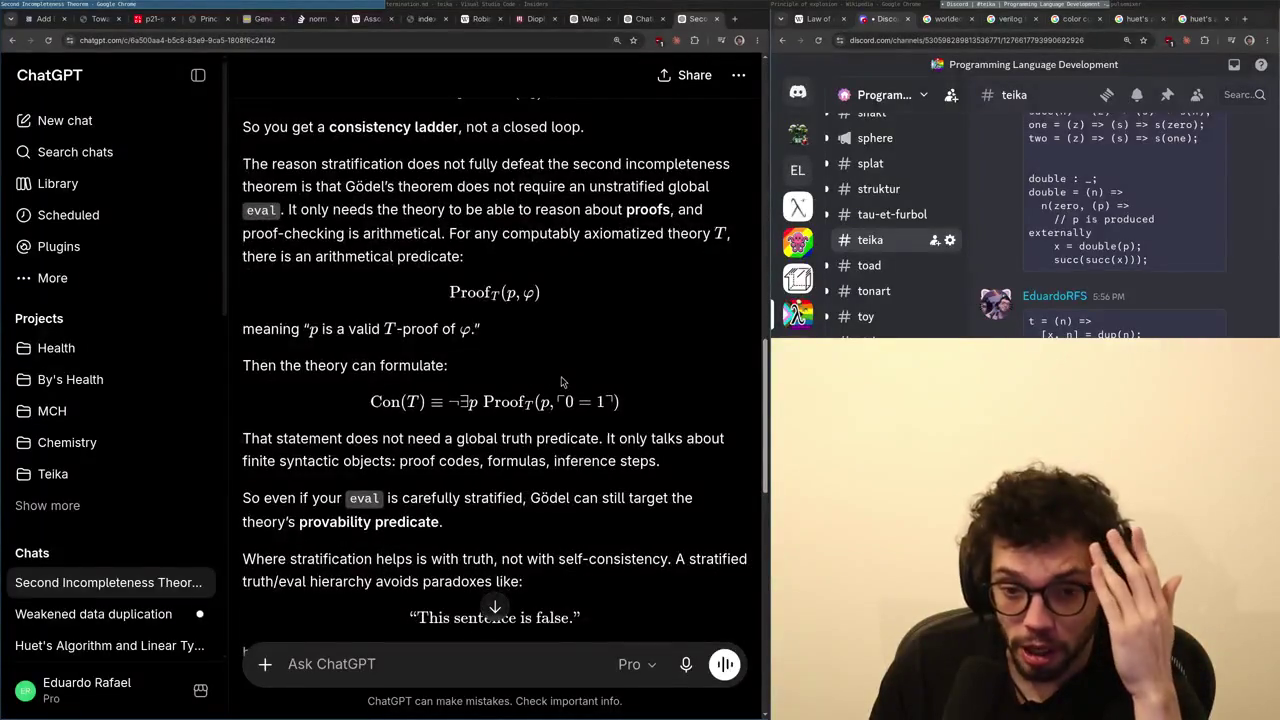
scroll(560, 383, up, 6)
scroll(555, 390, up, 12)
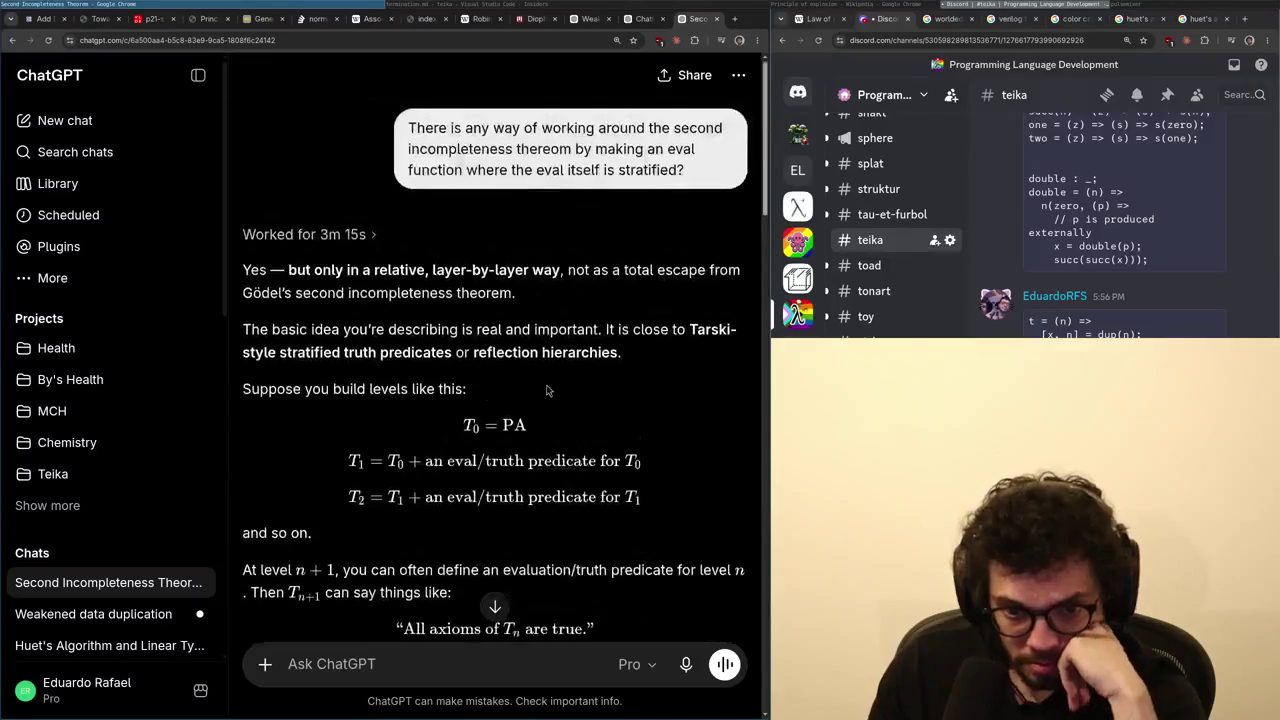
key(alt+Tab)
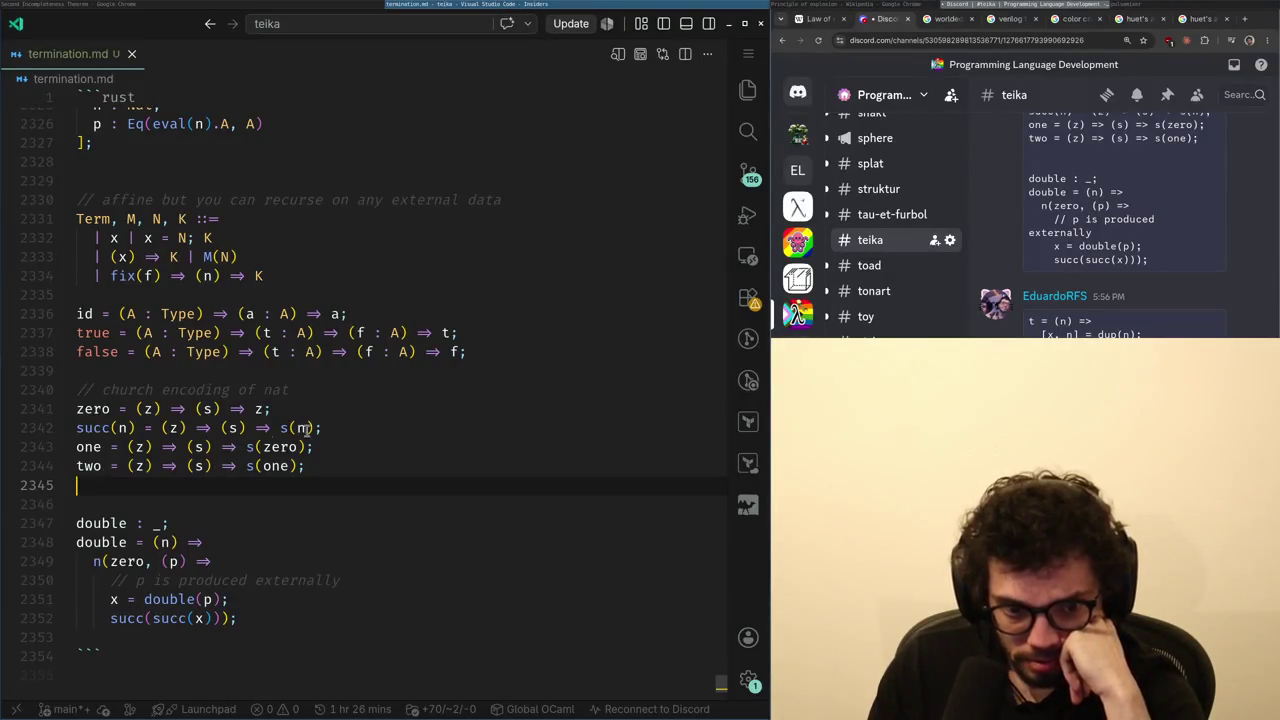
key(alt+Tab)
key(alt+Tab)
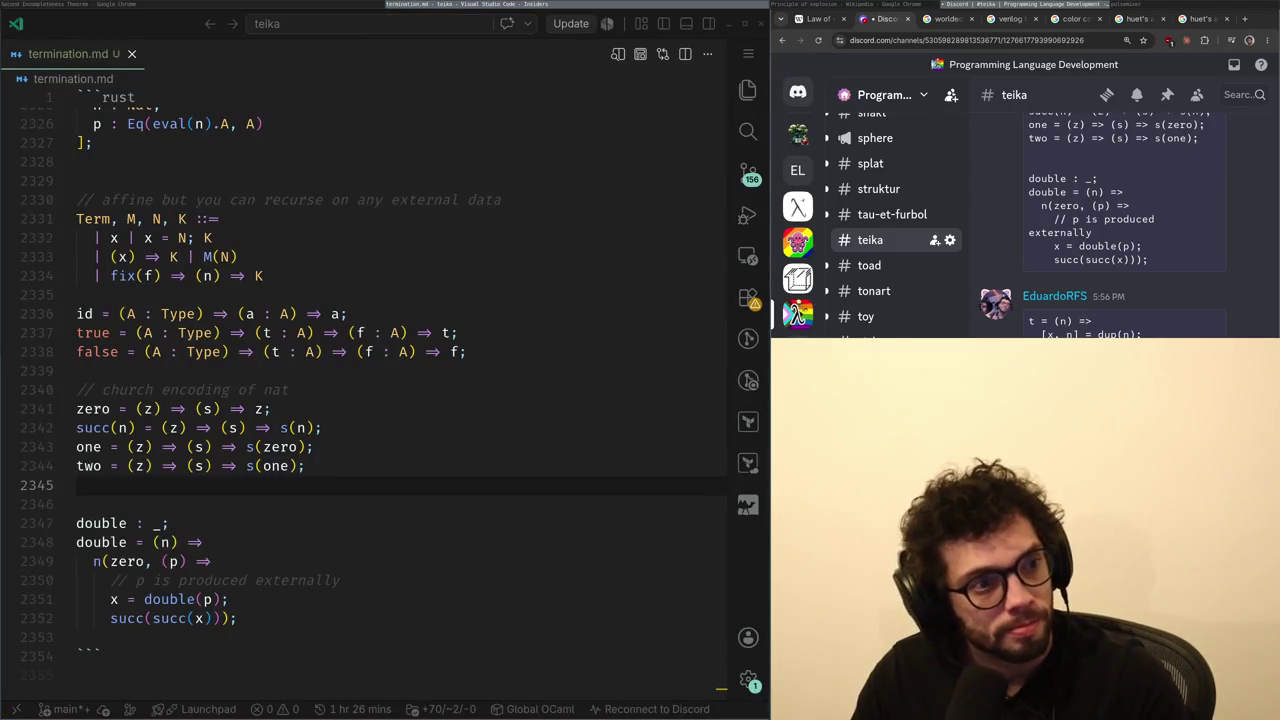
key(alt+Tab)
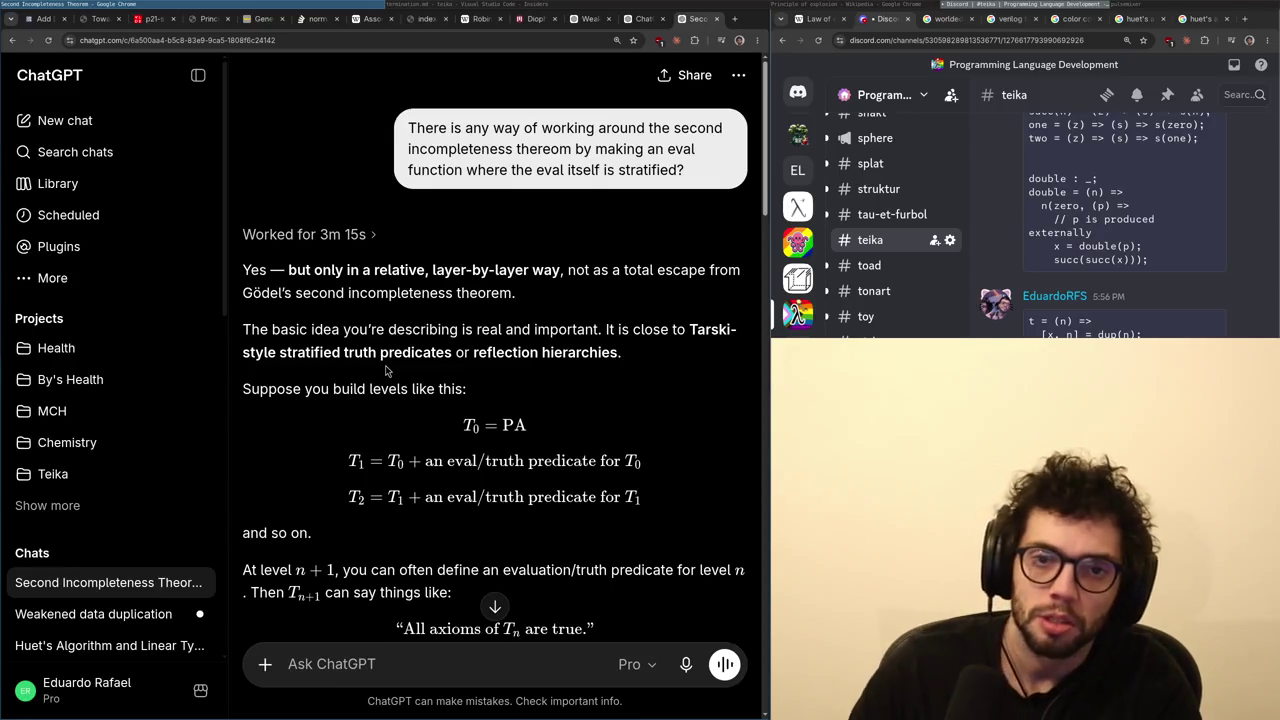
- Drop the '[G' Grade annotation draft and extra blank line, restoring ';' after s(one) plus one blank line
key(alt+Tab)
key(Return)
text([G)
key(BackSpace)
key(BackSpace)
text([G)
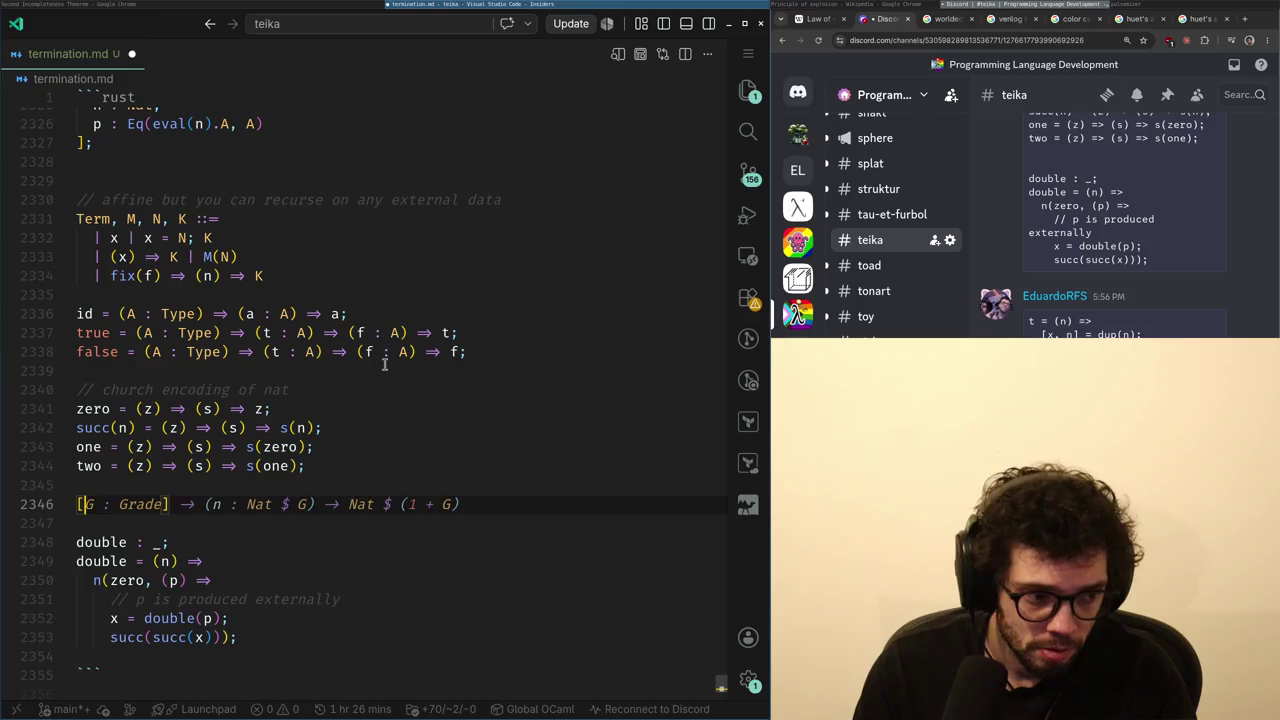
key(BackSpace)
key(BackSpace)
key(BackSpace)
text(;)
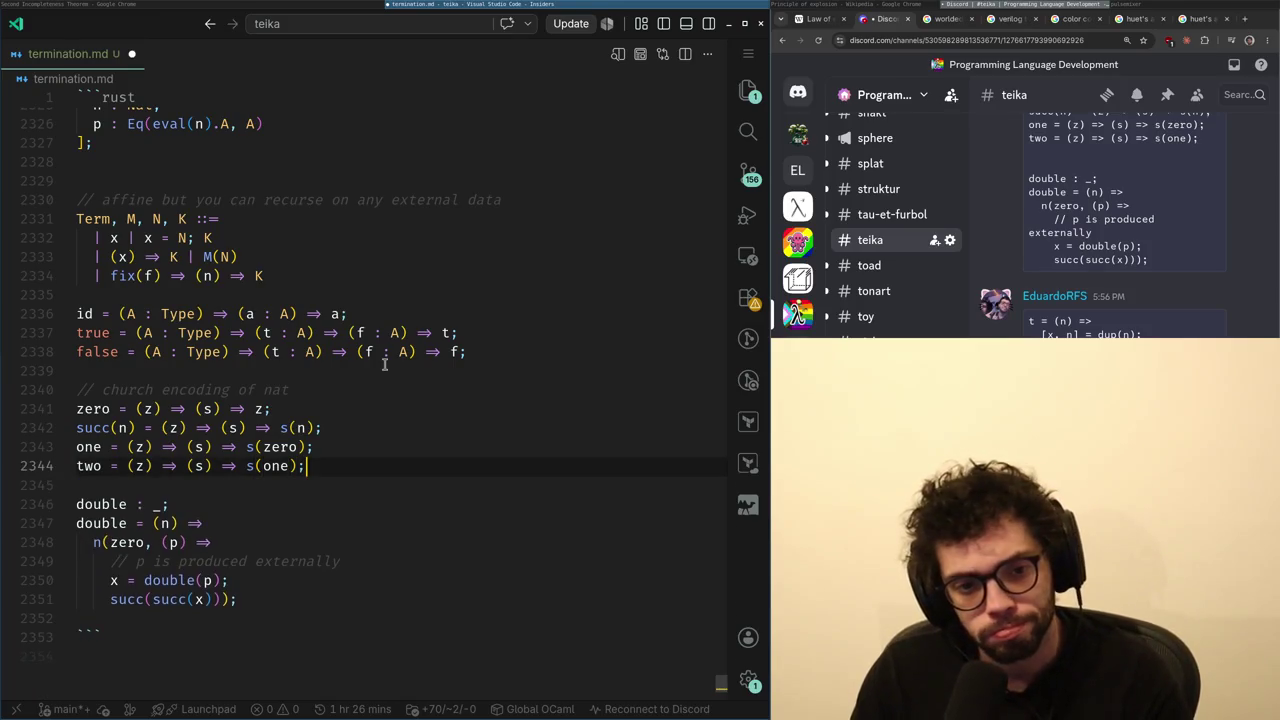
key(Return)
- Move the cursor to the x inside eval(x)
key(Up)
key(Up)
key(Up)
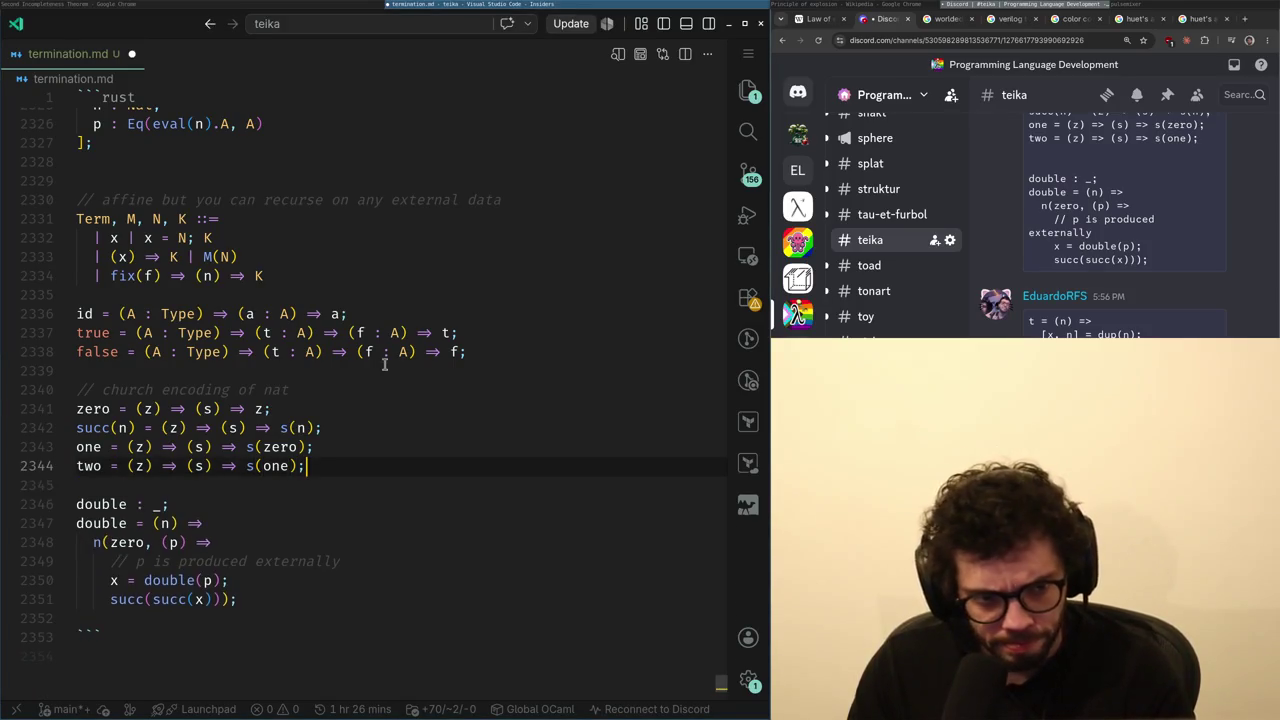
key(Down)
key(End)
key(Down)
key(Down)
key(Down)
key(Up)
key(Home)
key(ctrl+Right)
key(ctrl+Right)
key(ctrl+Right)
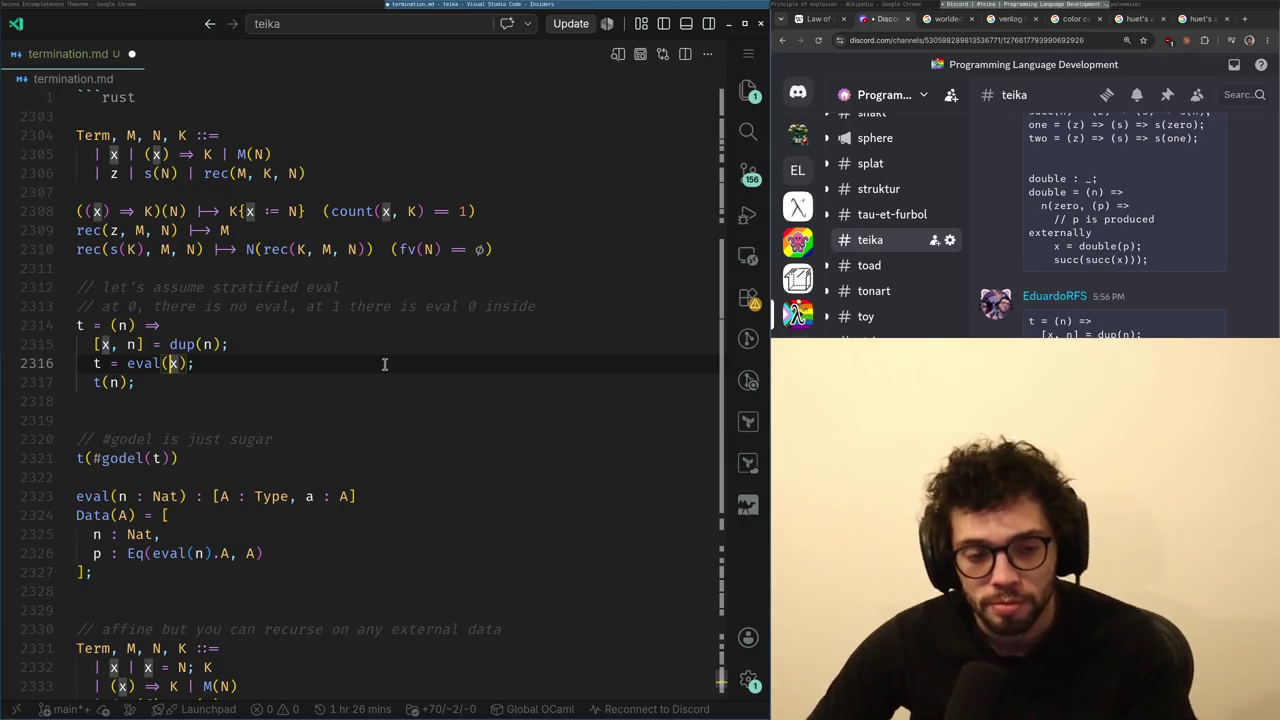
- Peek at ChatGPT, then move up from eval(x) to the line after the earlier Term grammar
key(alt+Tab)
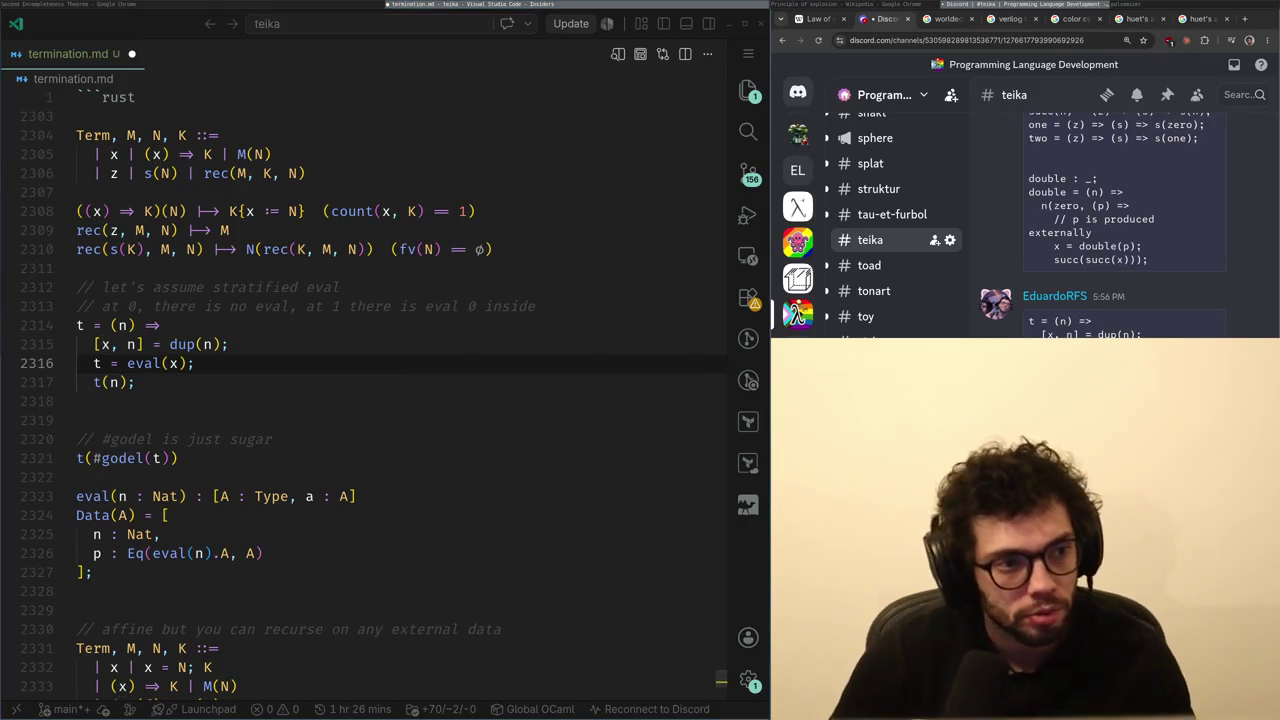
key(alt+Tab)
key(Up)
key(Up)
key(Down)
key(Down)
key(Up)
key(Down)
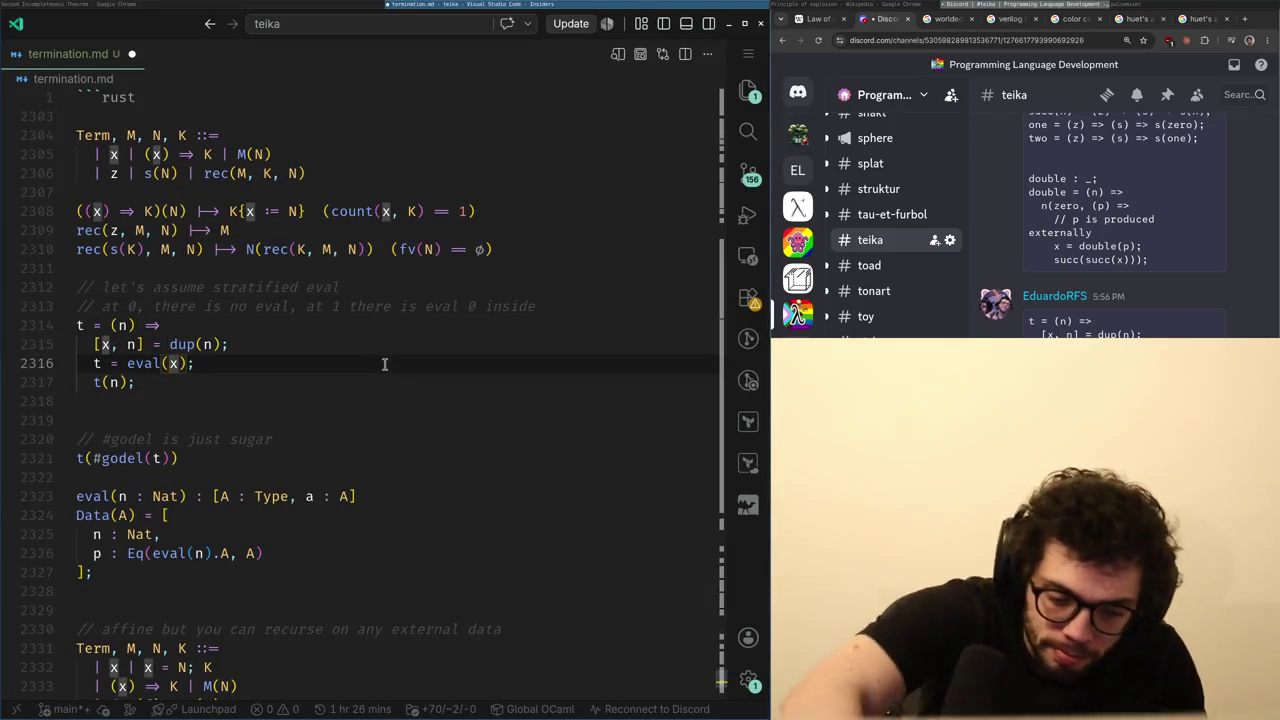
key(Up)
key(Up)
key(Up)
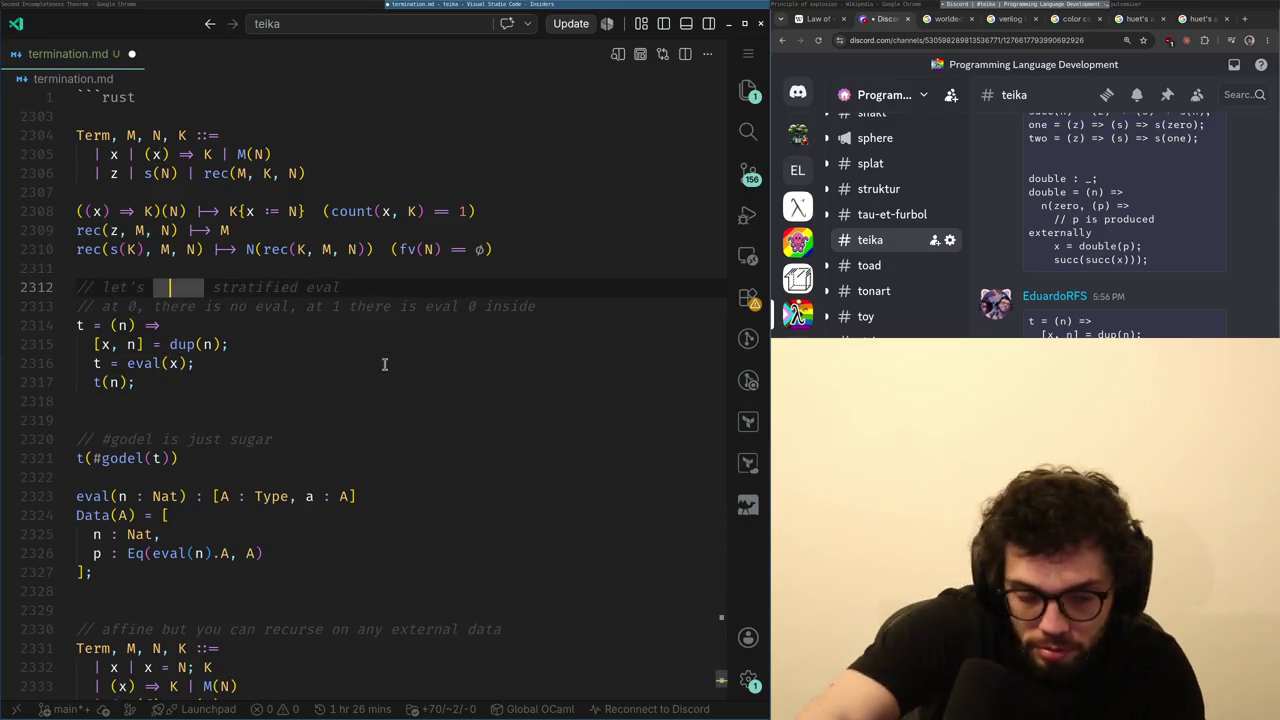
key(Up)
key(Up)
key(Up)
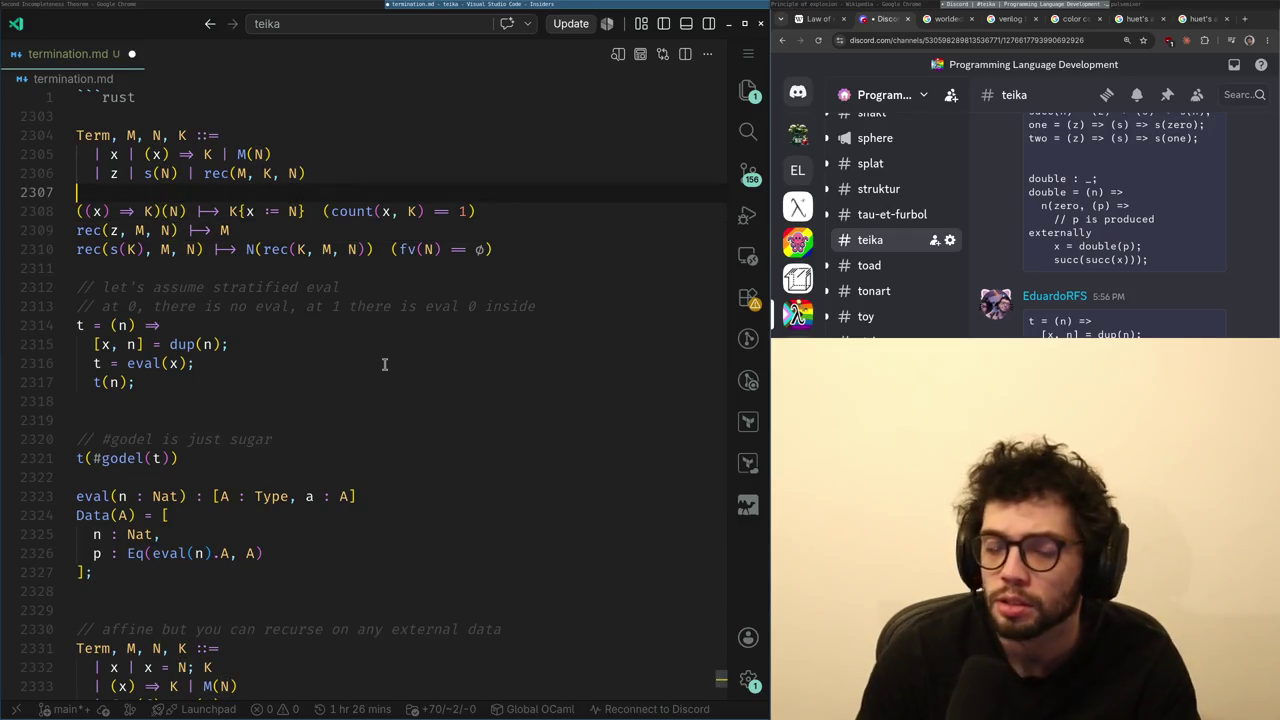
- Add a '//' line at the end of the code block and paste the Term grammar below it
key(ctrl+End)
key(Up)
key(Return)
text(//)
key(Return)
text(Term, M, N, K ::=   | x | (x) ⇒ K | M(N)   | z | s(N) | rec(M, K, N))
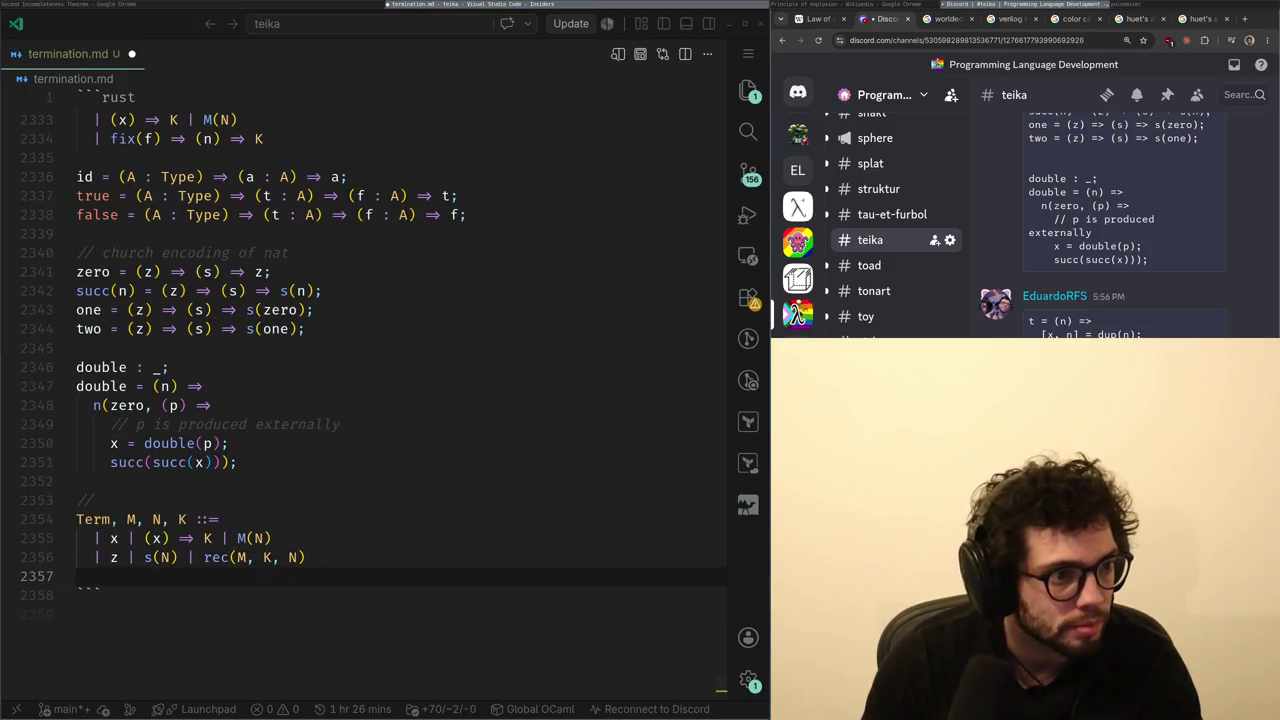
- Glance at ChatGPT and step through the s(N) case of the new grammar
key(alt+Tab)
key(Up)
key(Down)
key(Down)
key(Up)
key(Up)
key(Right)
key(Right)
key(Right)
key(Right)
key(Right)
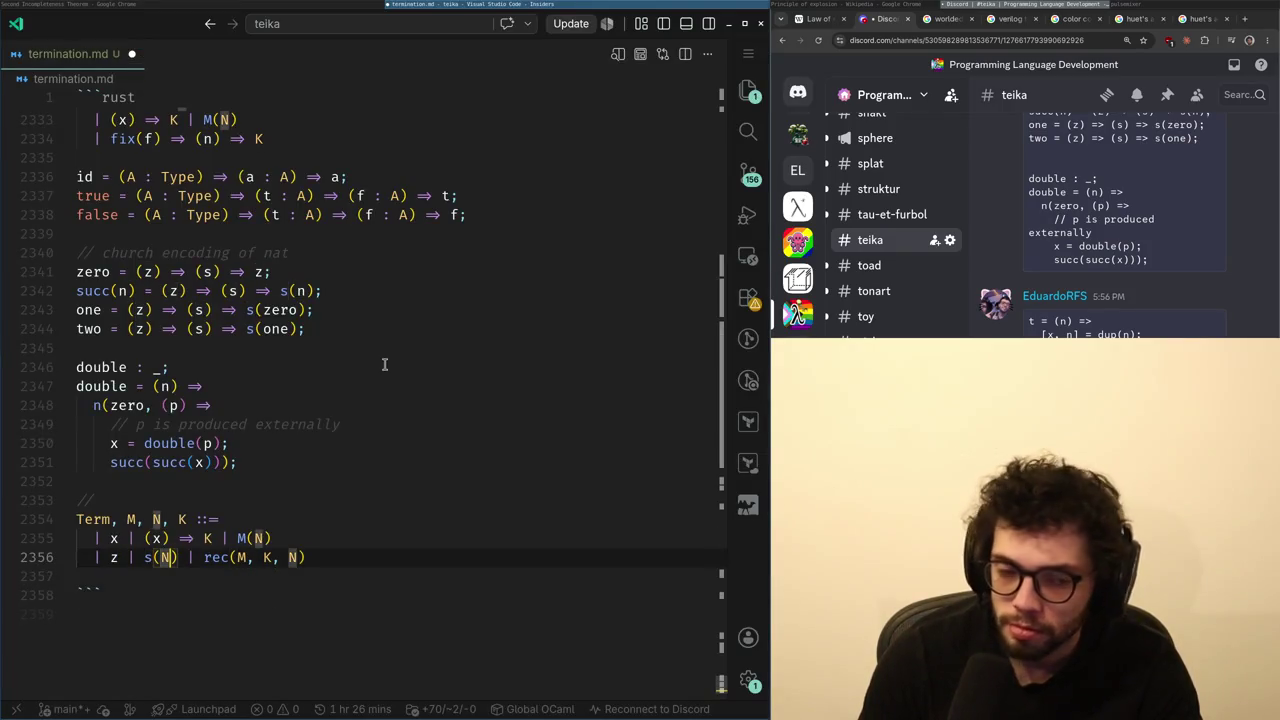
- Jump up to the eval definition to check eval and its n argument inside t
key(ctrl+alt+minus)
key(ctrl+alt+minus)
key(ctrl+alt+minus)
key(ctrl+alt+minus)
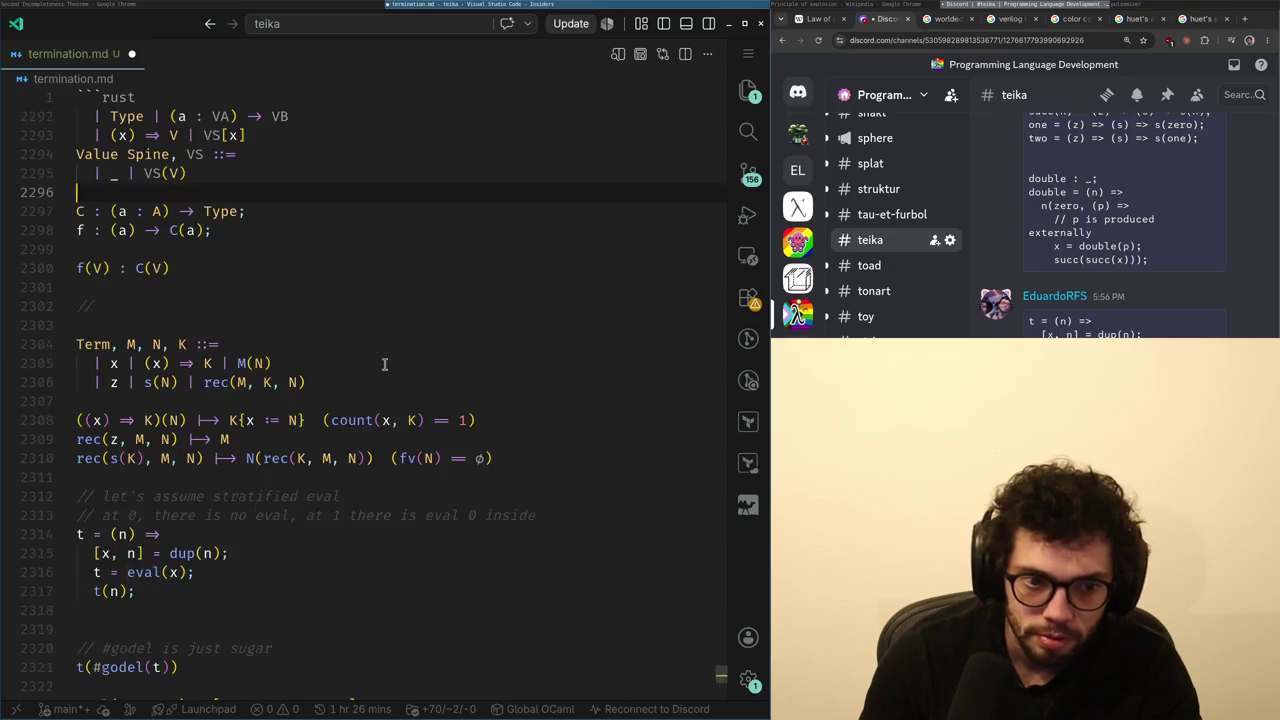
key(Up)
key(Up)
key(Up)
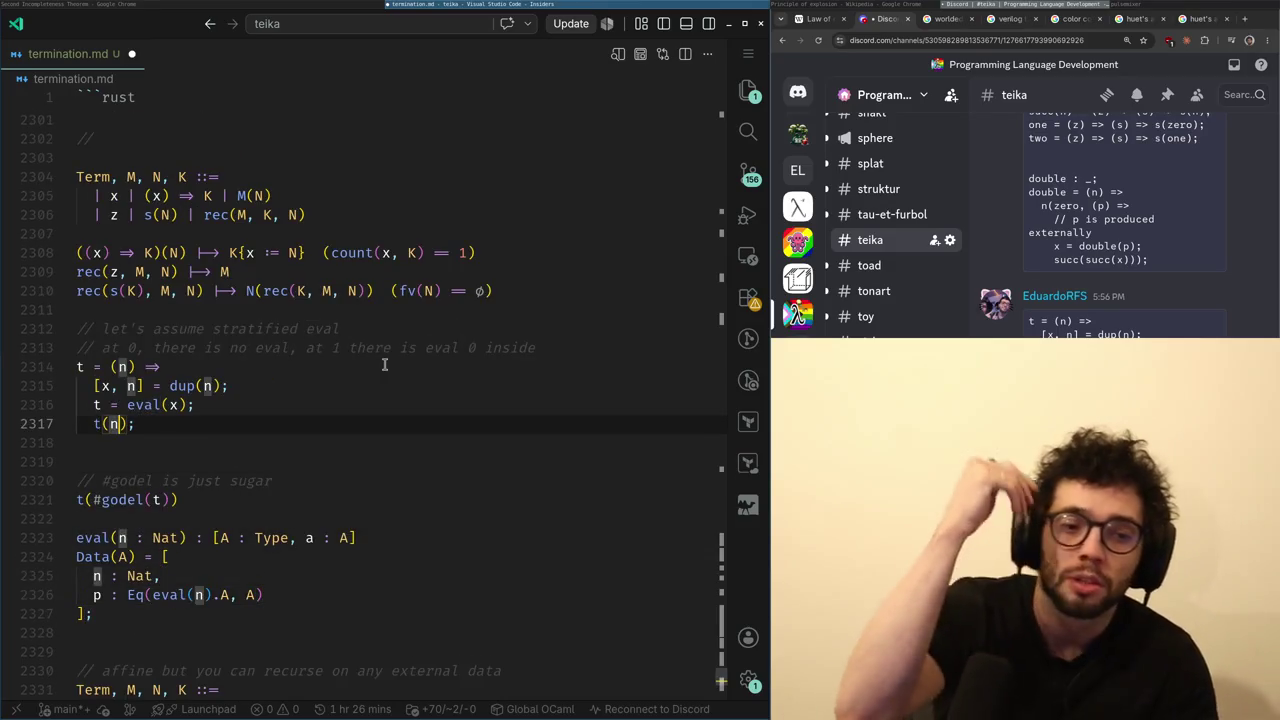
key(Left)
key(Left)
key(Left)
key(Up)
key(Right)
key(Right)
key(Right)
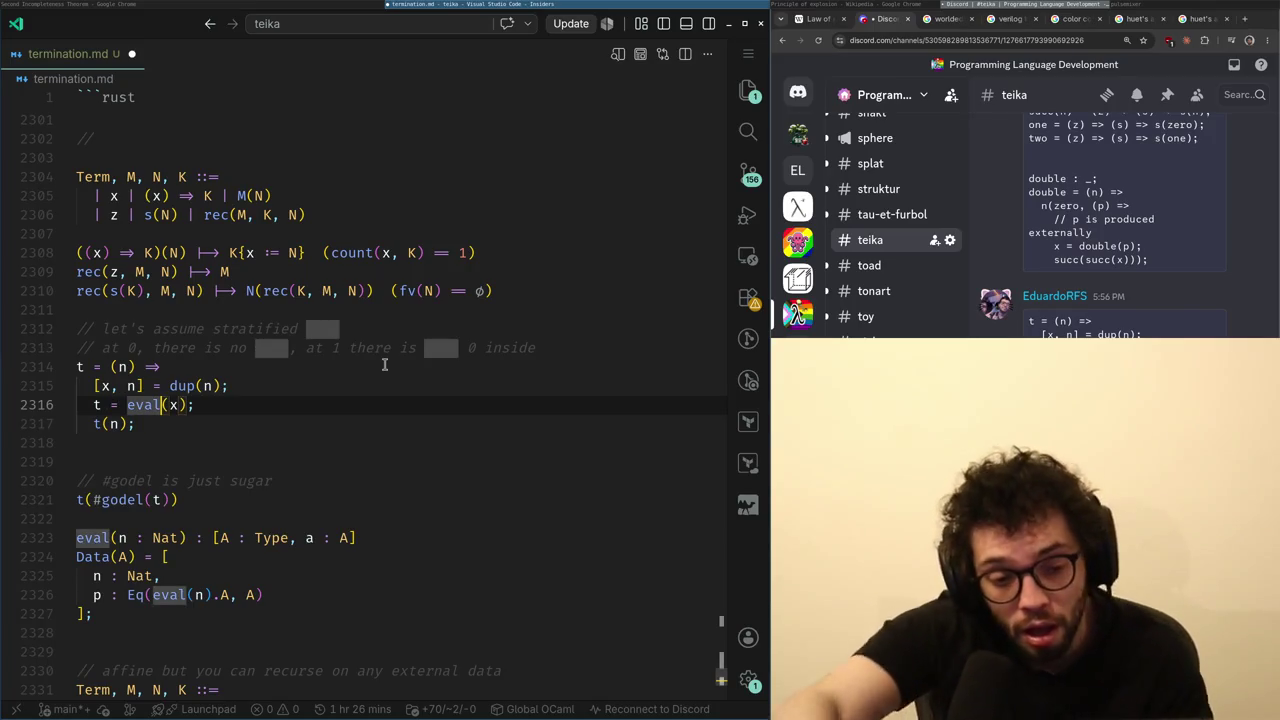
- Replace the new grammar's rec(M, K, N) case with '[M, N] | [x, y] = N; K'
key(ctrl+alt+minus)
key(Down)
key(Up)
key(ctrl+Left)
key(ctrl+Left)
key(ctrl+Left)
key(ctrl+Left)
key(ctrl+Left)
key(shift+End)
key(BackSpace)
text([M, N)
text(| M)
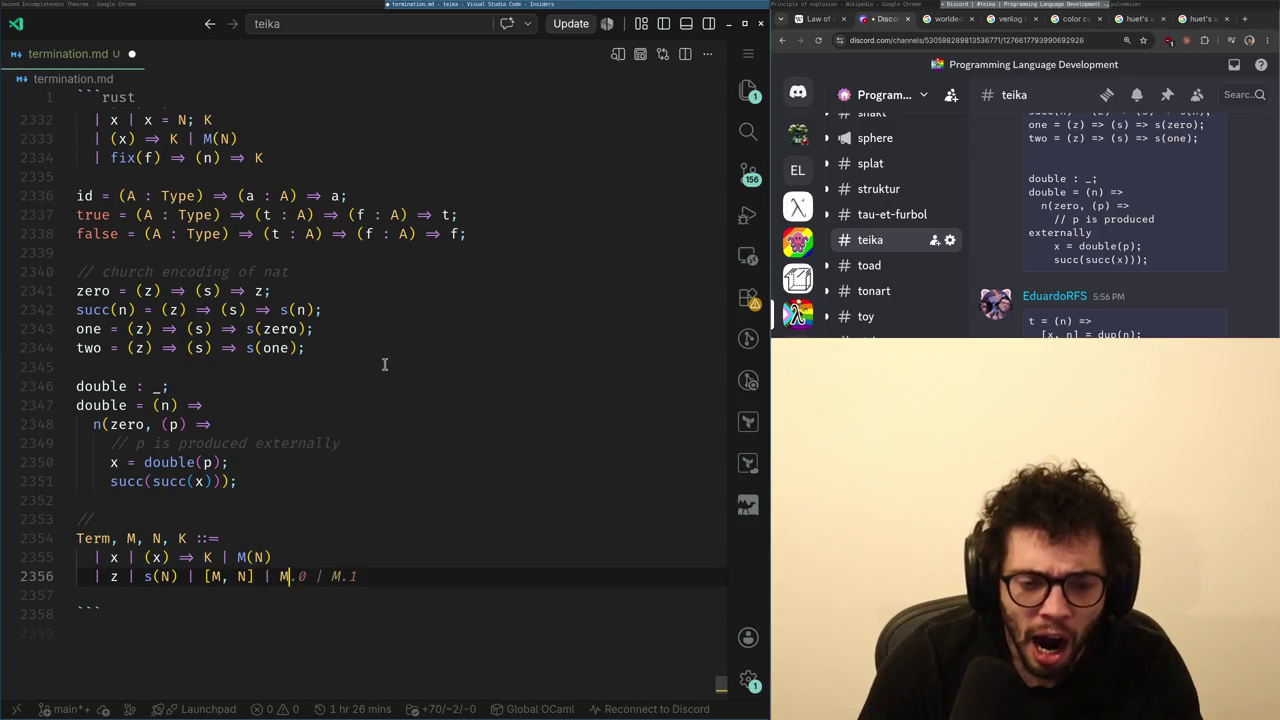
text([M)
text(, y] => K)
- Scroll the ChatGPT consistency-ladder answer, glance at the notes, and end back on ChatGPT
key(alt+Tab)
scroll(388, 370, down, 3)
scroll(388, 370, up, 3)
scroll(388, 370, down, 10)
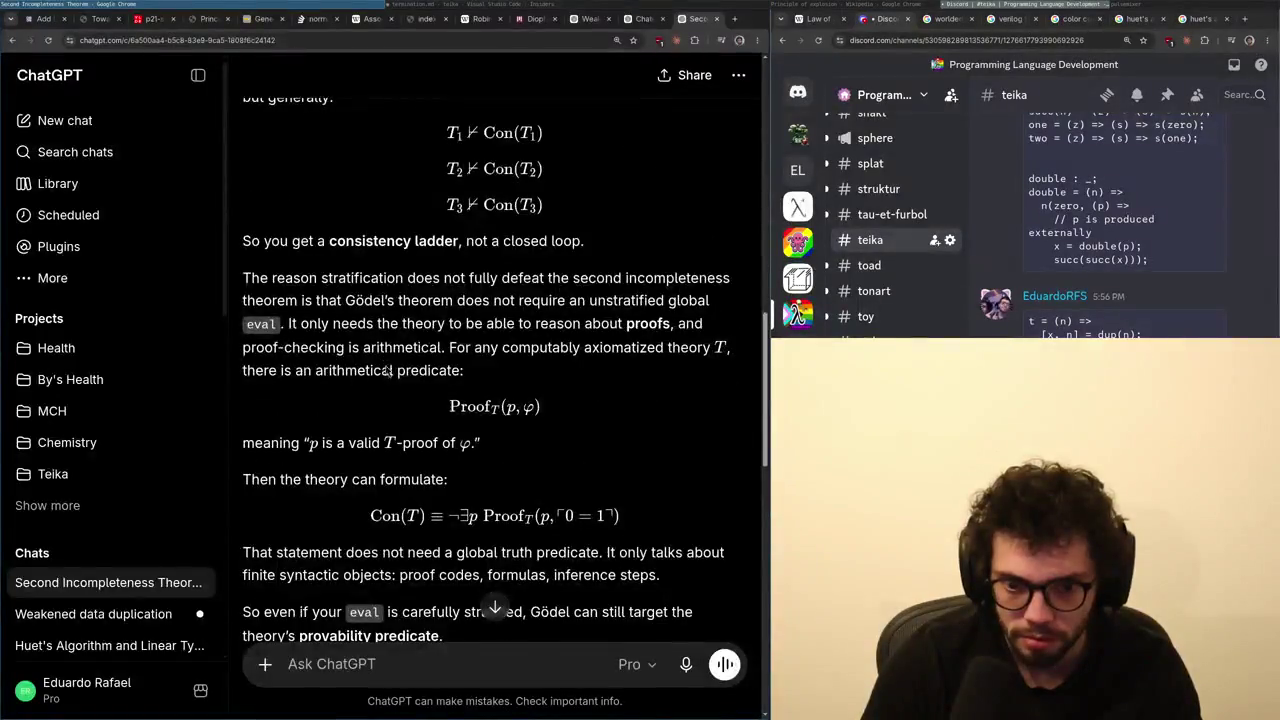
key(alt+Tab)
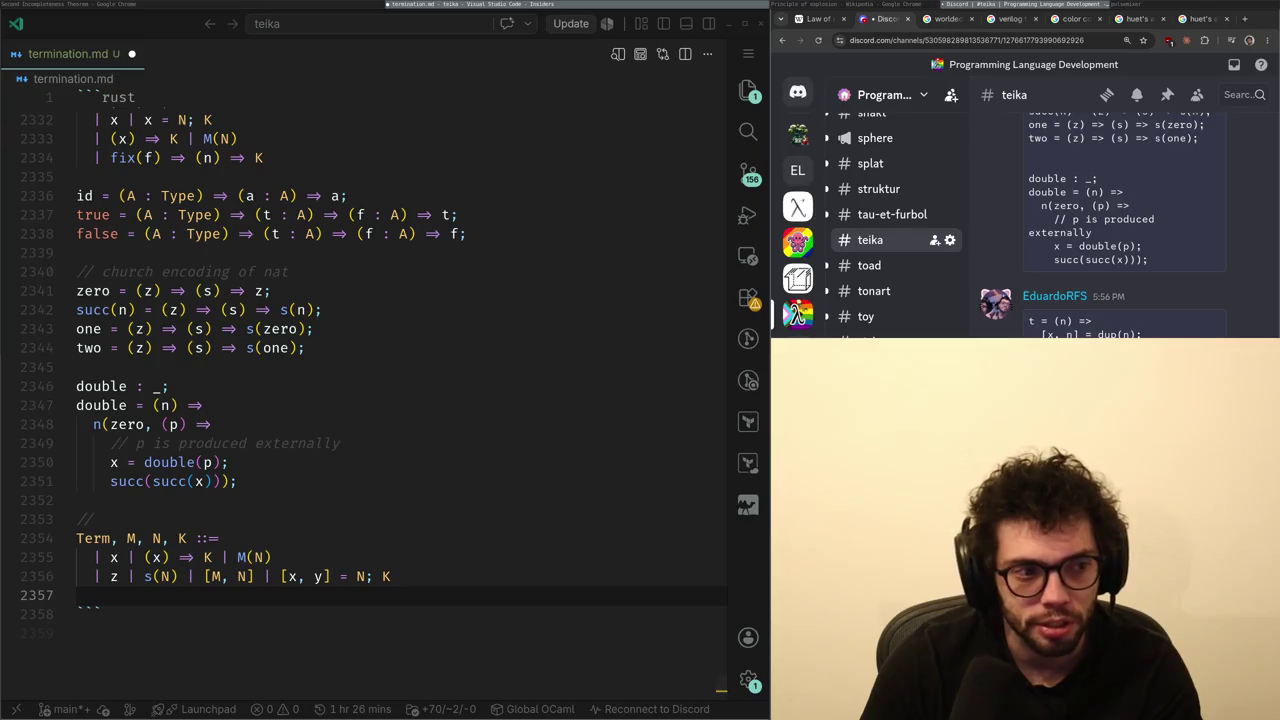
key(alt+Tab)
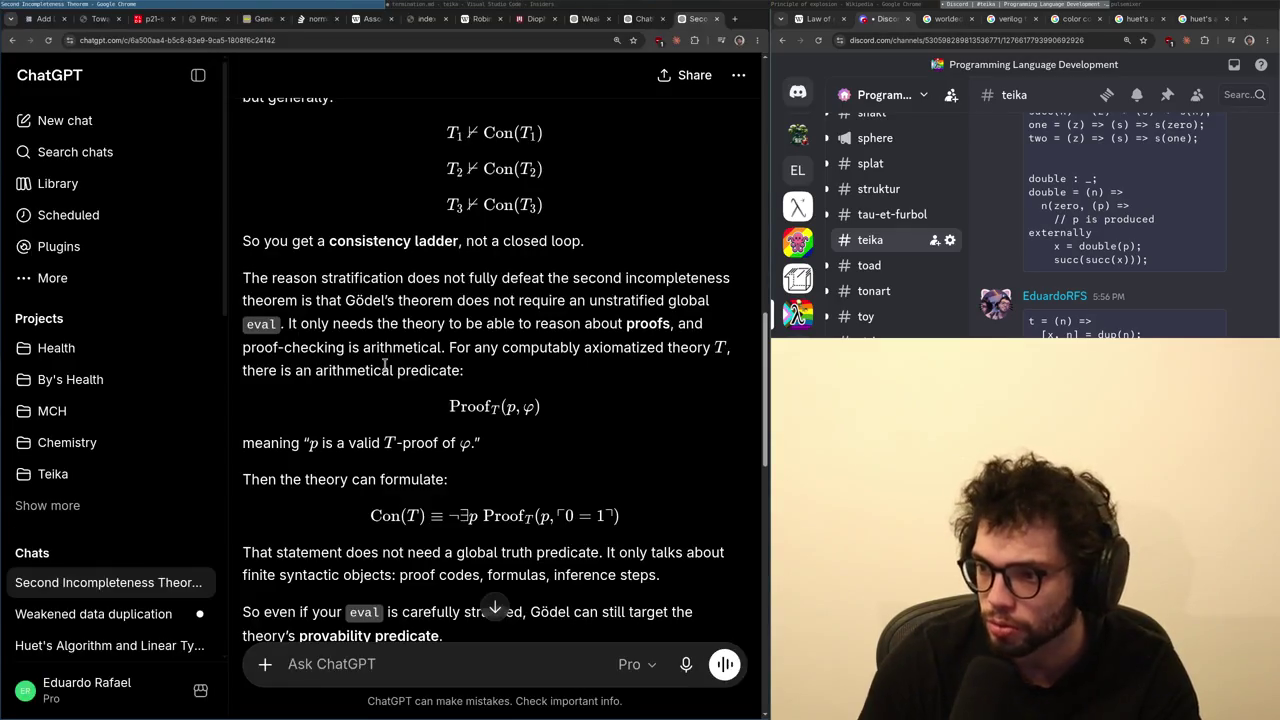
- Load the X home feed in a new browser tab and scroll down the Following feed
key(ctrl+t)
text(x.com)
key(Return)
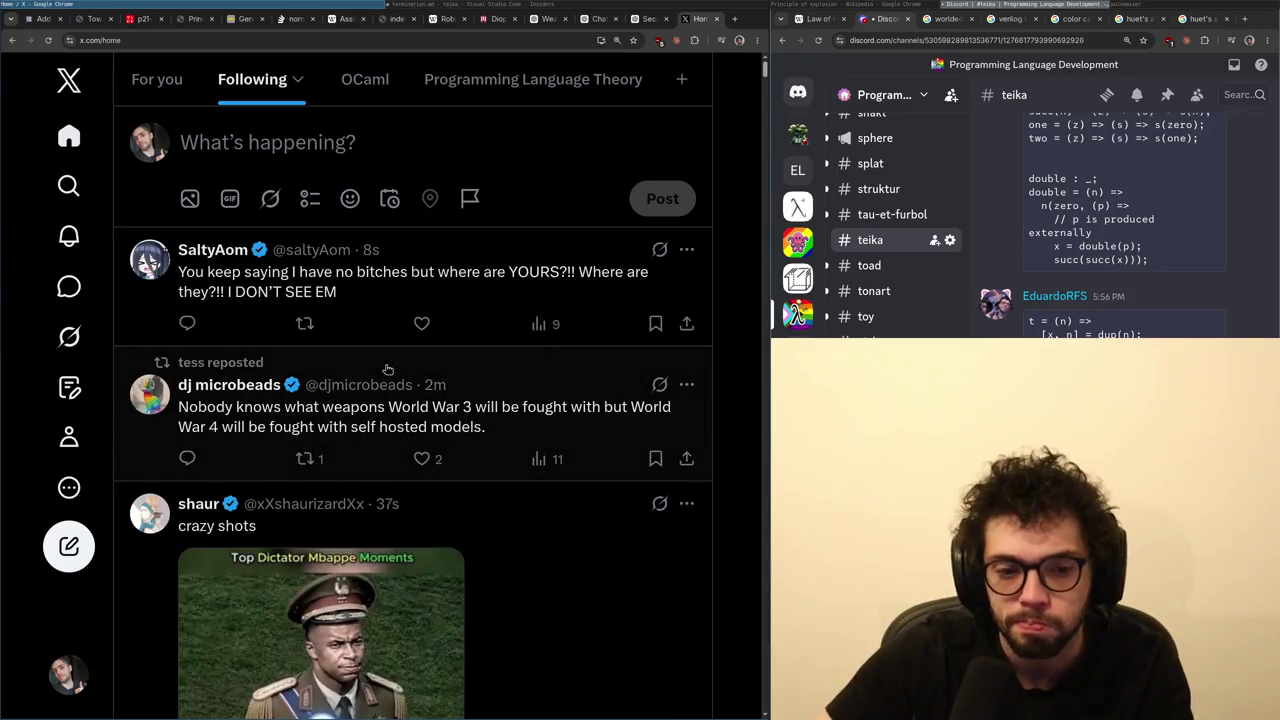
scroll(486, 366, down, 5)
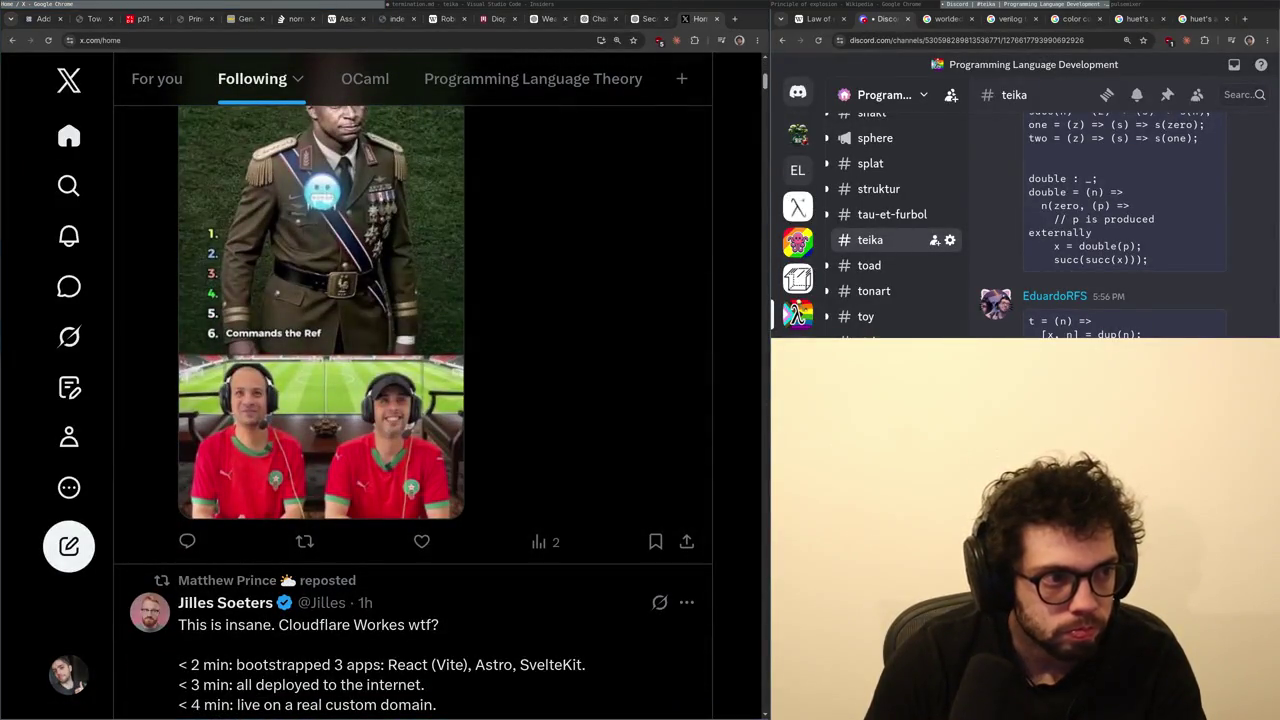
scroll(491, 363, down, 4)
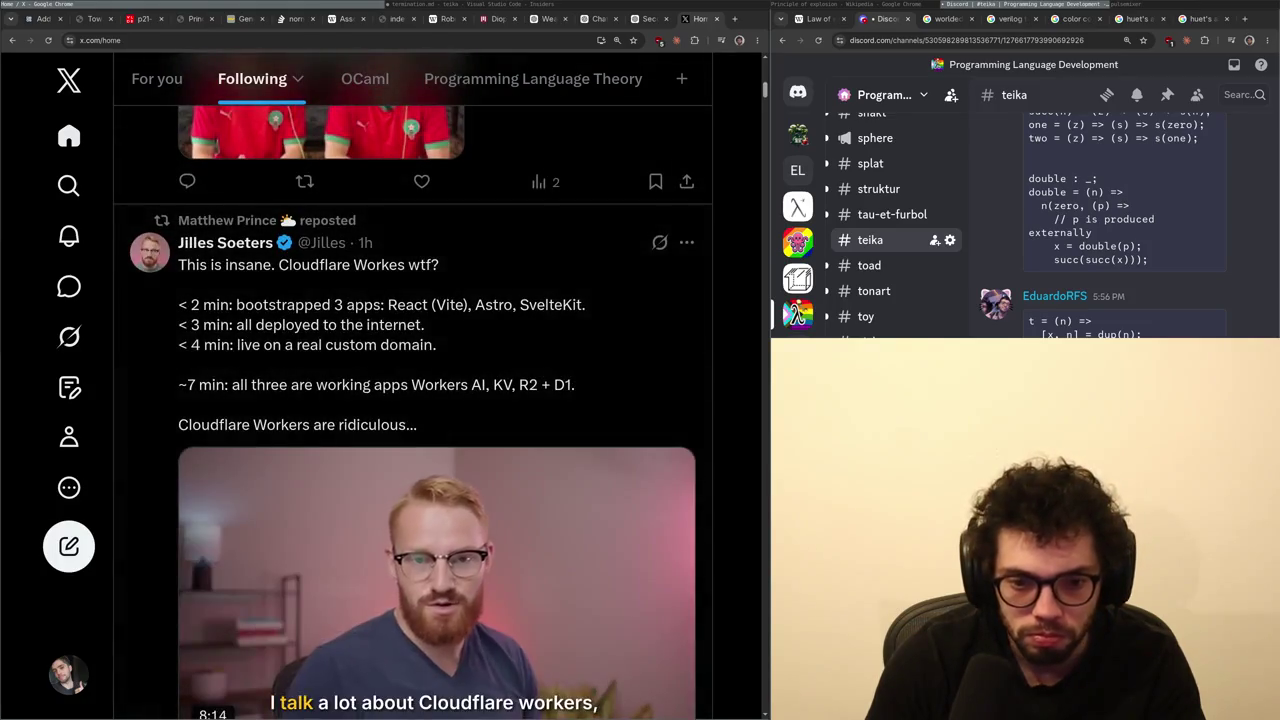
scroll(715, 401, down, 1)
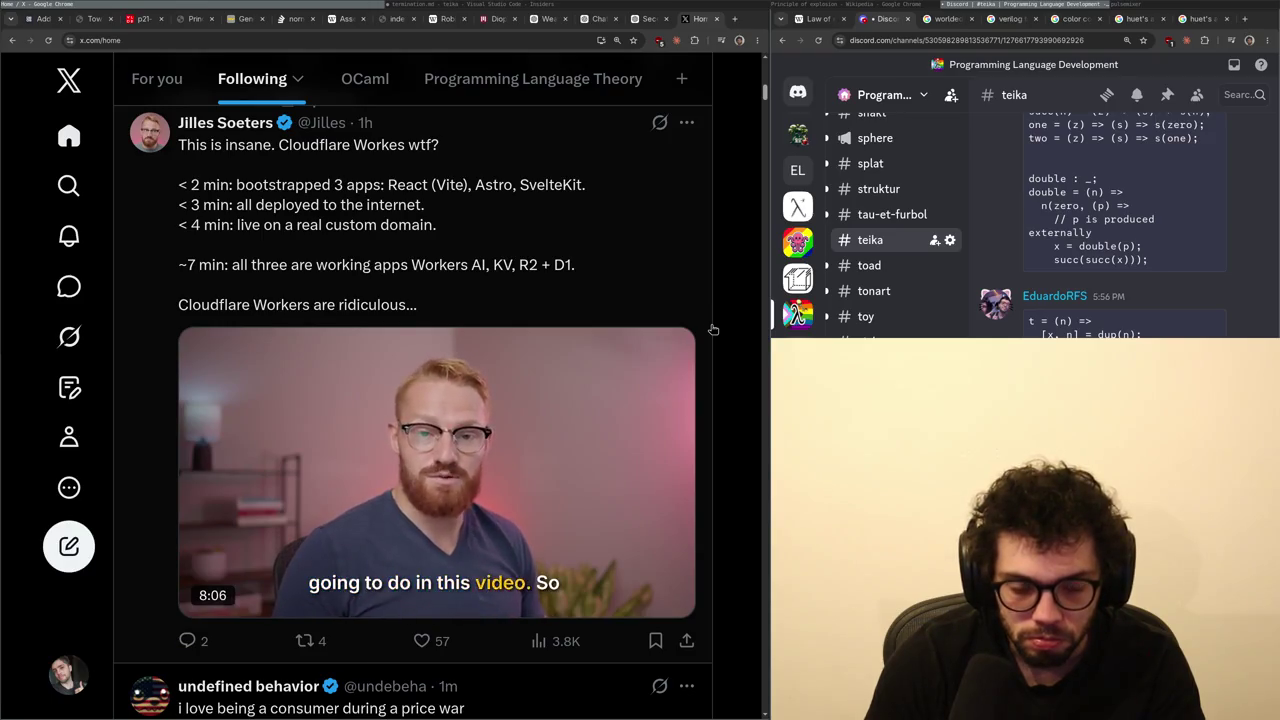
- Find the paper-money post quoting 'Sistema split payment', select some of its text and open the quoted post
scroll(362, 224, up, 1)
mouse_move(235, 243)
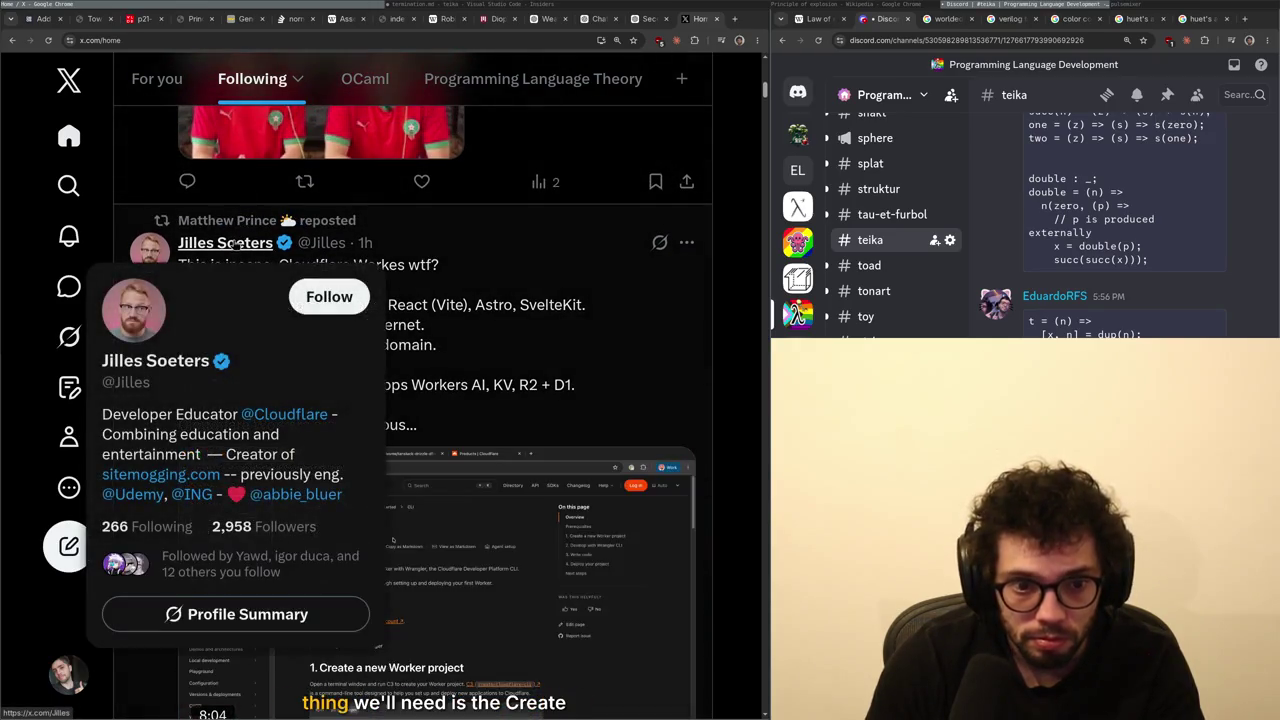
scroll(670, 375, down, 3)
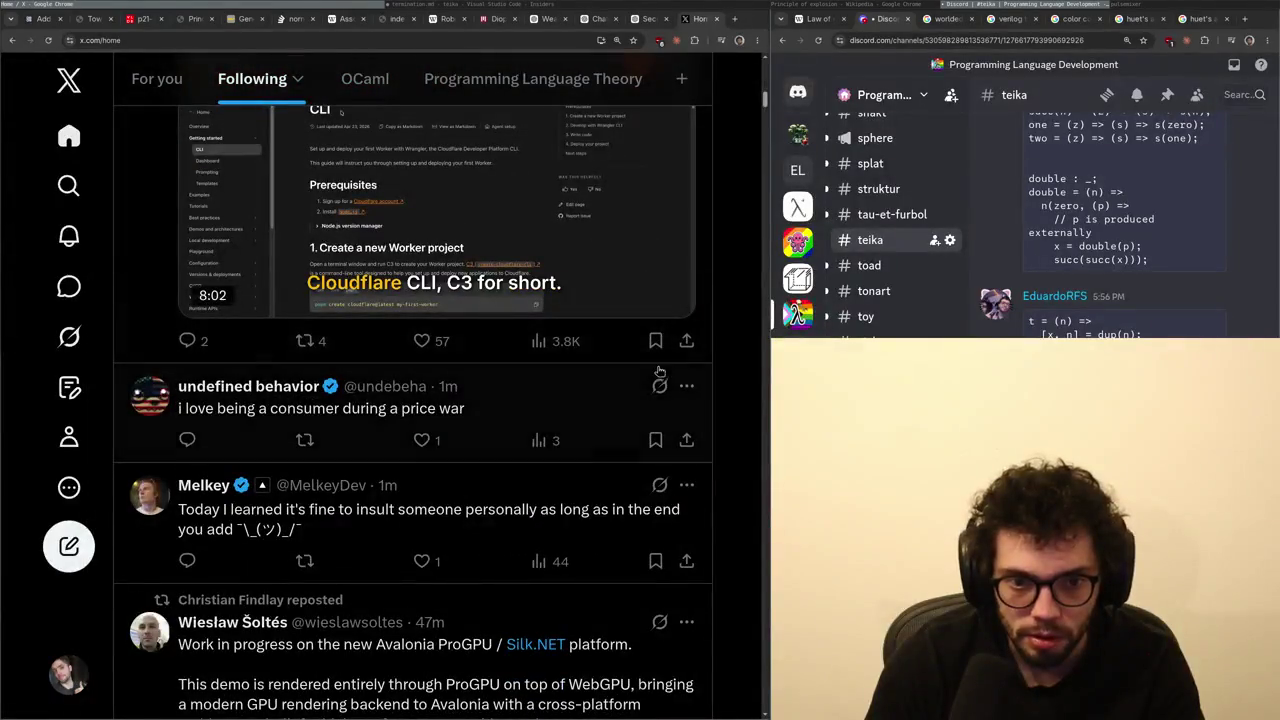
scroll(652, 380, down, 3)
scroll(652, 380, down, 1)
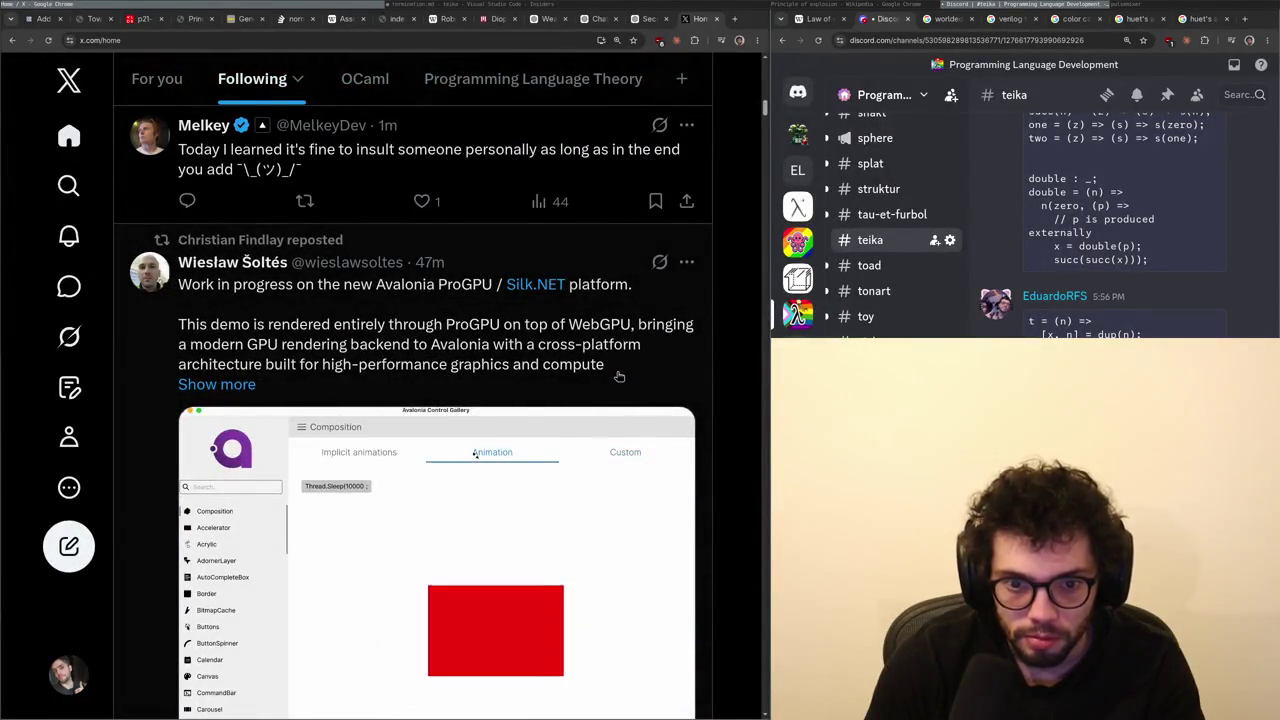
scroll(605, 378, down, 4)
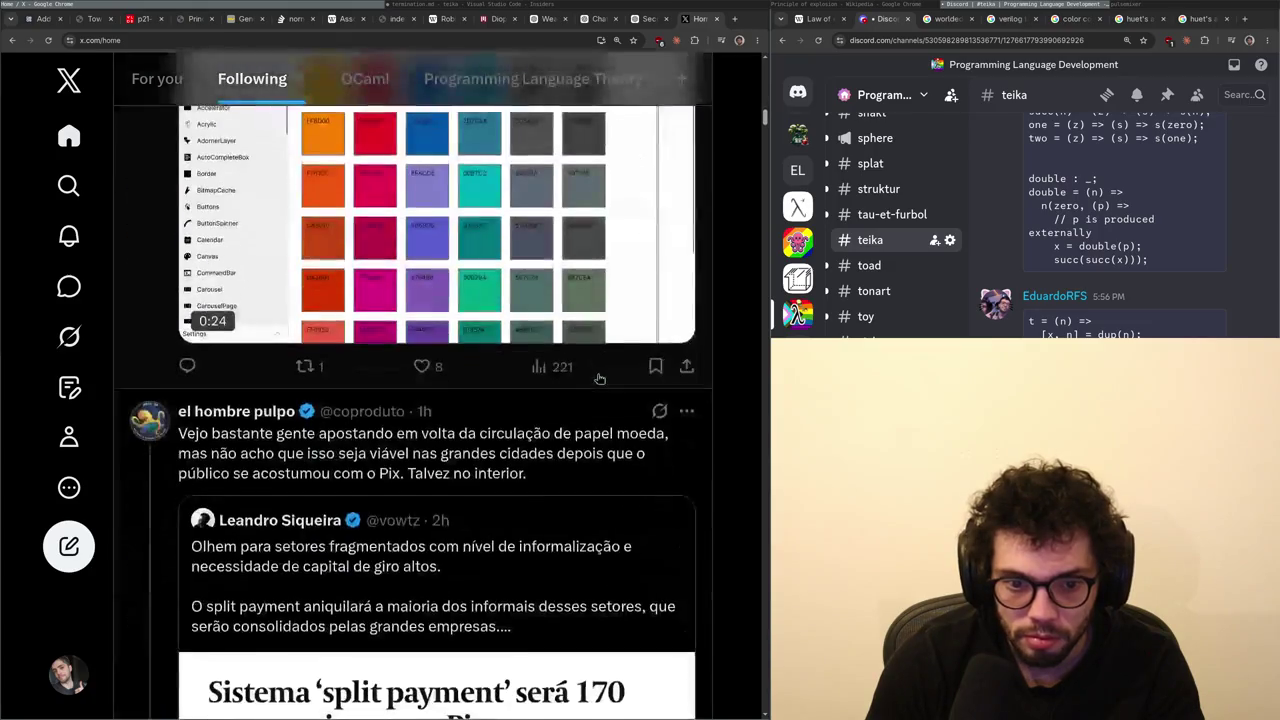
scroll(591, 381, down, 7)
scroll(585, 389, up, 5)
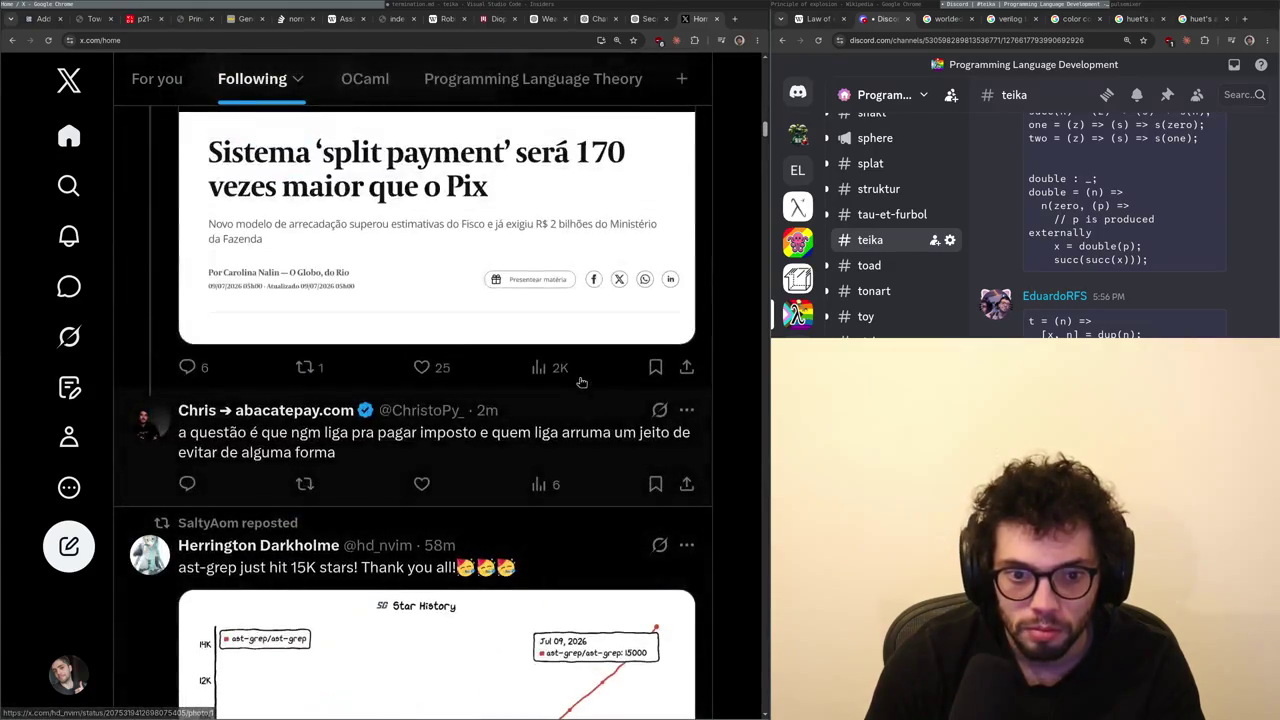
scroll(585, 389, up, 1)
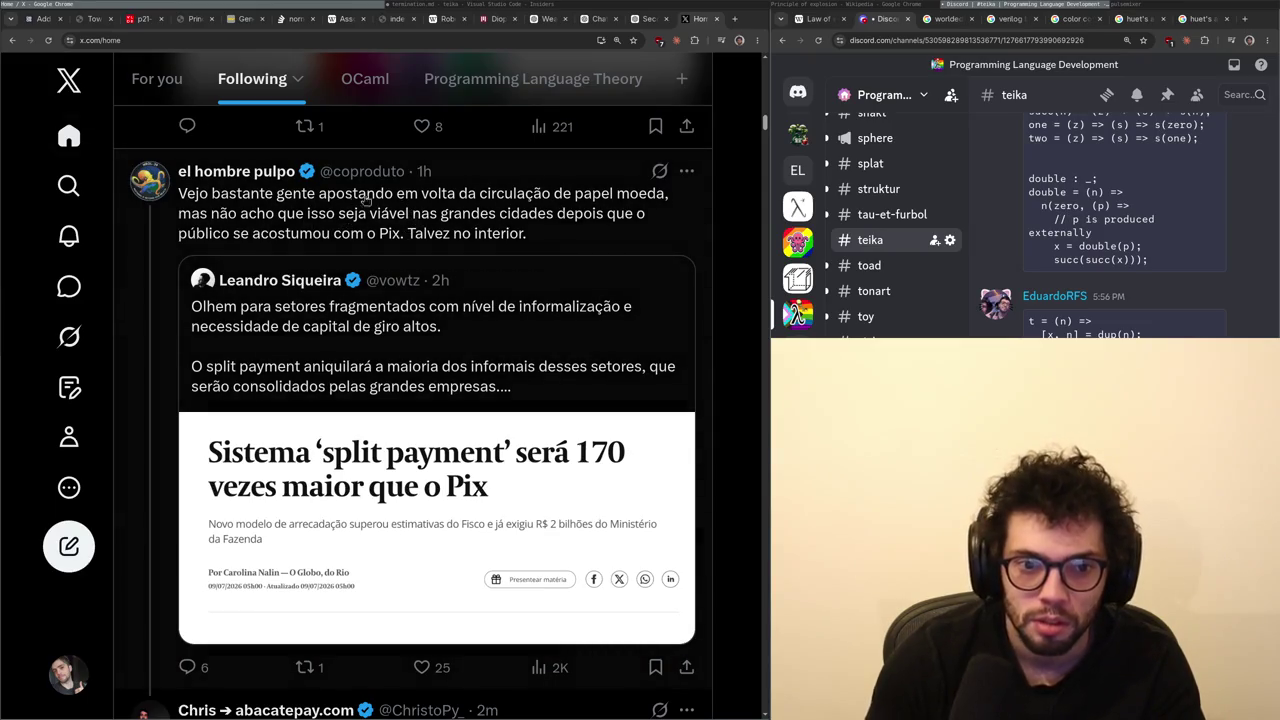
drag(327, 193, 350, 233)
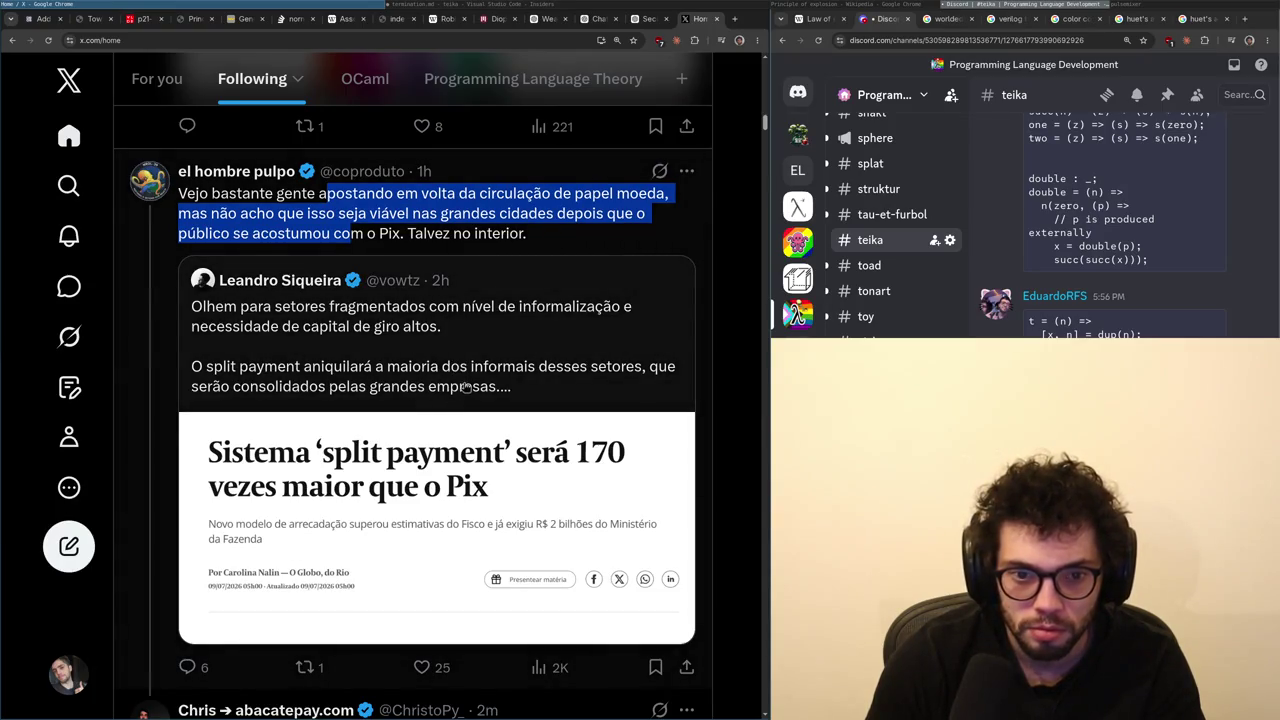
click(484, 398)
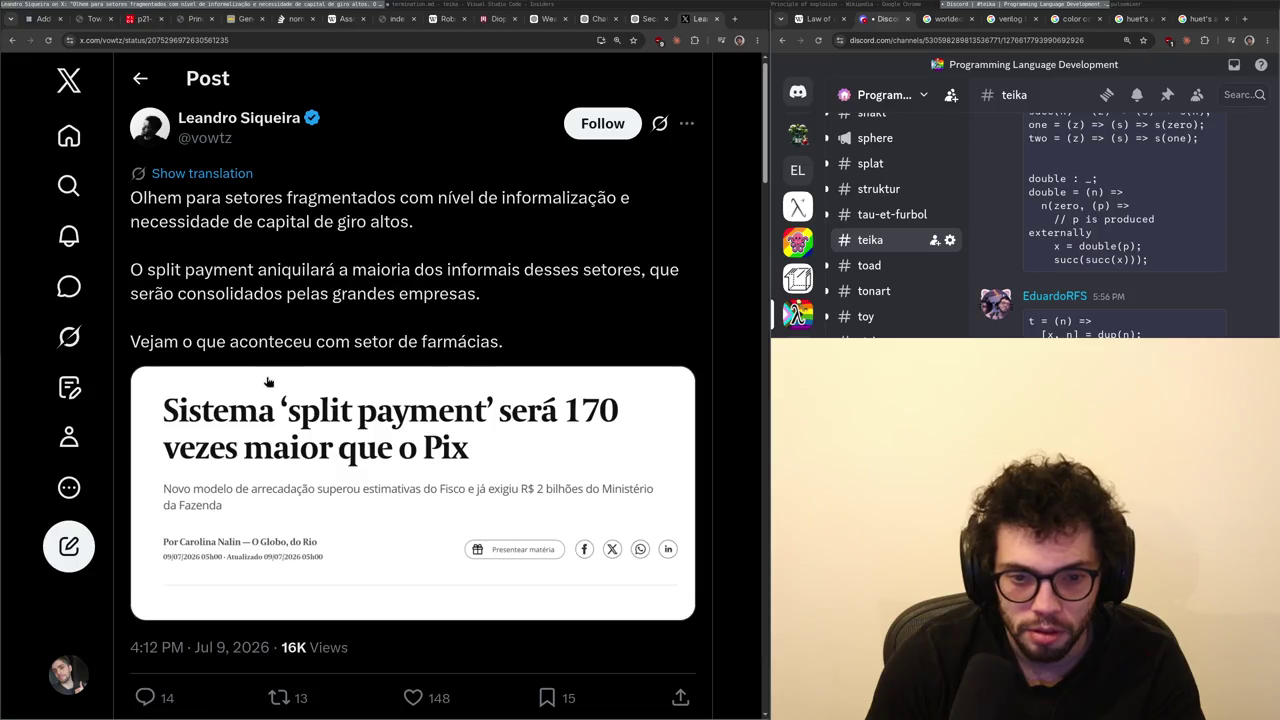
key(alt+Left)
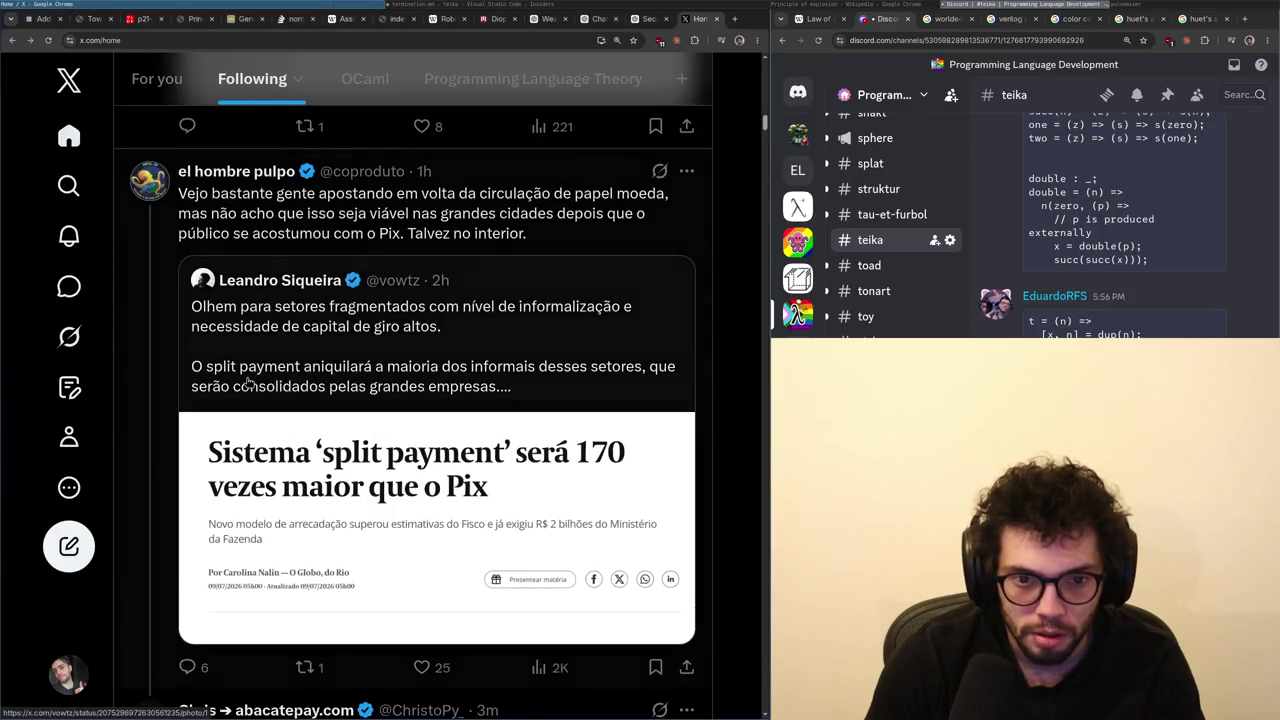
scroll(177, 374, down, 3)
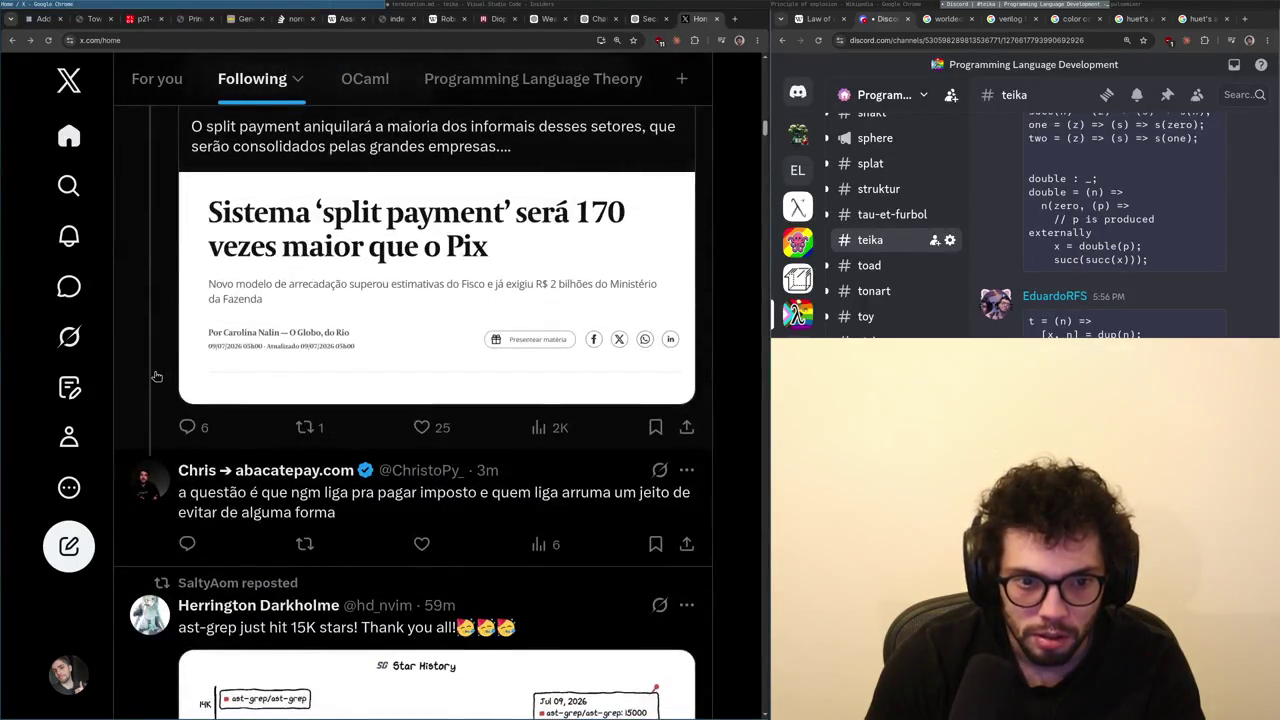
click(177, 374)
scroll(176, 388, down, 1)
scroll(176, 388, down, 3)
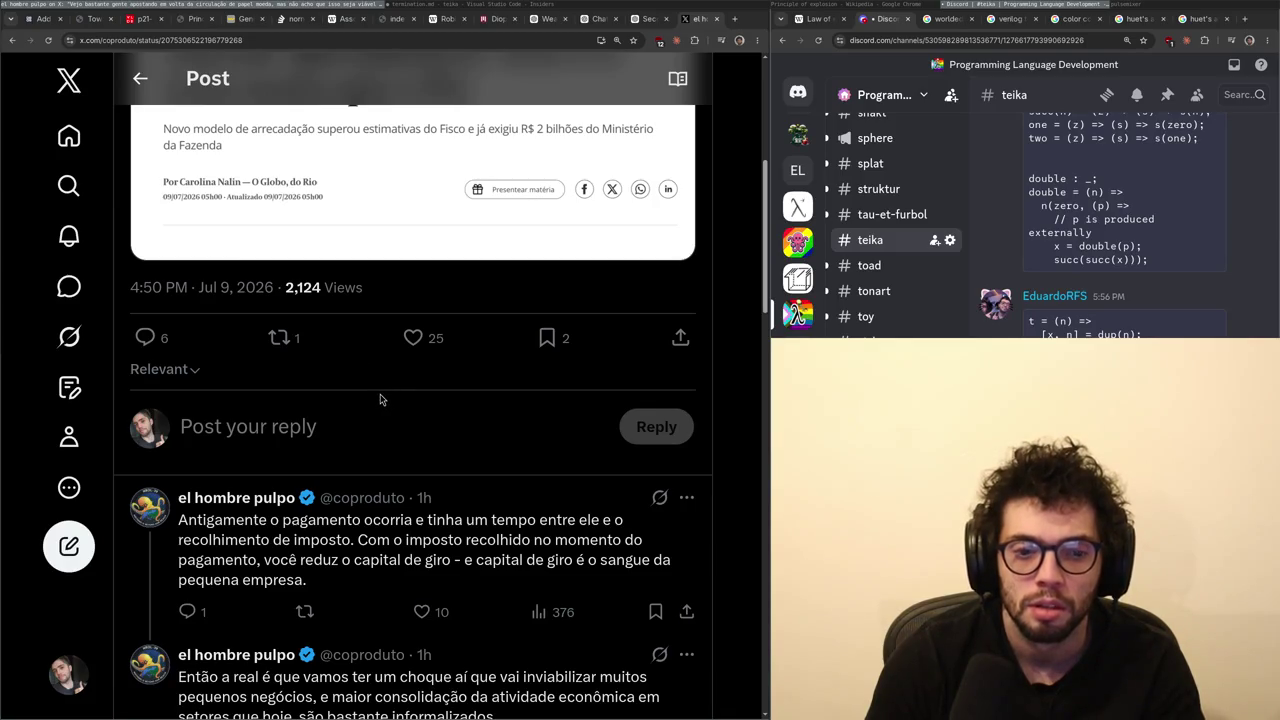
scroll(434, 447, up, 2)
scroll(420, 446, down, 2)
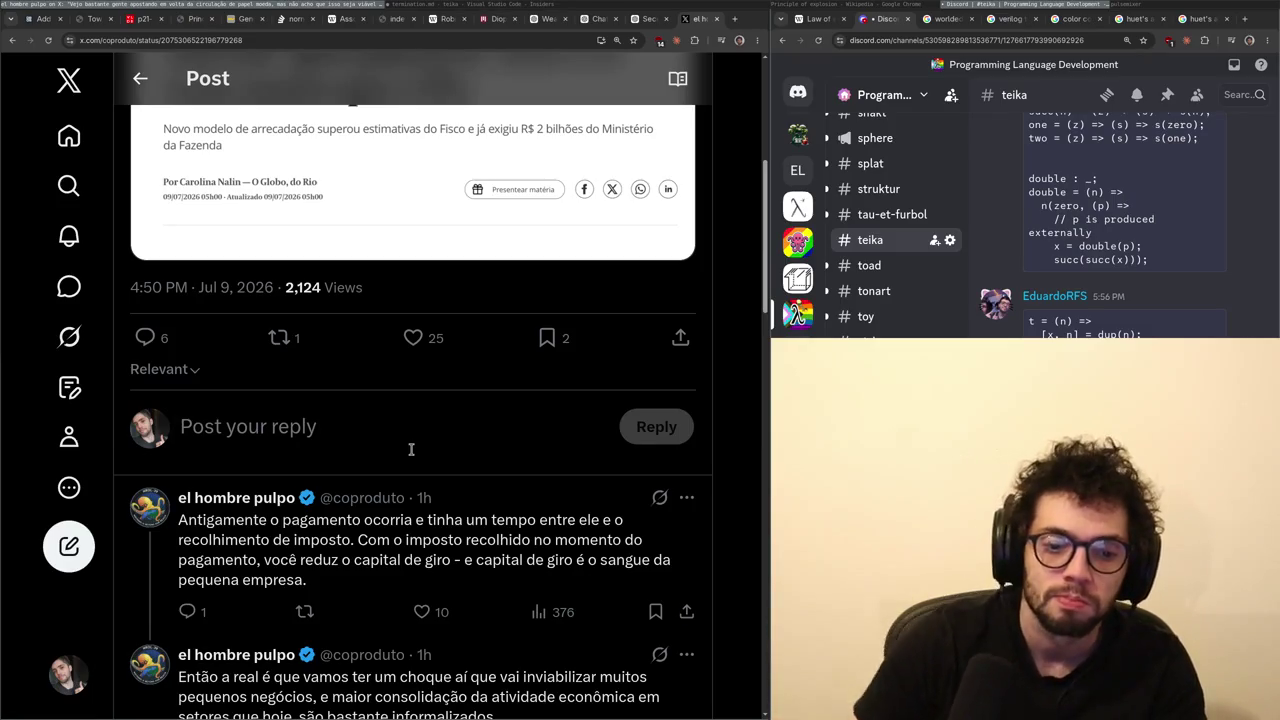
scroll(410, 449, down, 3)
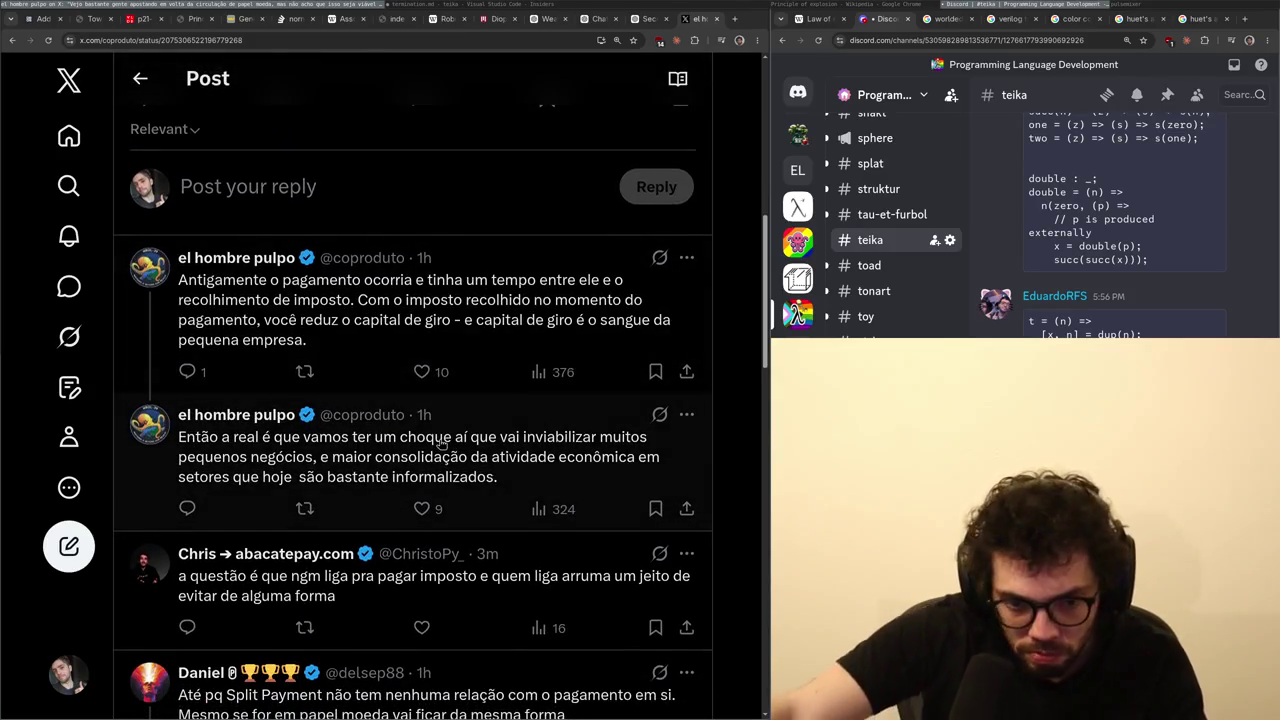
scroll(457, 515, down, 1)
scroll(457, 515, down, 2)
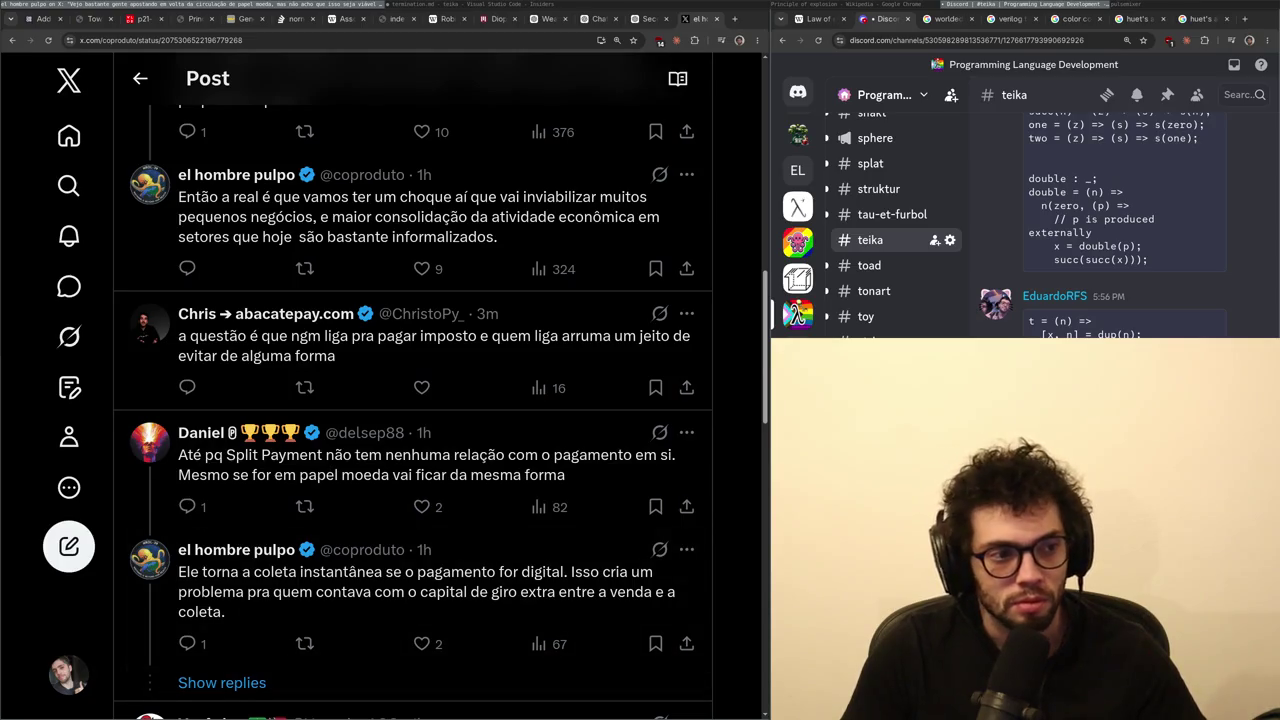
click(348, 685)
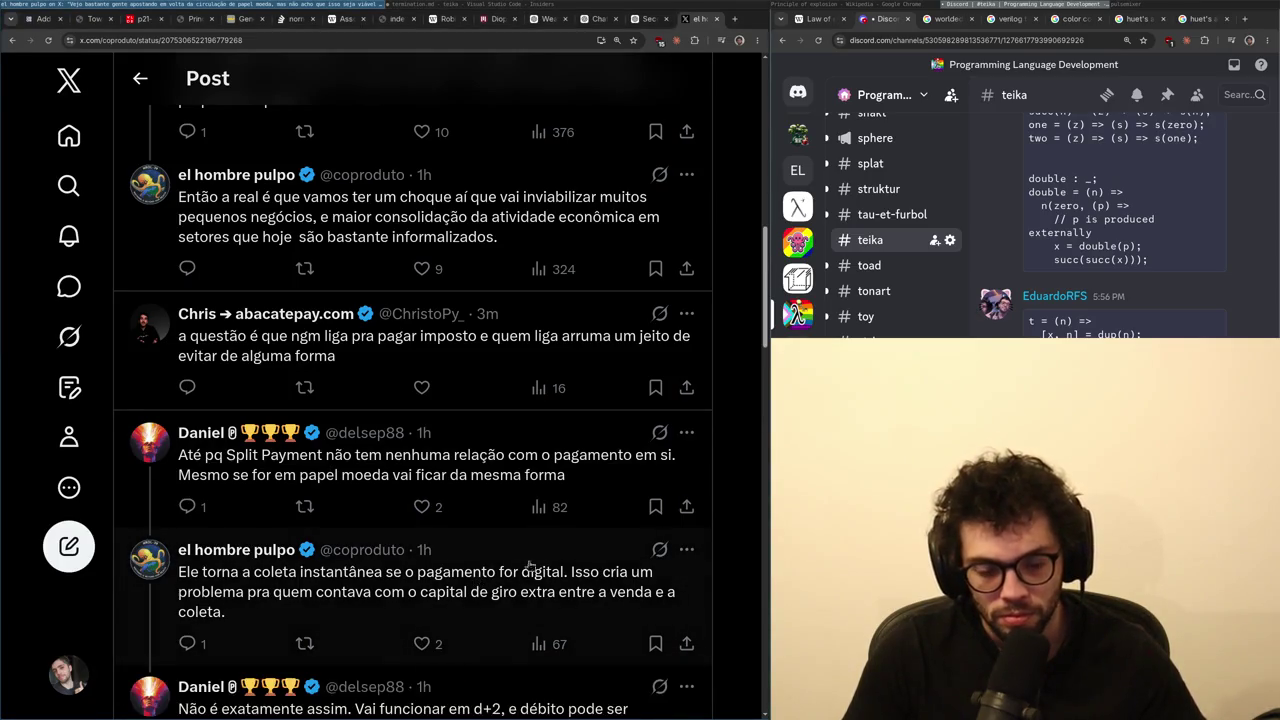
scroll(530, 565, down, 2)
scroll(543, 555, down, 2)
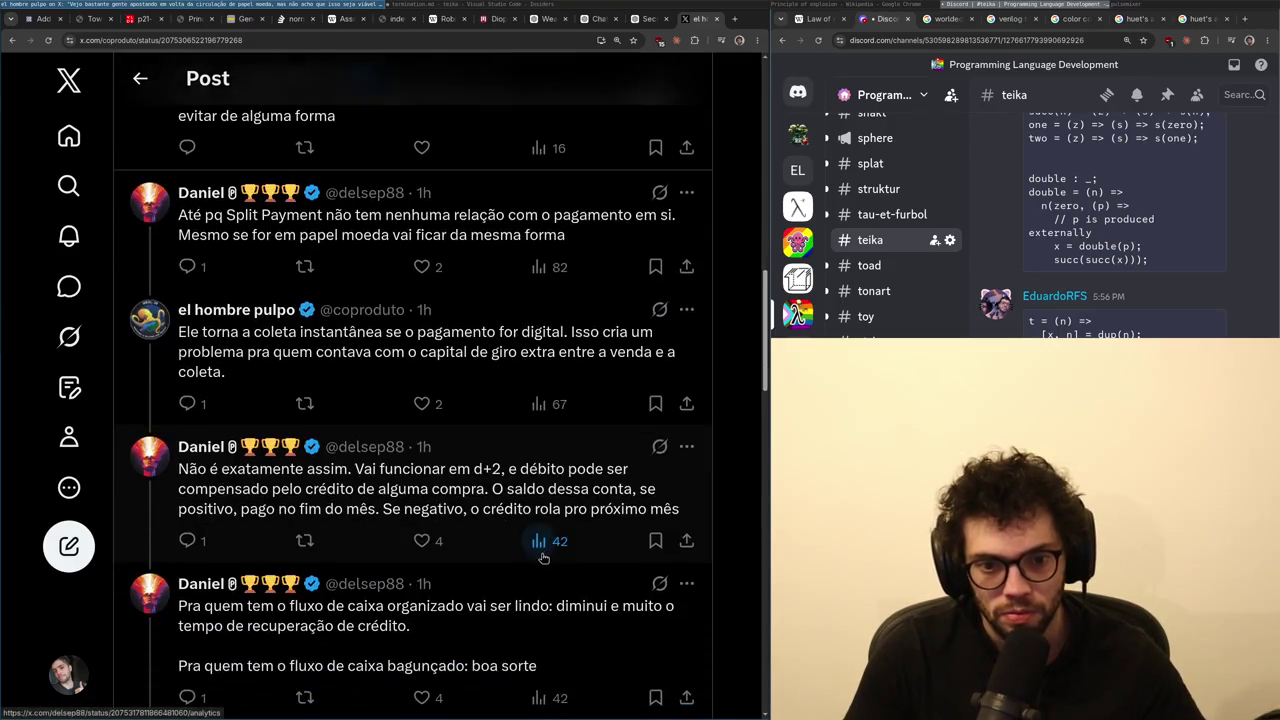
scroll(543, 555, down, 1)
scroll(540, 558, down, 3)
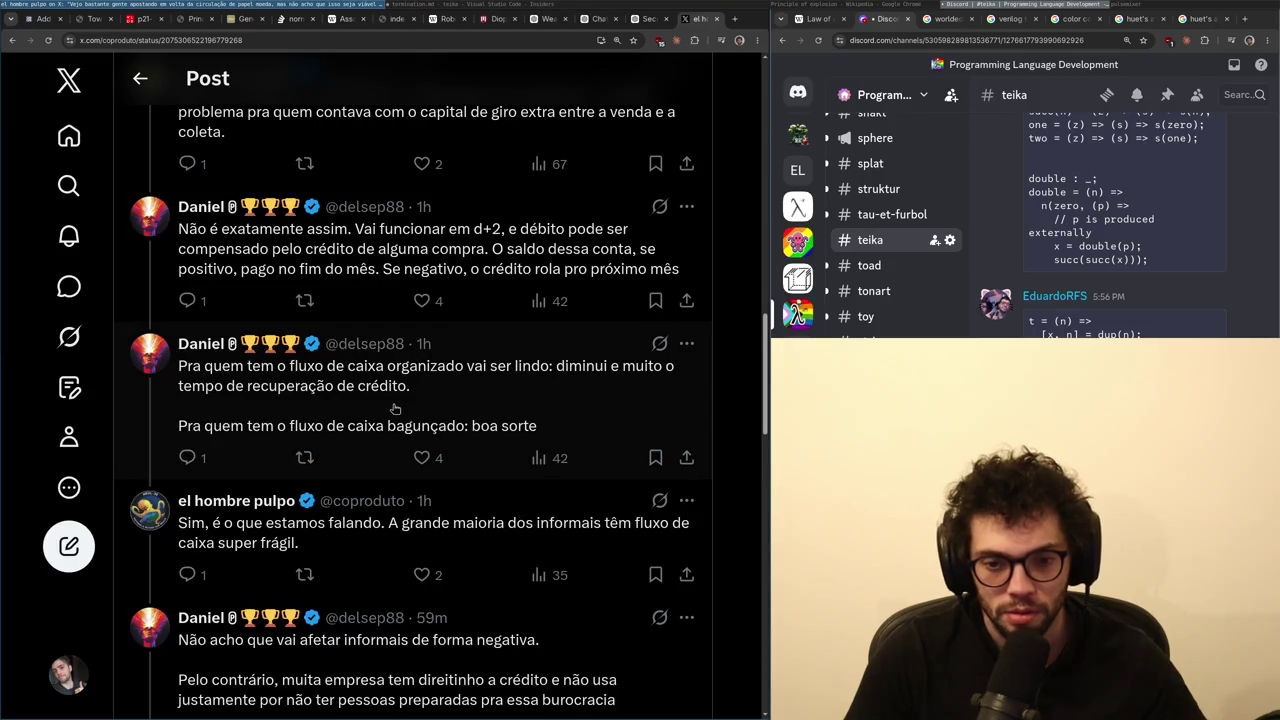
scroll(455, 500, down, 5)
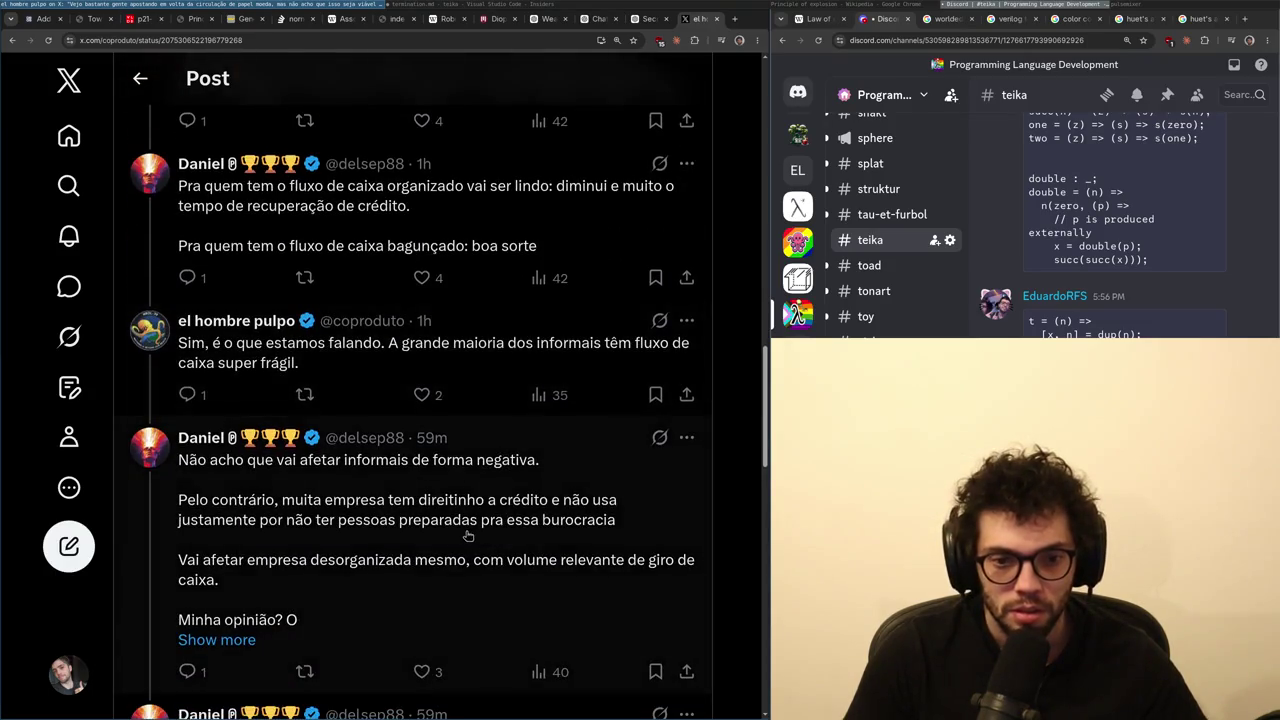
scroll(465, 535, down, 1)
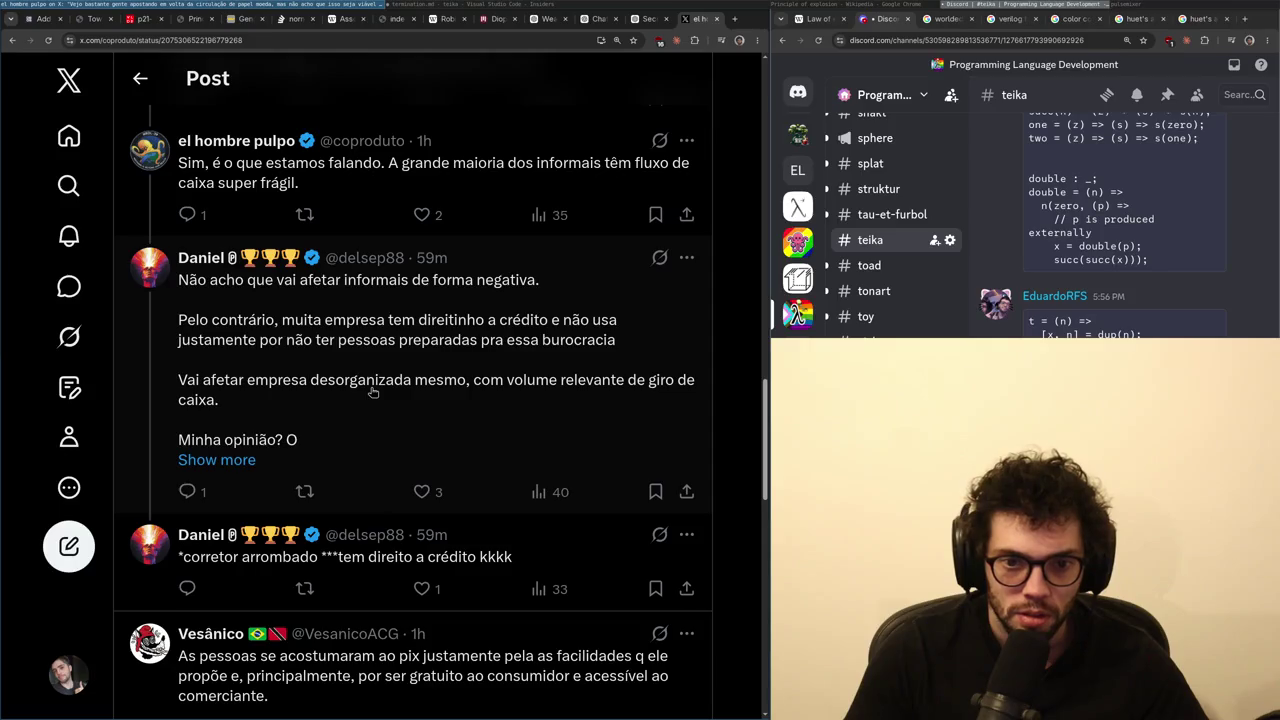
scroll(372, 391, down, 3)
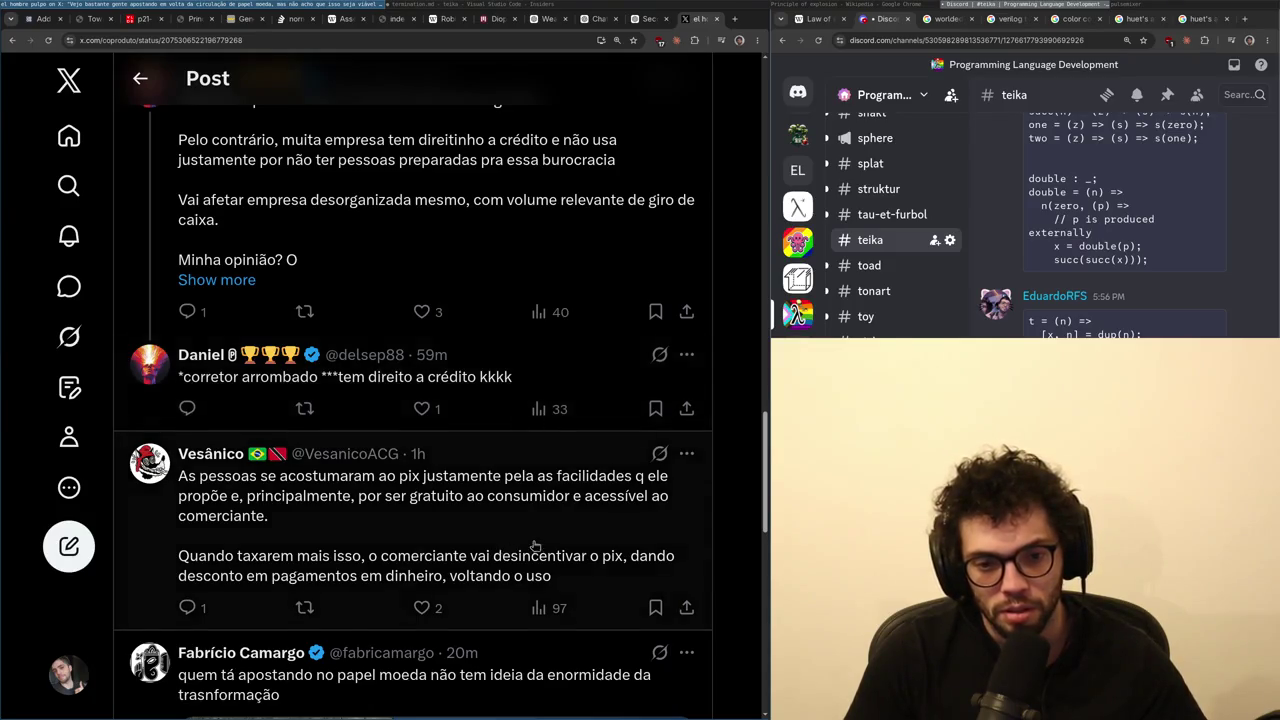
scroll(535, 546, down, 5)
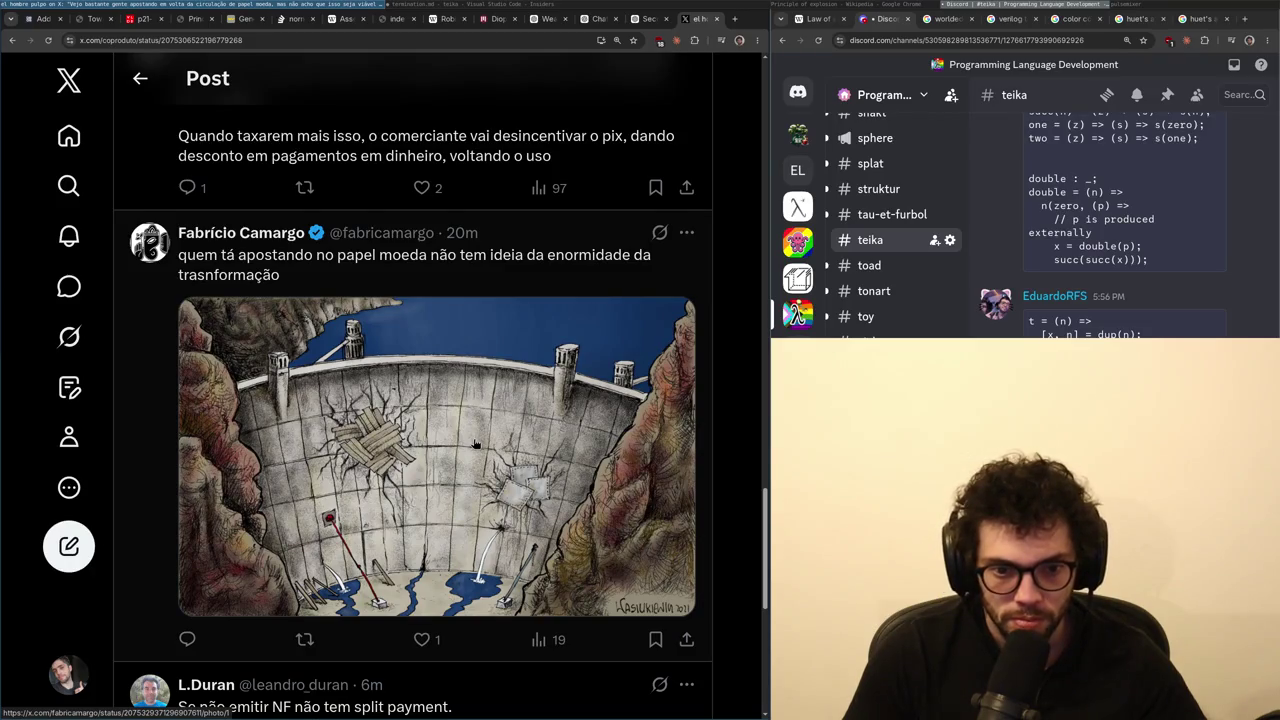
click(422, 530)
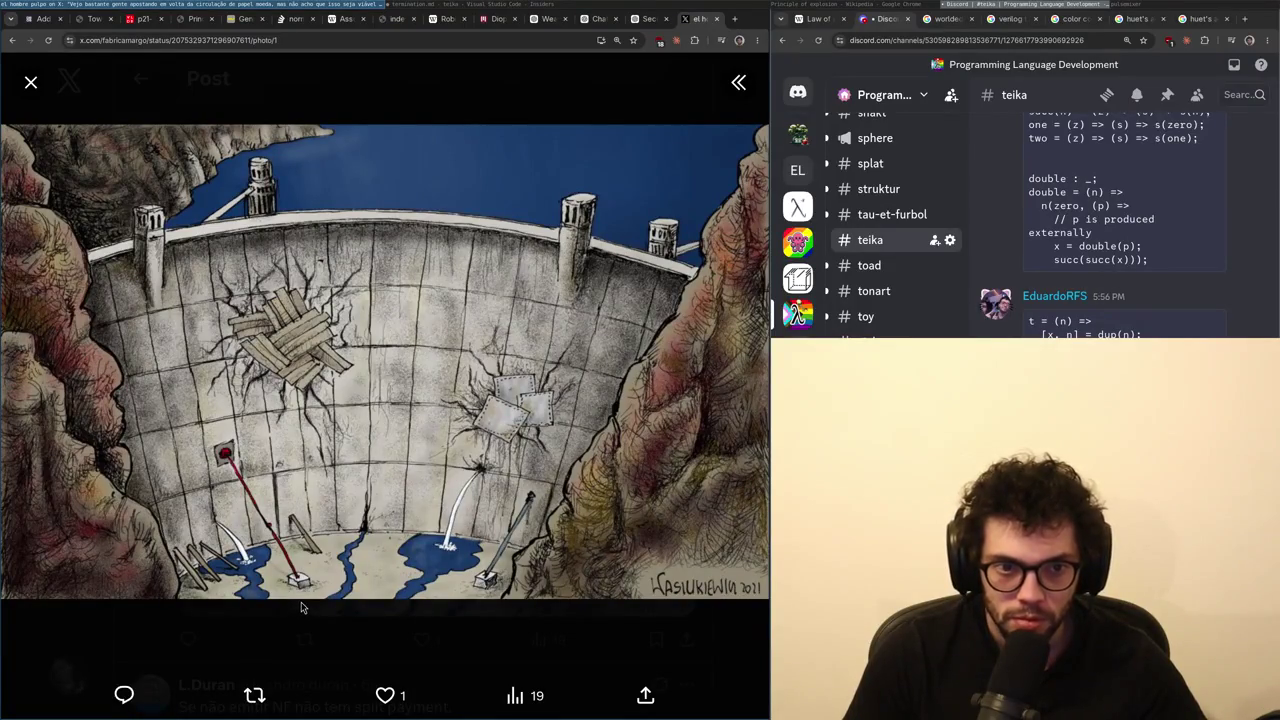
key(alt+Left)
key(alt+Left)
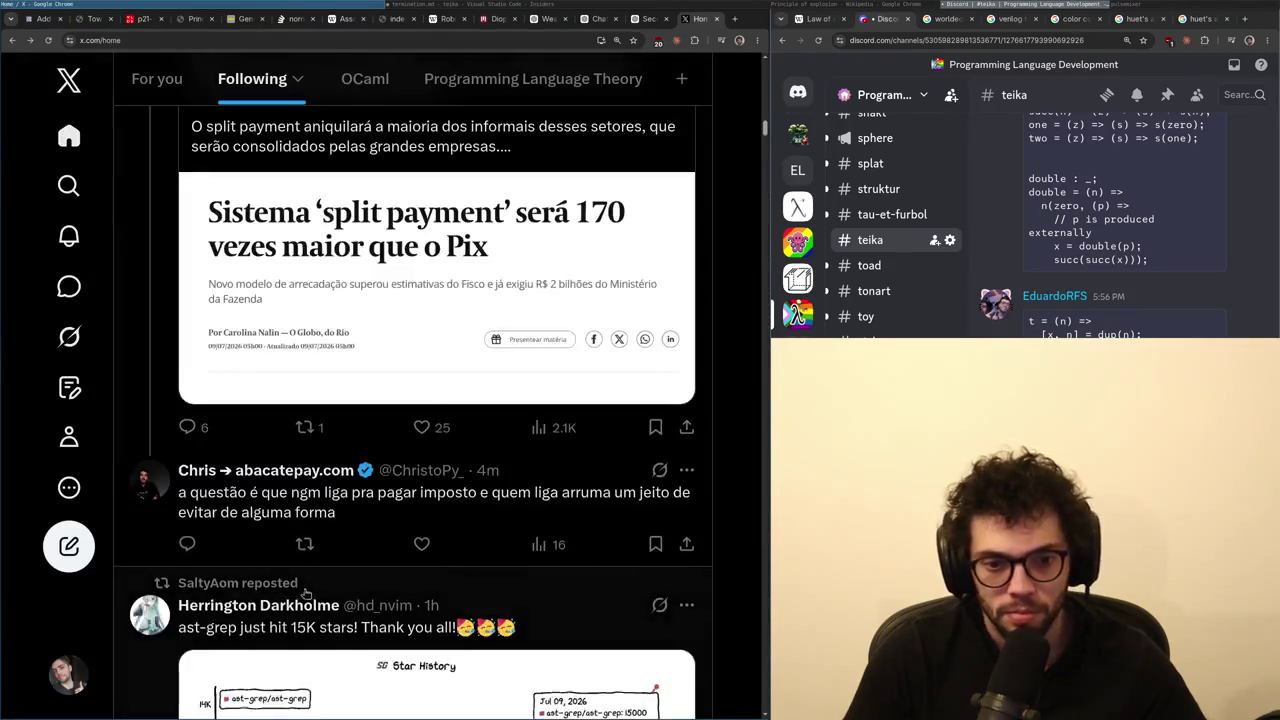
- View the quoted Session 5 Learning Lean post, then watch the stream recording full screen briefly
scroll(335, 572, down, 10)
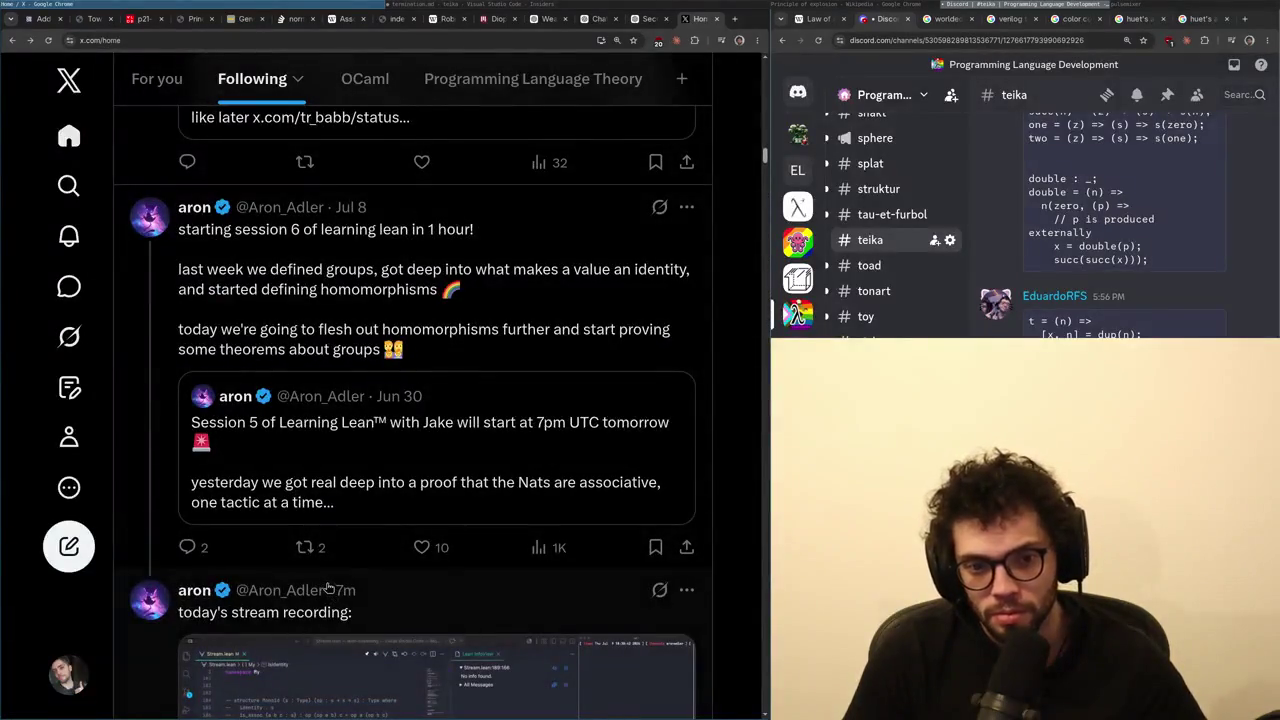
click(386, 468)
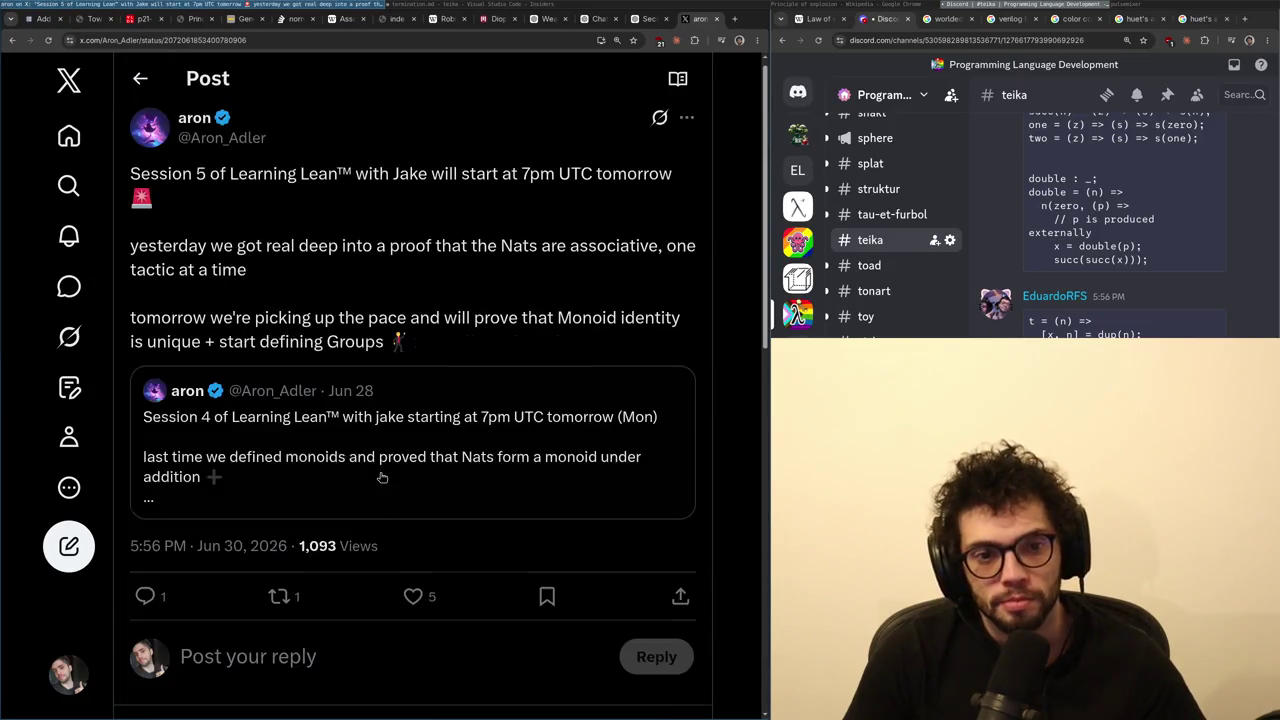
key(alt+Left)
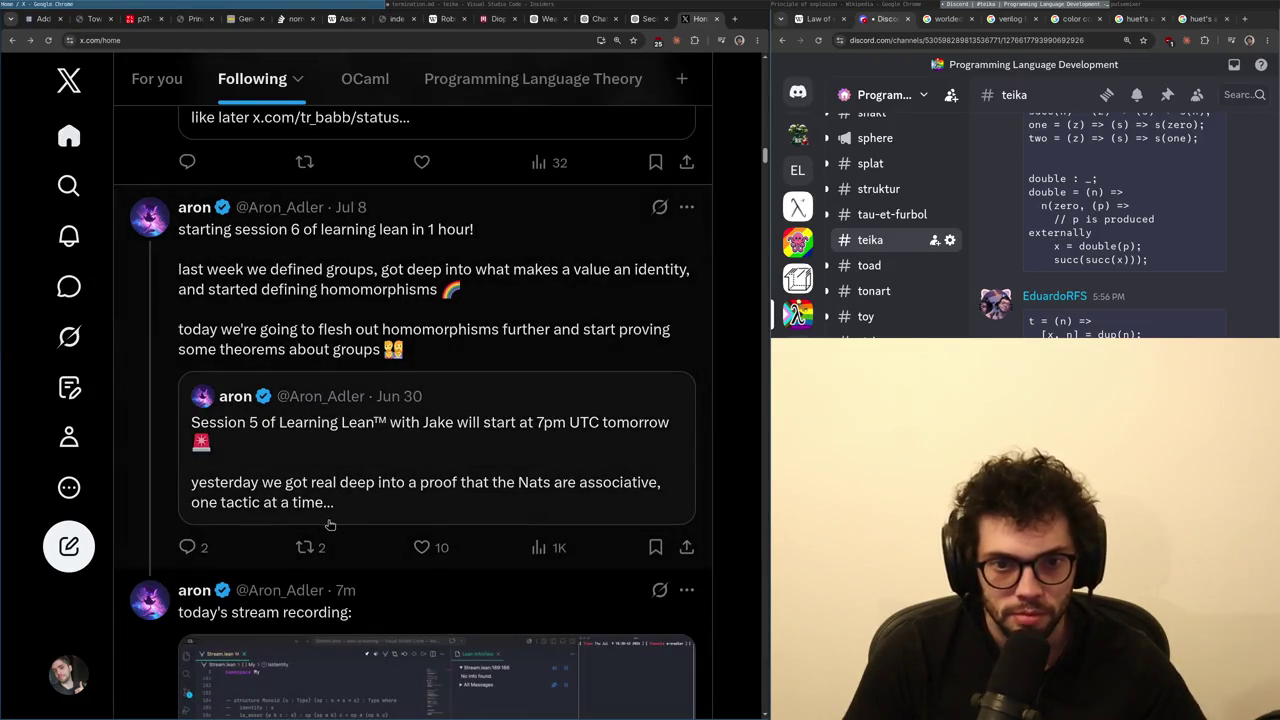
scroll(408, 468, down, 3)
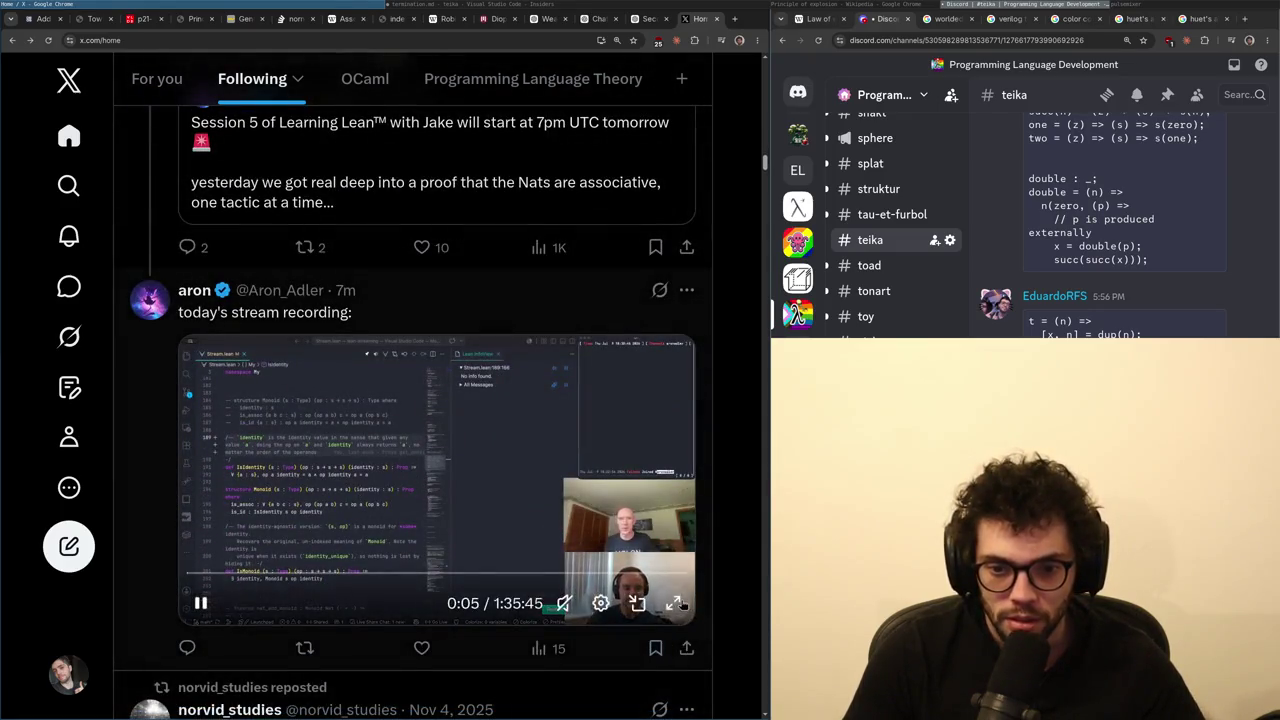
click(655, 592)
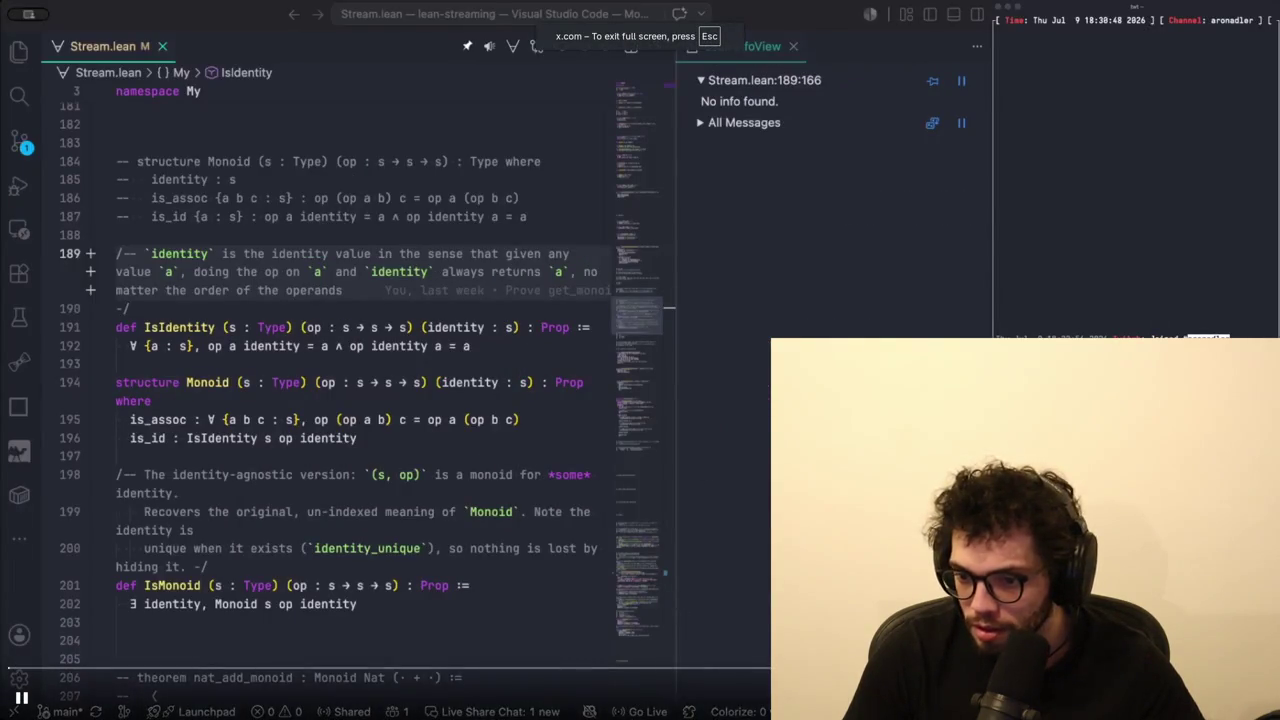
key(Escape)
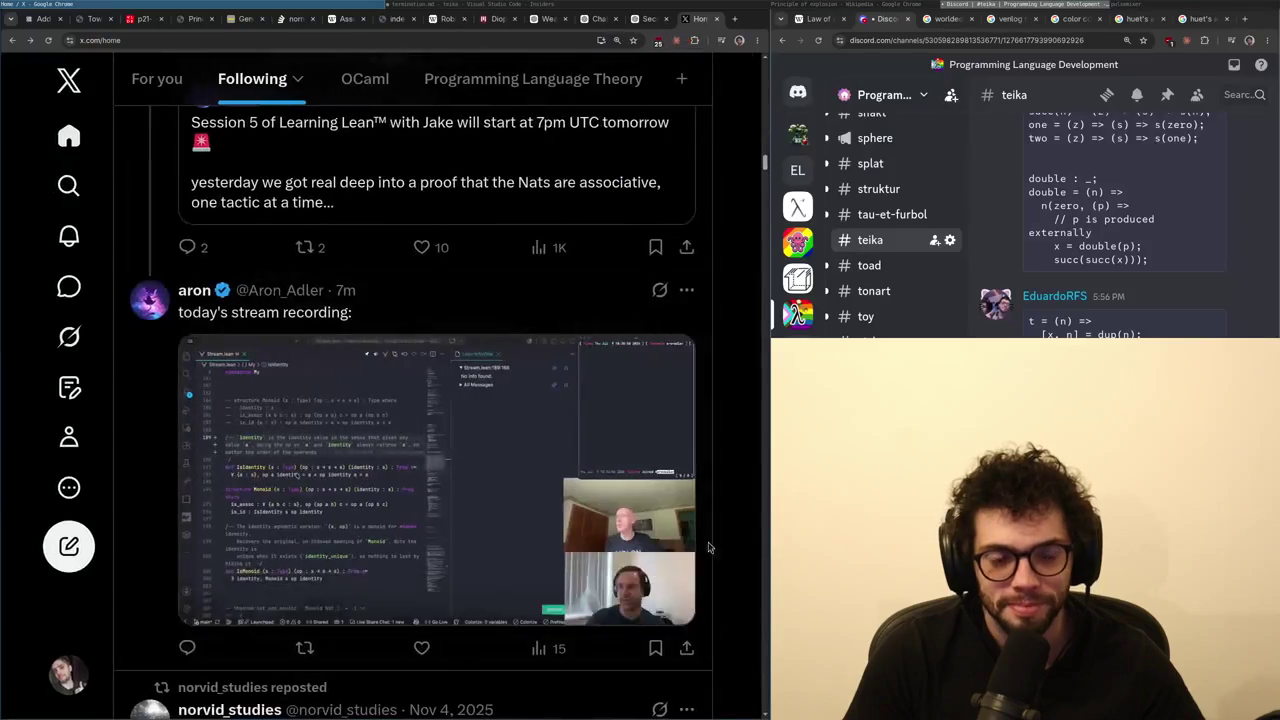
- Repost the Learning Lean stream recording post and continue down the Following feed
scroll(352, 658, down, 3)
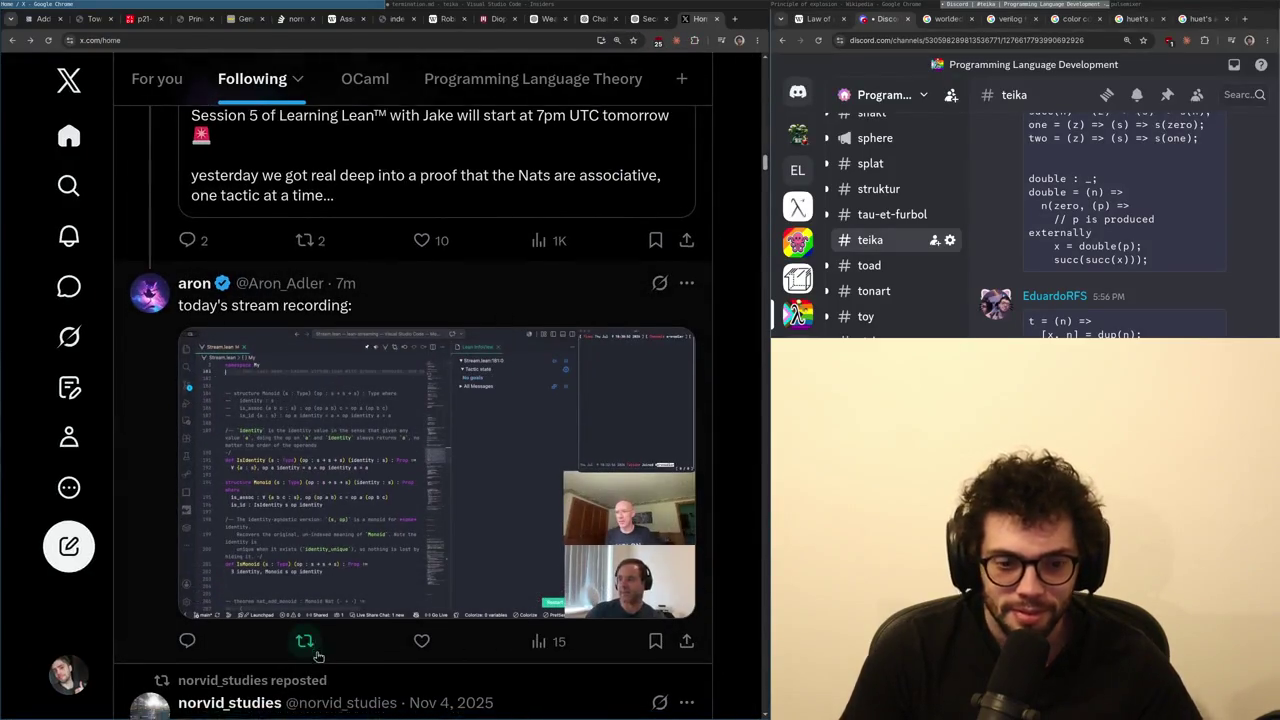
click(305, 414)
click(255, 416)
scroll(444, 582, down, 2)
scroll(444, 582, down, 10)
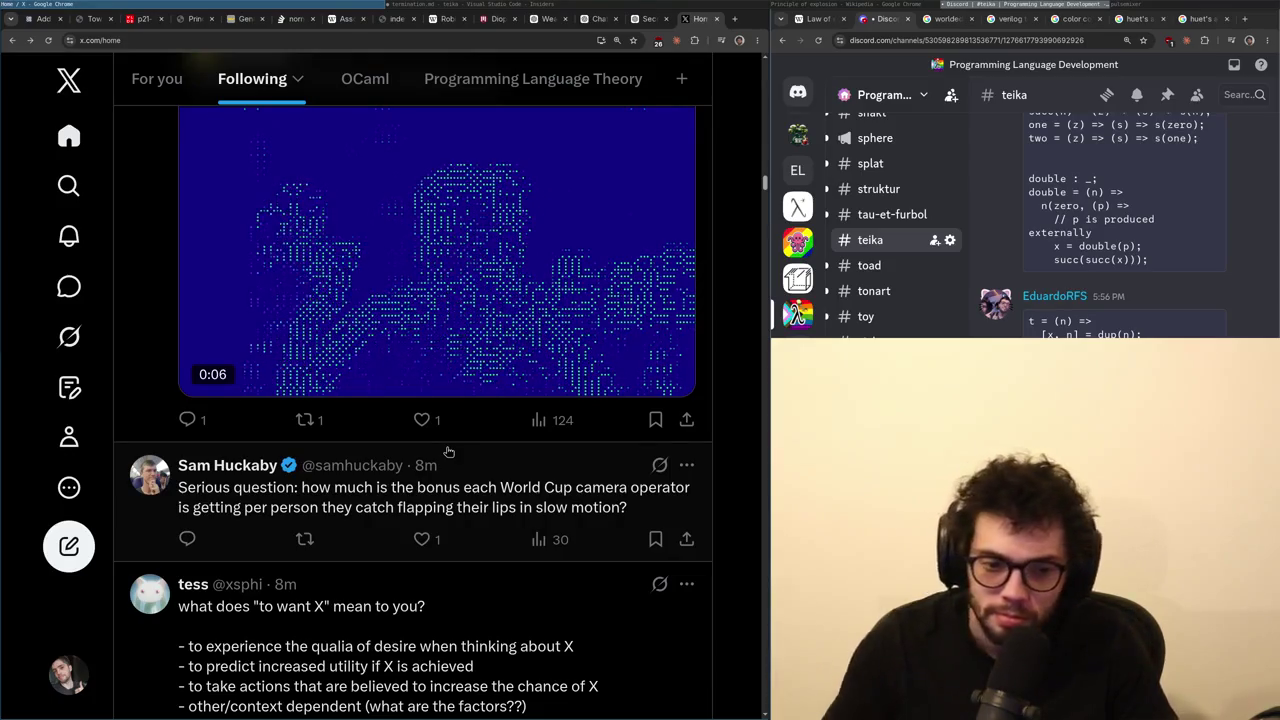
scroll(382, 509, down, 4)
scroll(382, 509, down, 4)
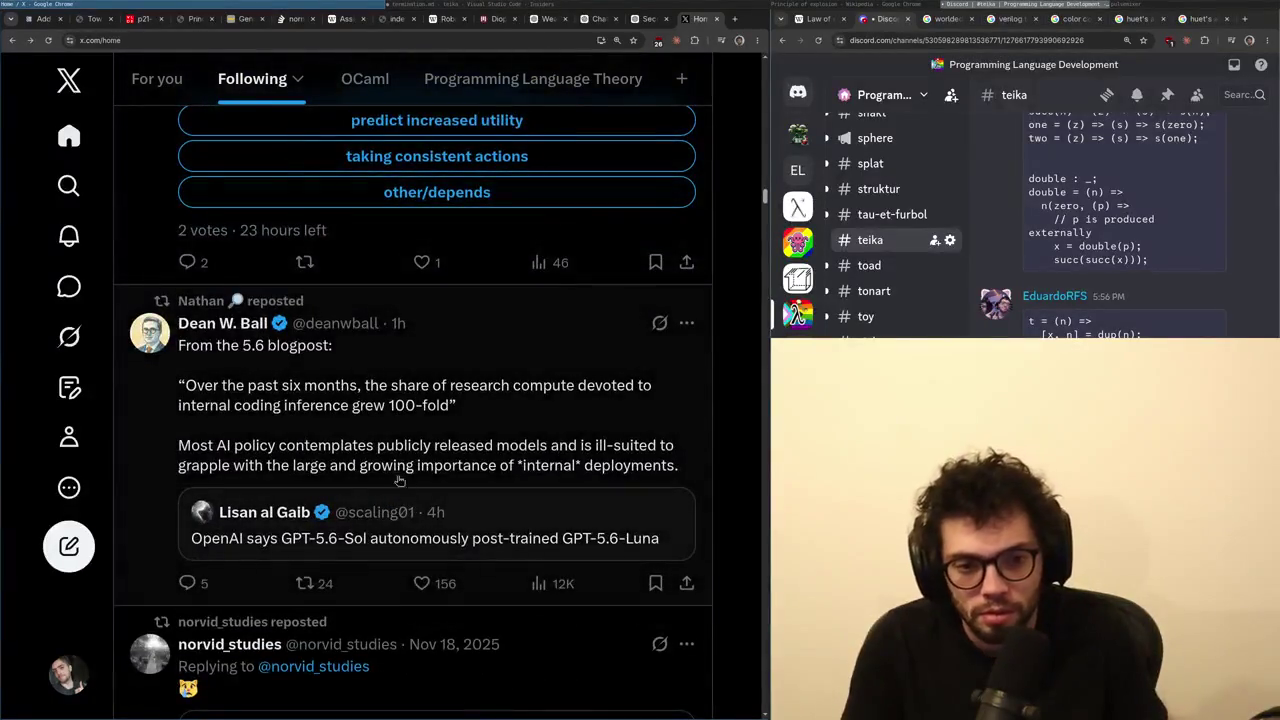
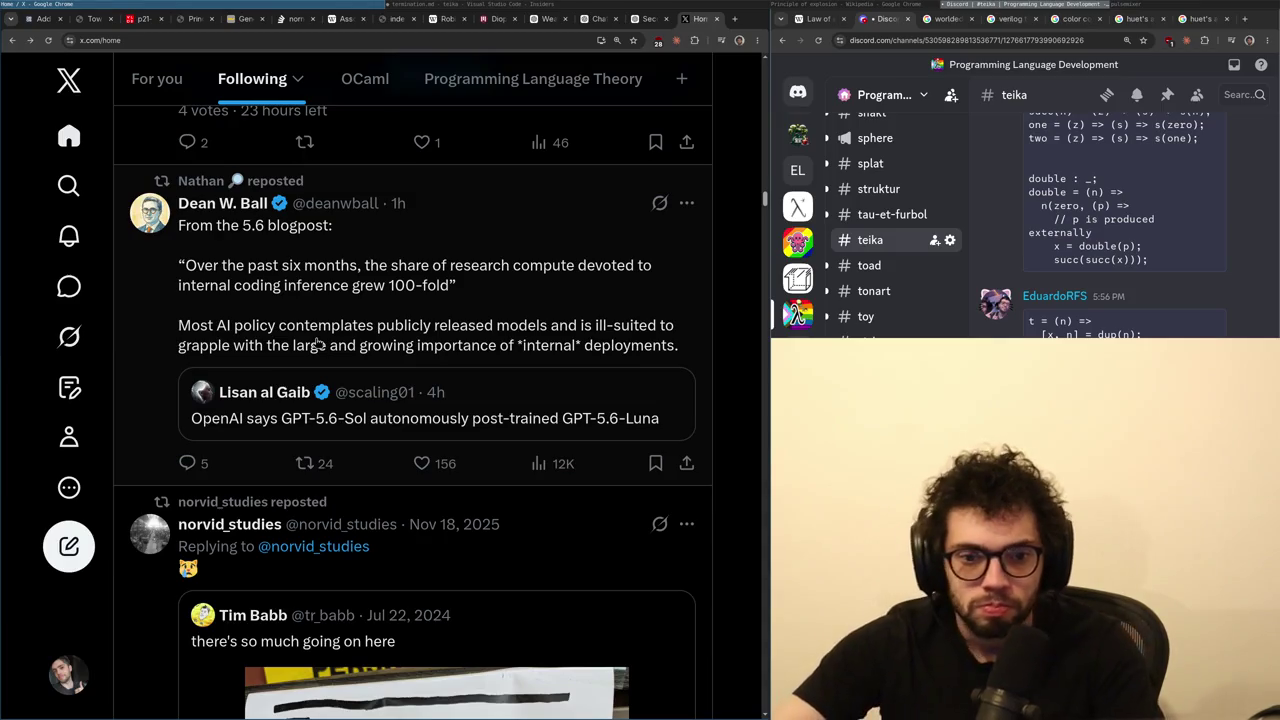
- Open the post about internal coding compute and scroll through its replies
click(372, 344)
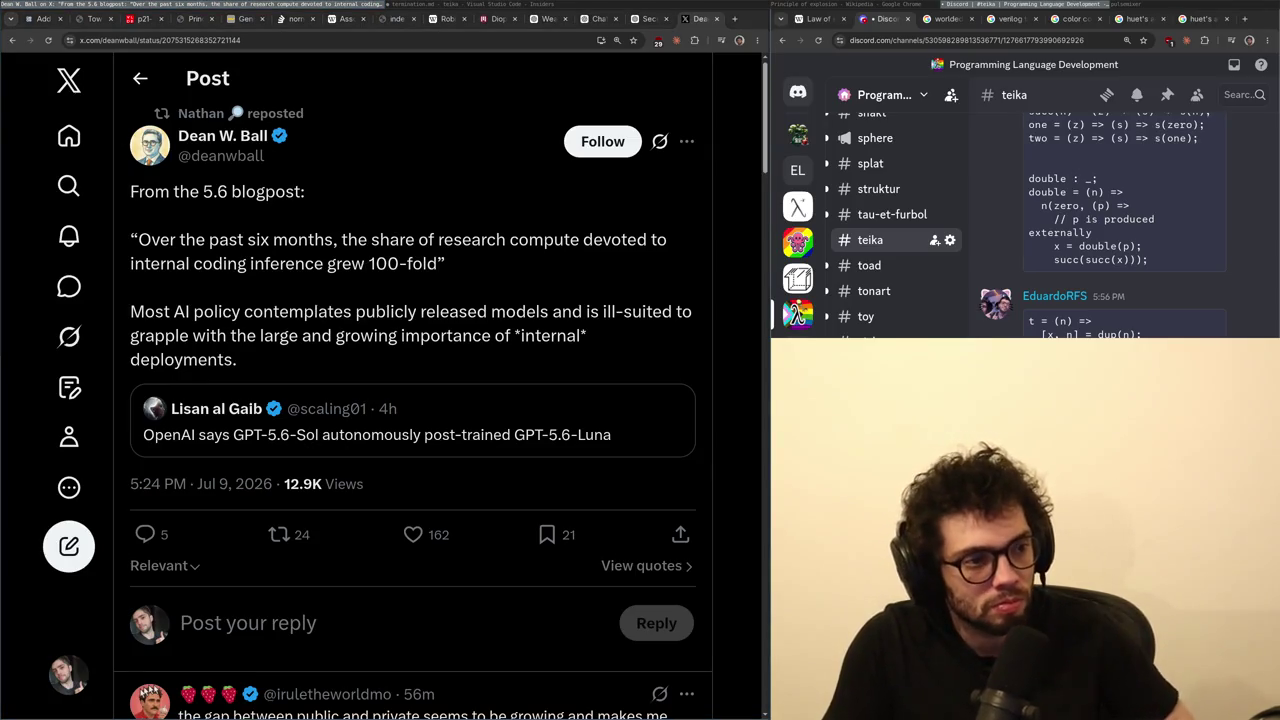
scroll(480, 300, down, 3)
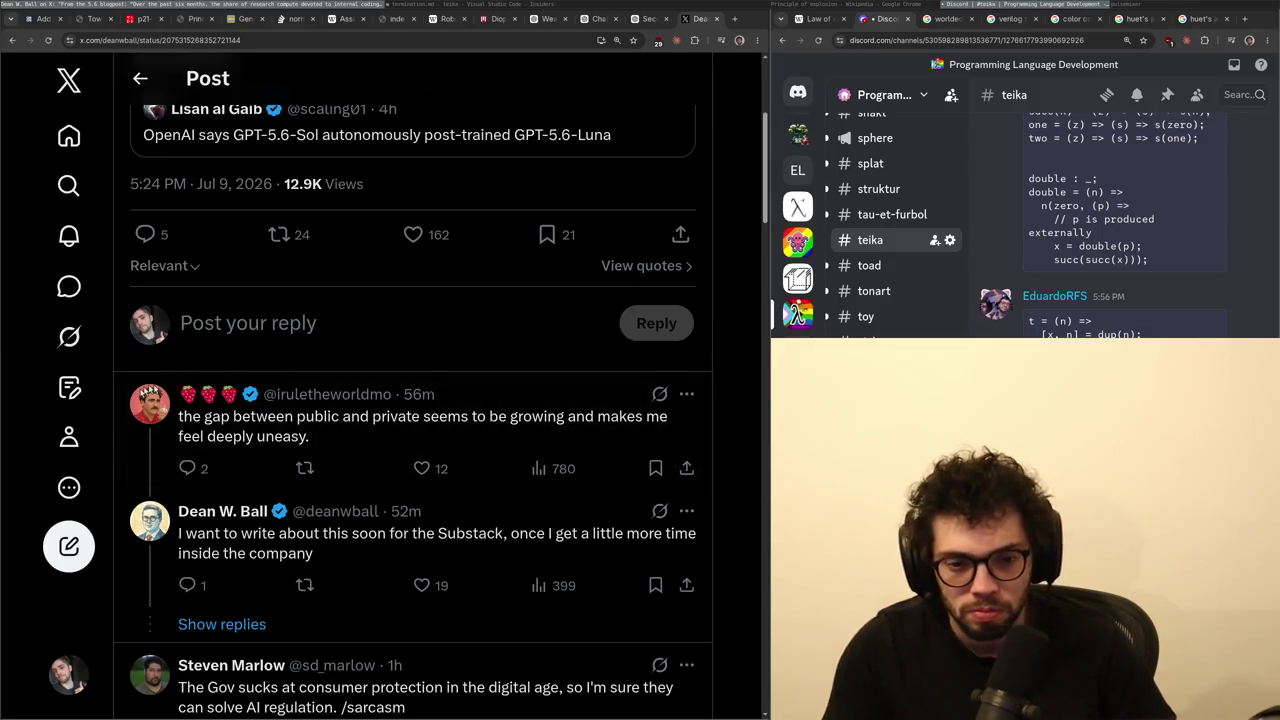
scroll(437, 381, down, 2)
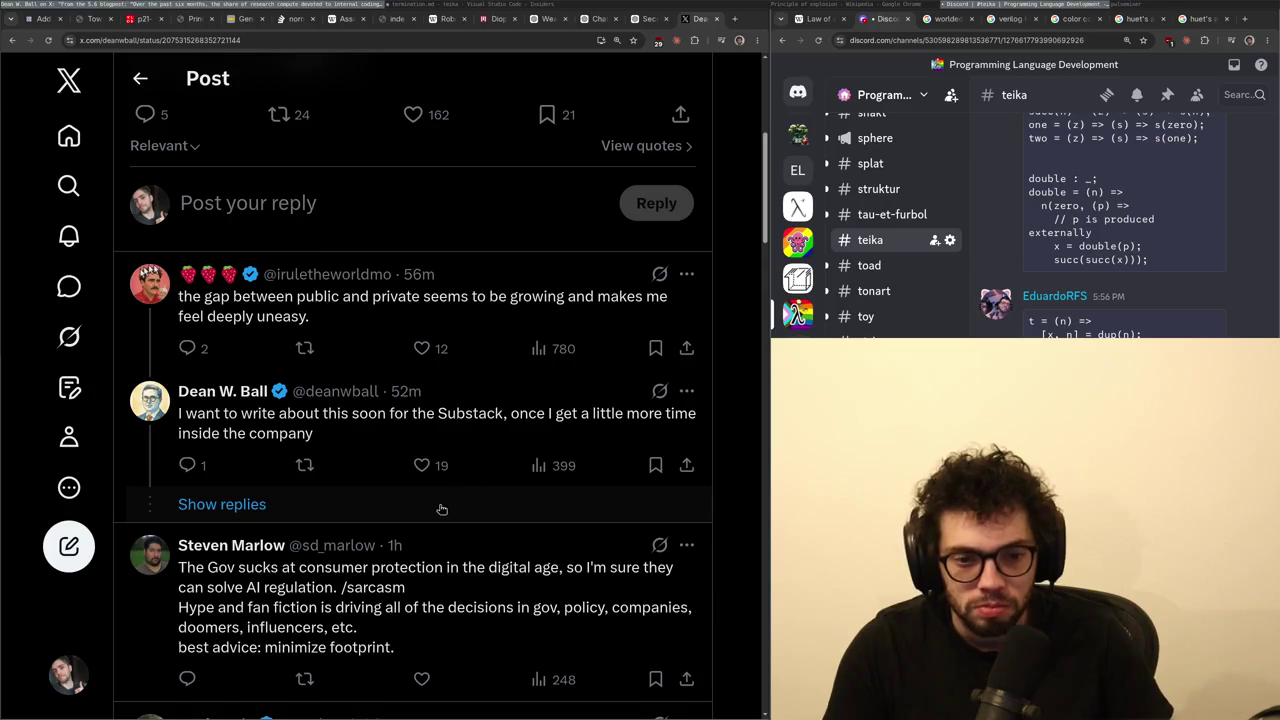
- Return to the Following timeline and switch to the ChatGPT incompleteness conversation
key(alt+Left)
key(alt+Right)
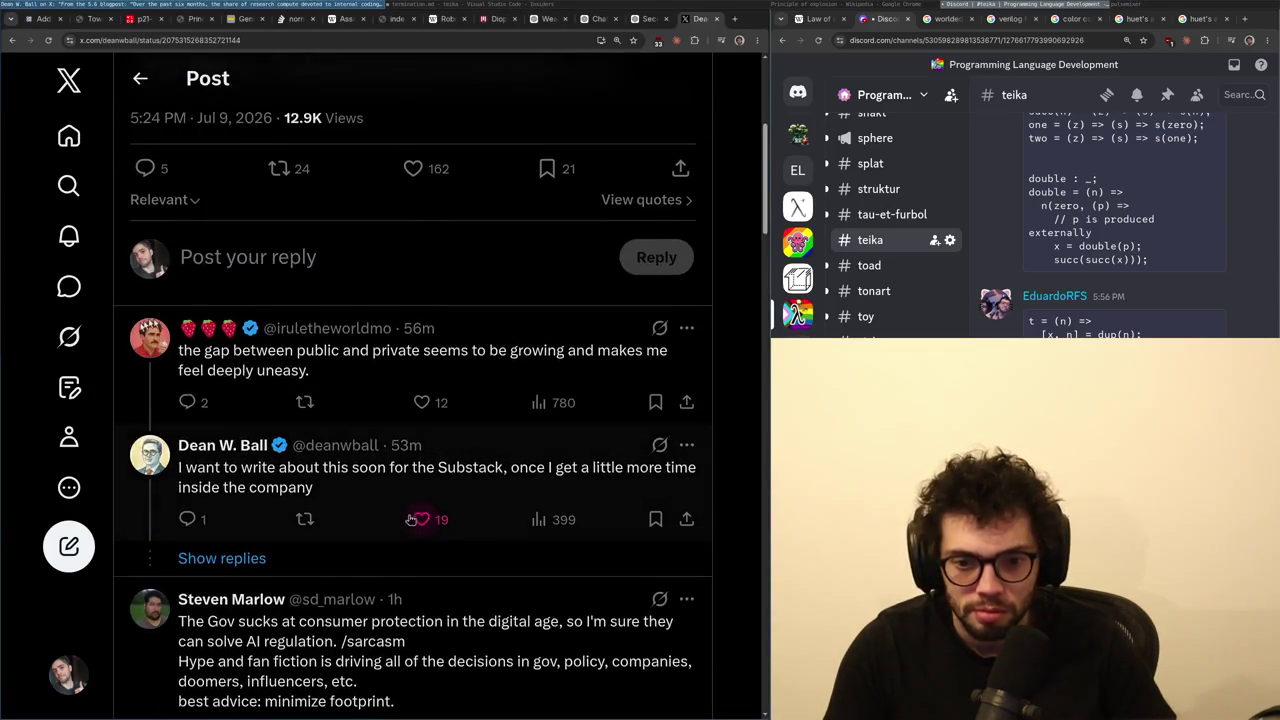
key(alt+Left)
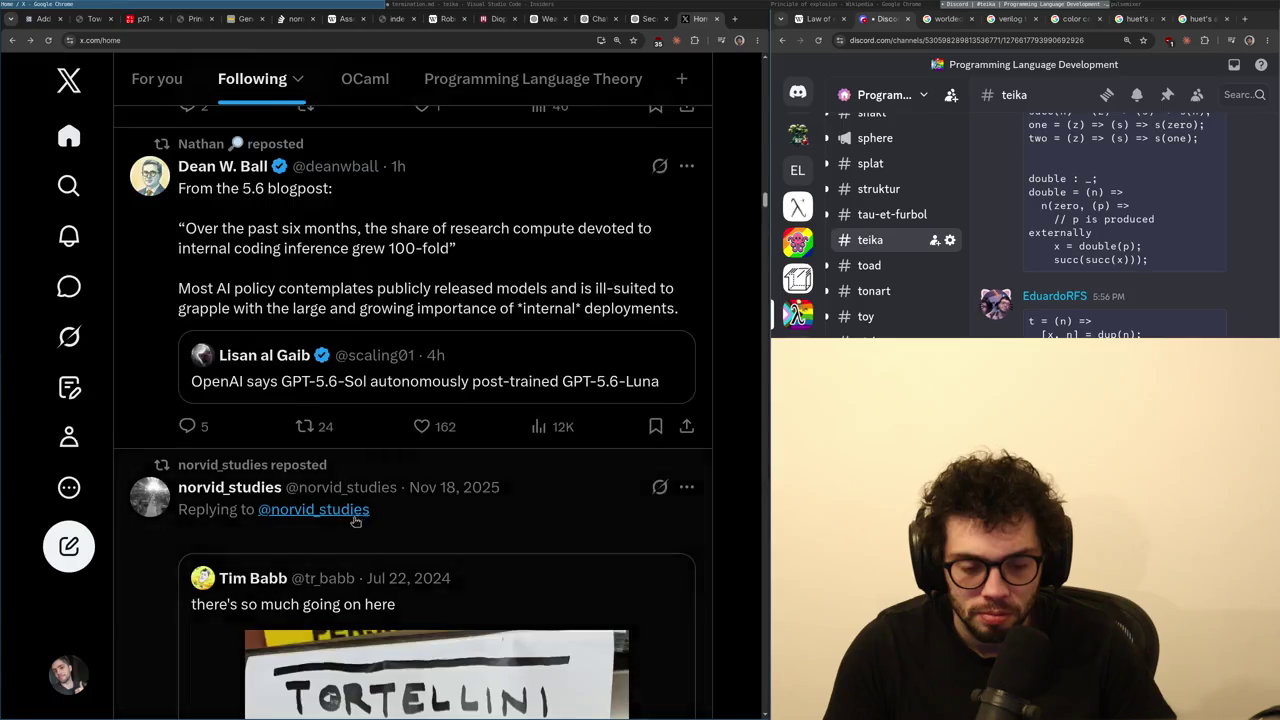
key(alt+Right)
key(alt+Left)
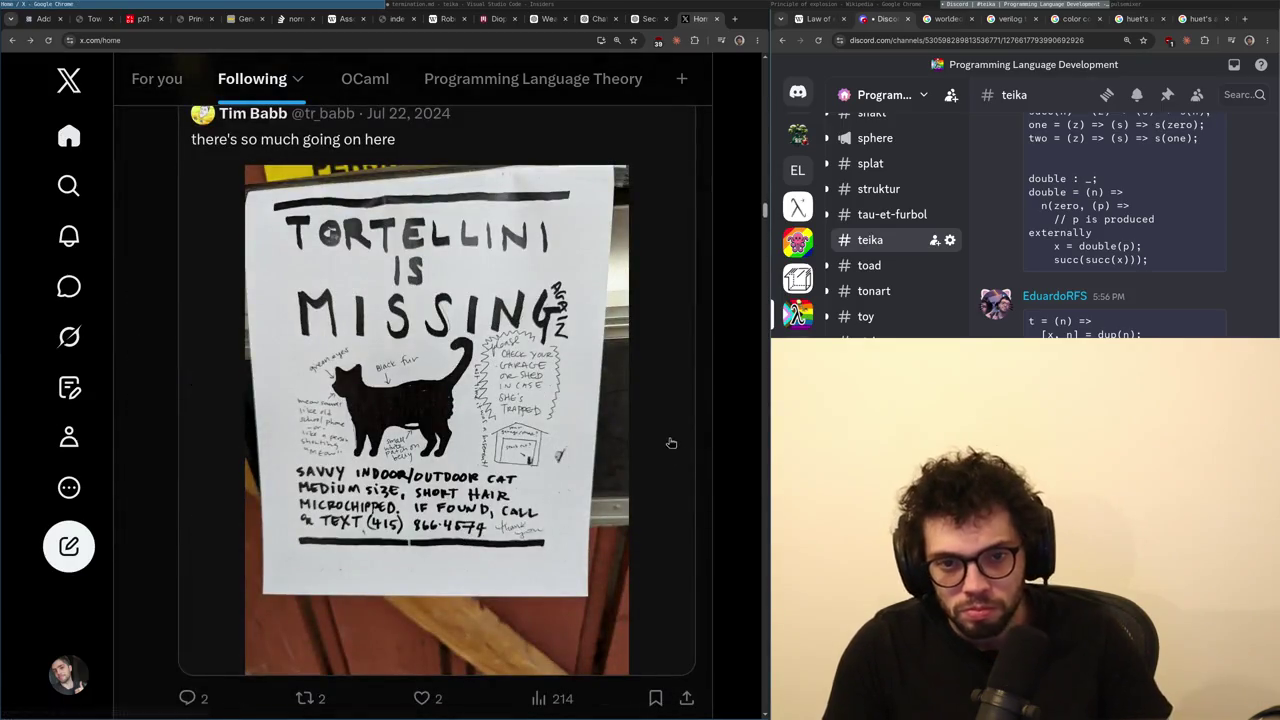
scroll(669, 446, down, 4)
click(648, 18)
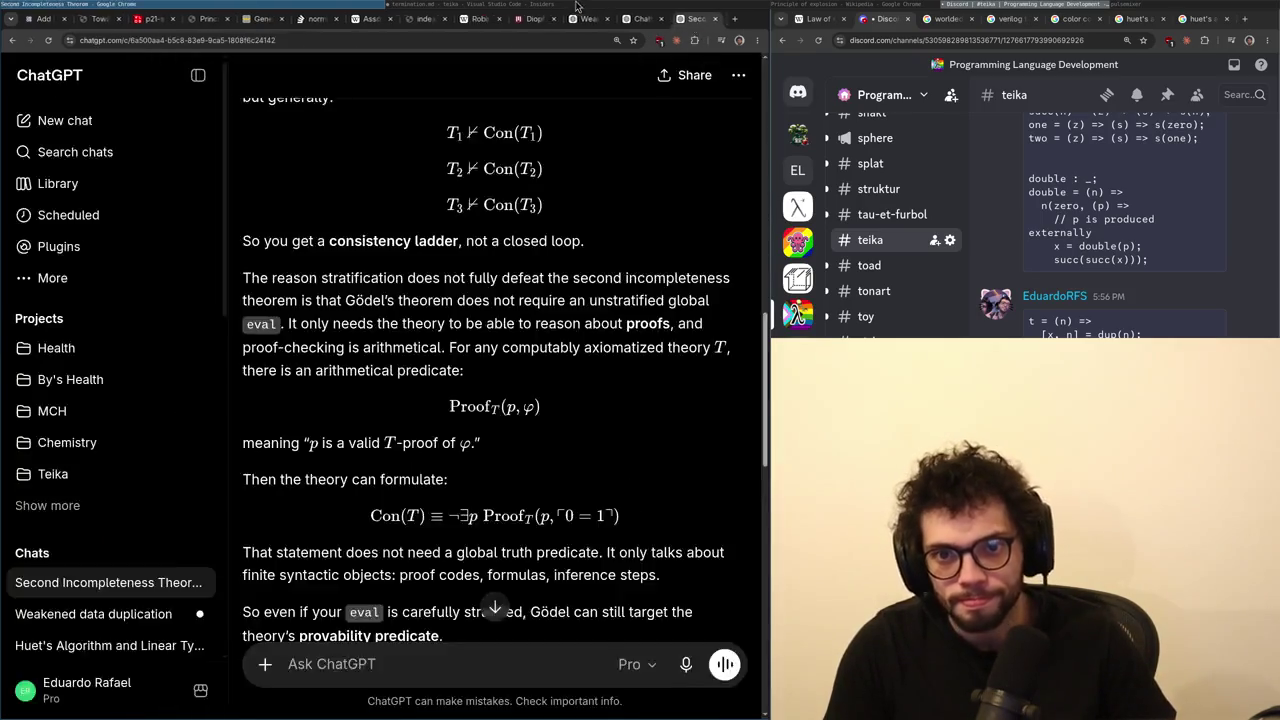
- Glance at termination.md, read further into ChatGPT's stratified eval answer, then reach the new-chat page
click(575, 5)
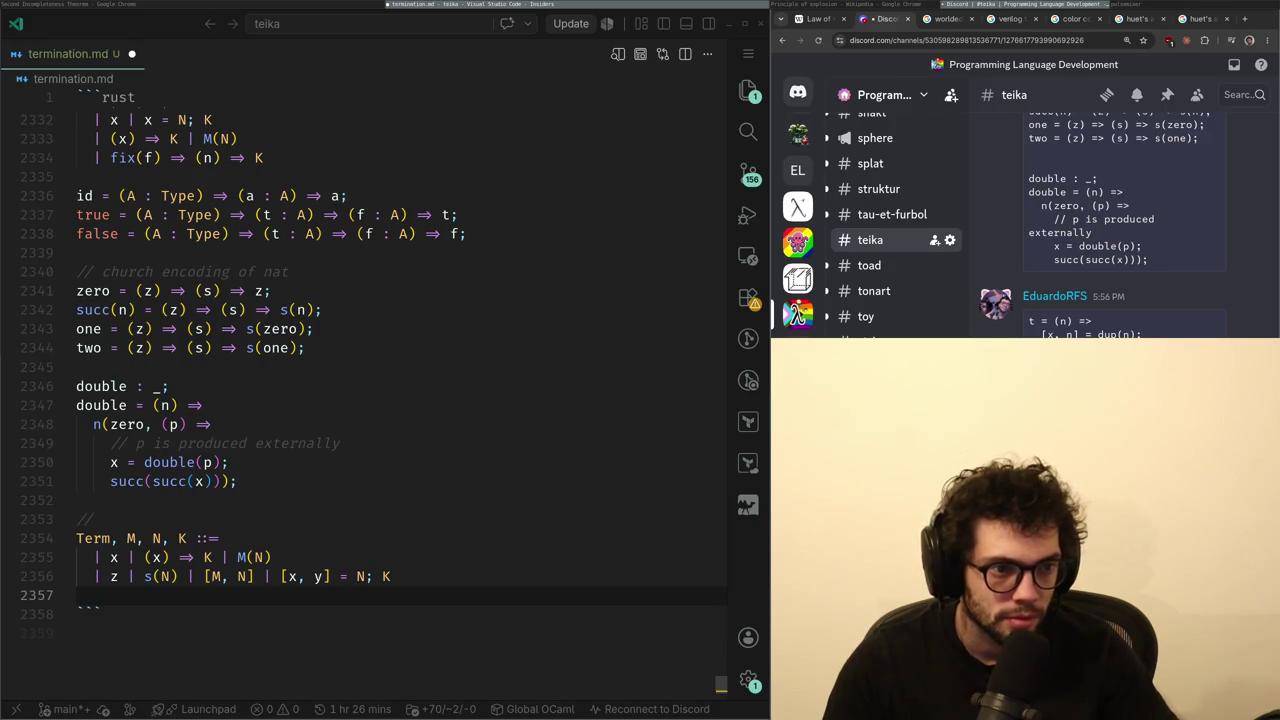
key(alt+Tab)
scroll(510, 414, down, 5)
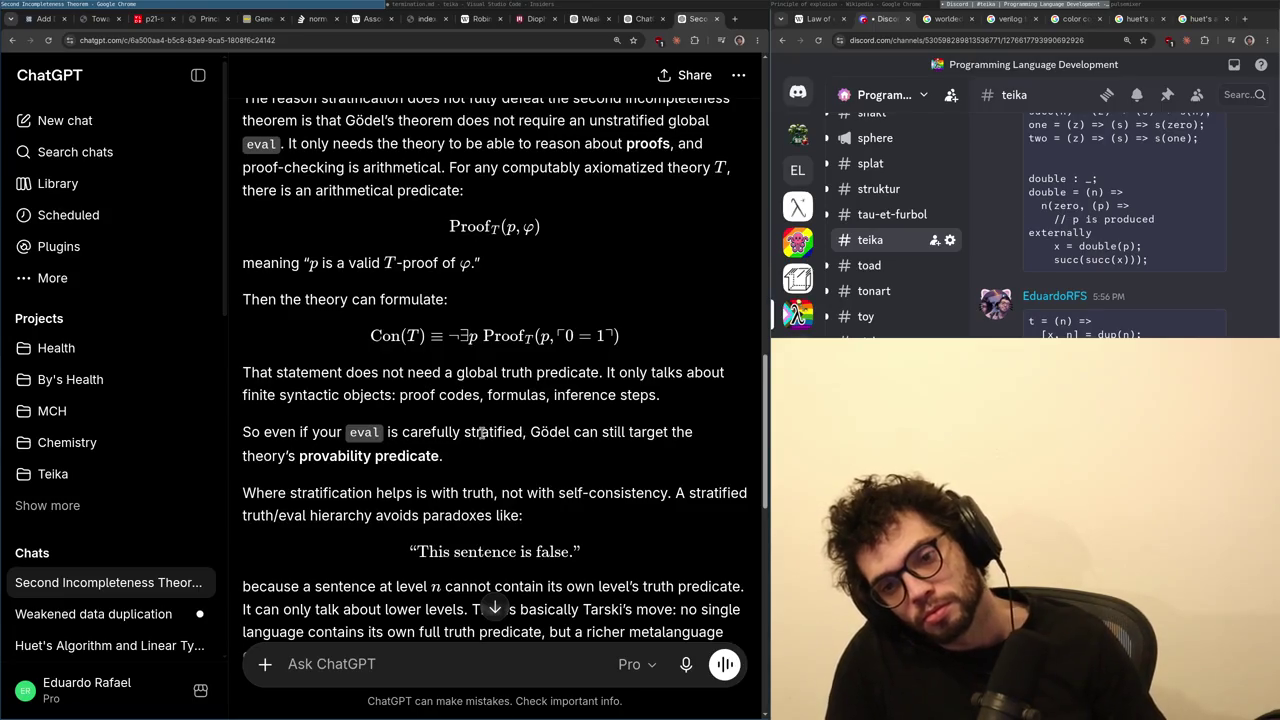
key(alt+Tab)
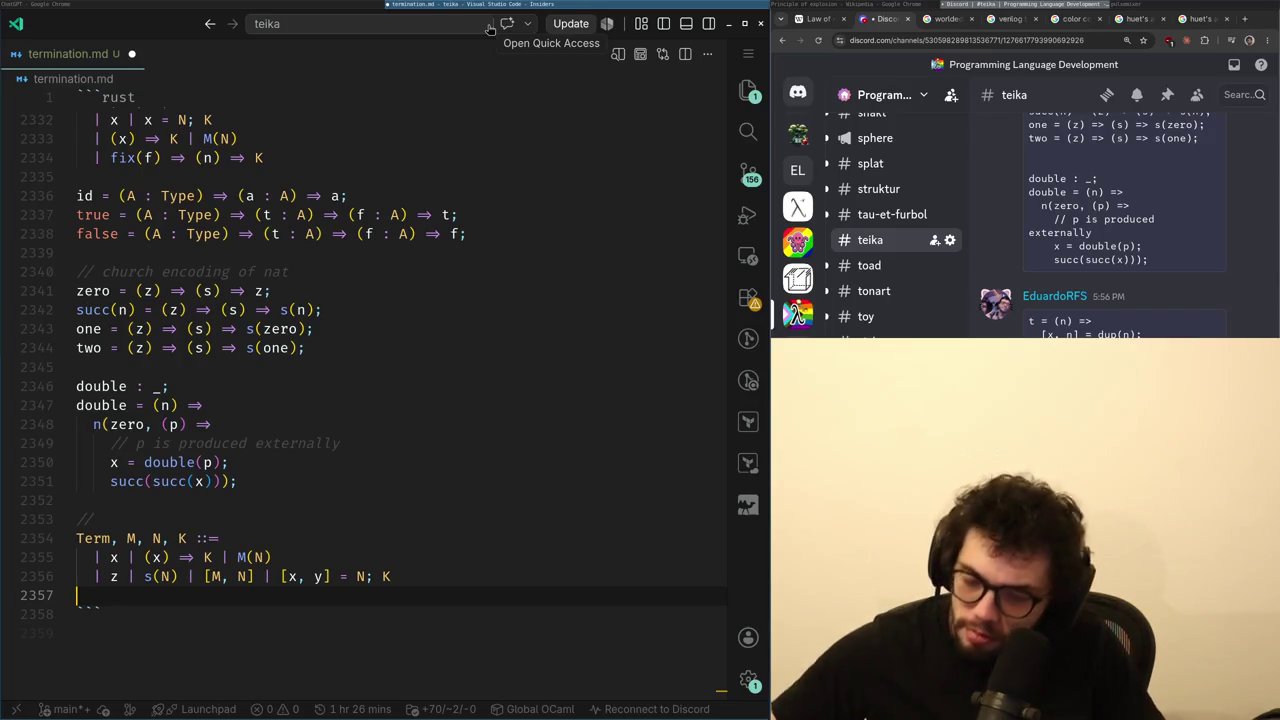
scroll(400, 350, up, 5)
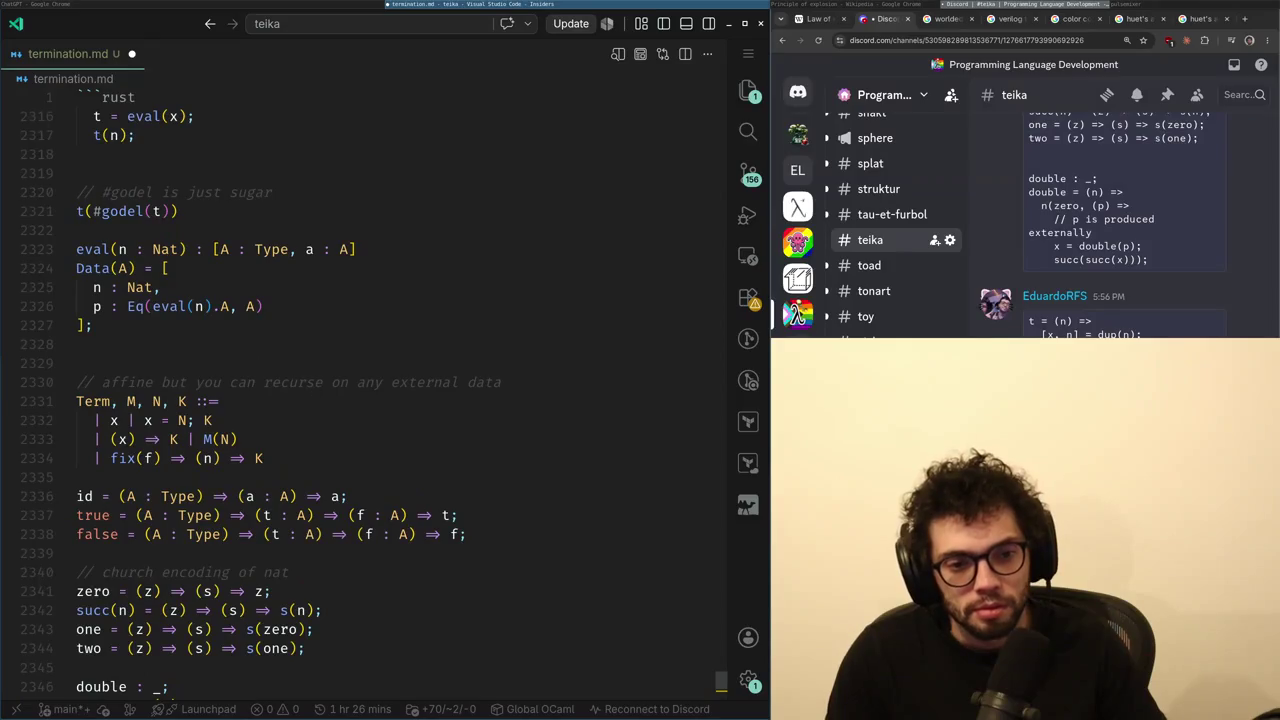
key(alt+Tab)
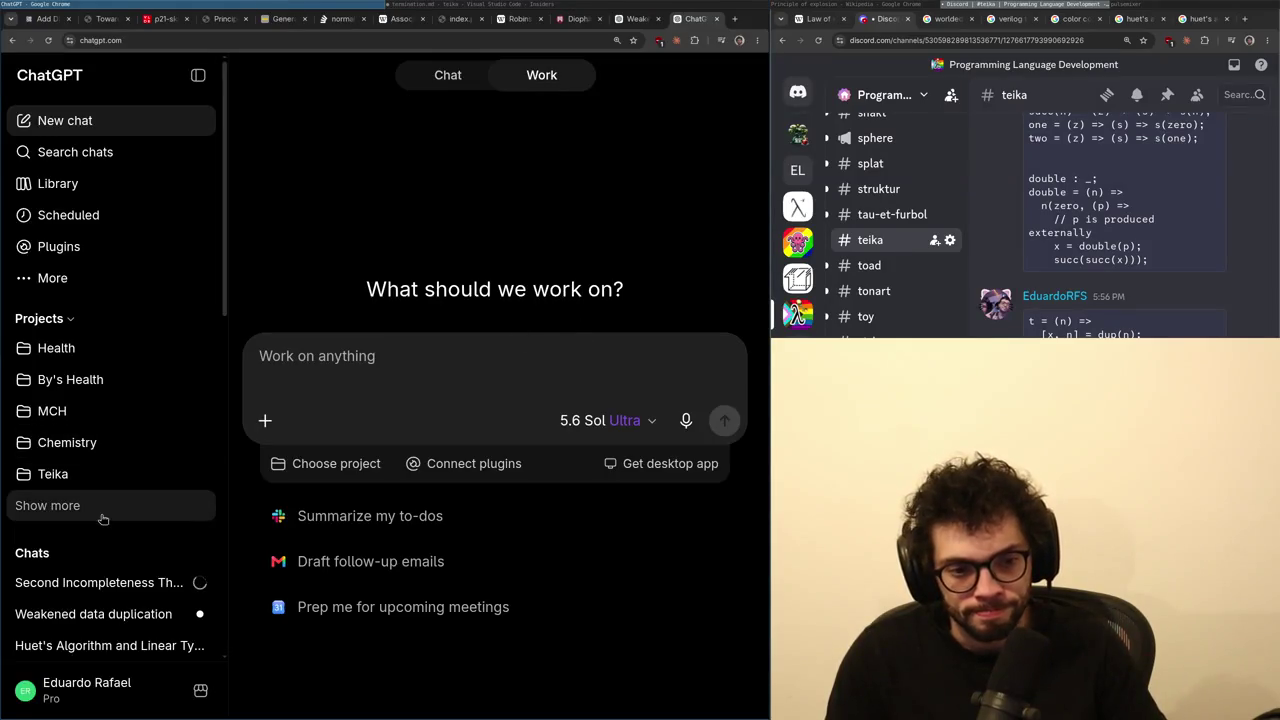
- Reopen the Second Incompleteness Theorem chat, glance at the notes, and return to the new-chat page
click(110, 582)
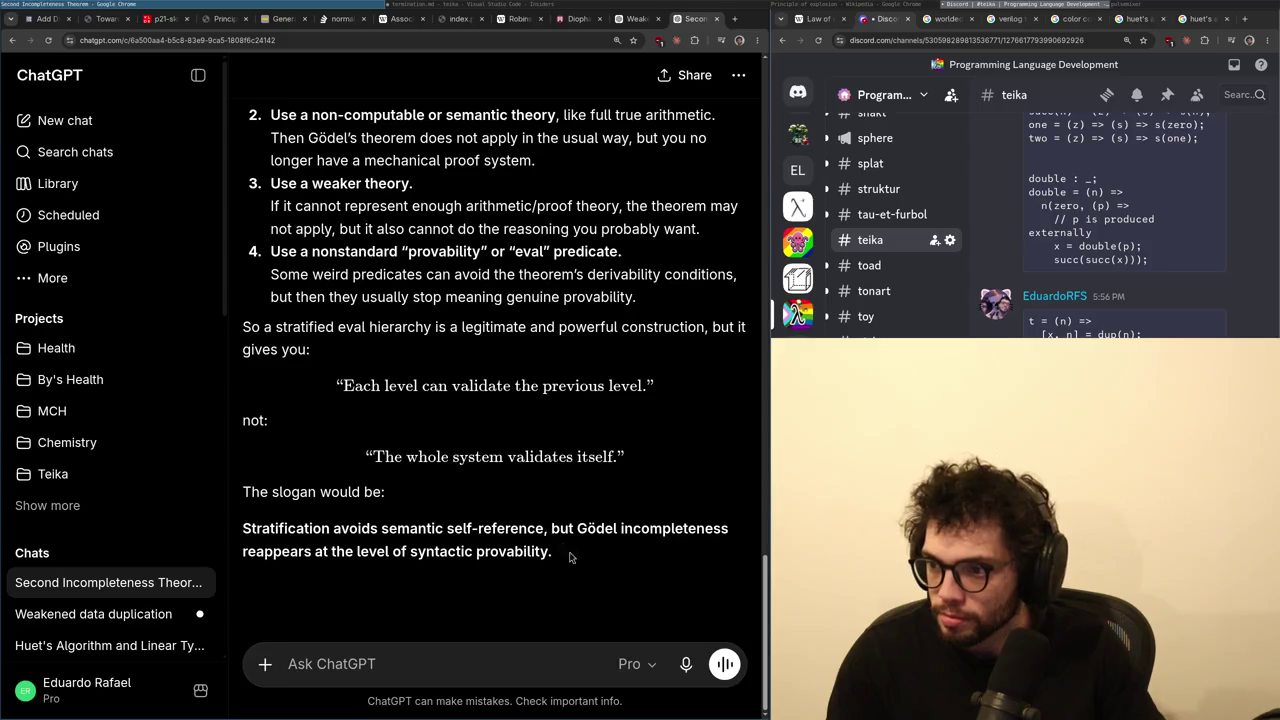
scroll(600, 488, up, 10)
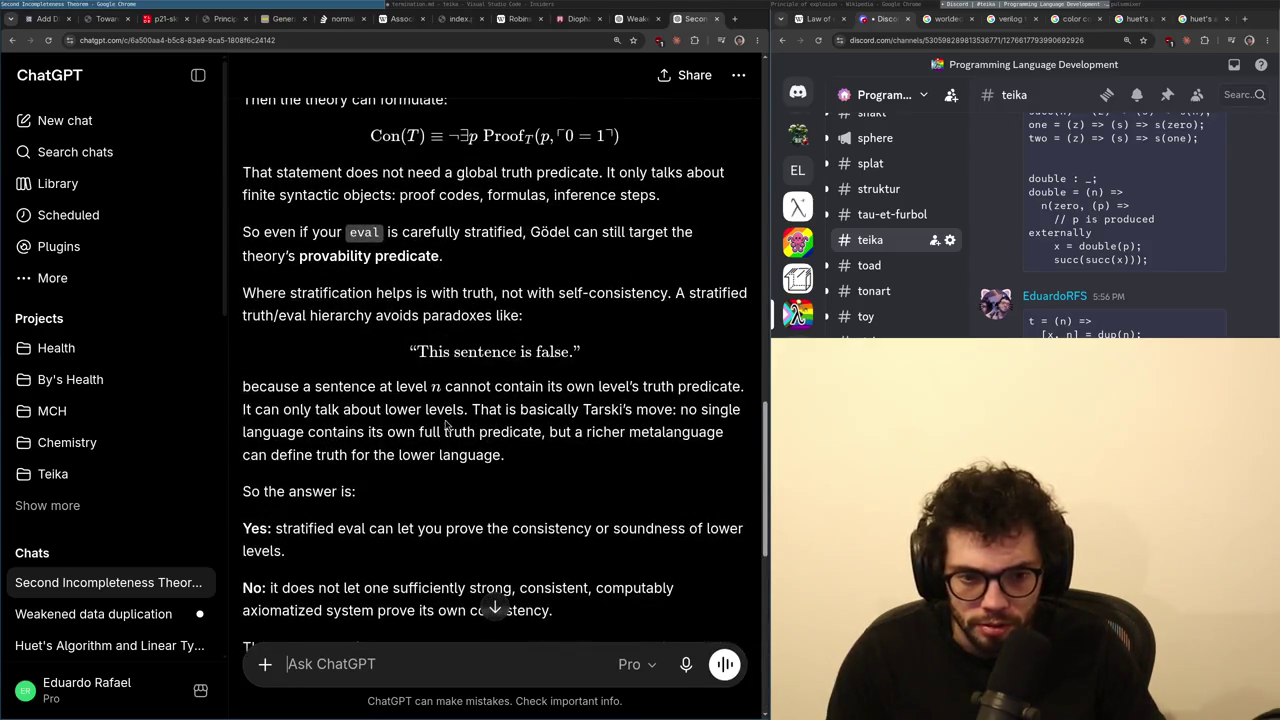
click(540, 6)
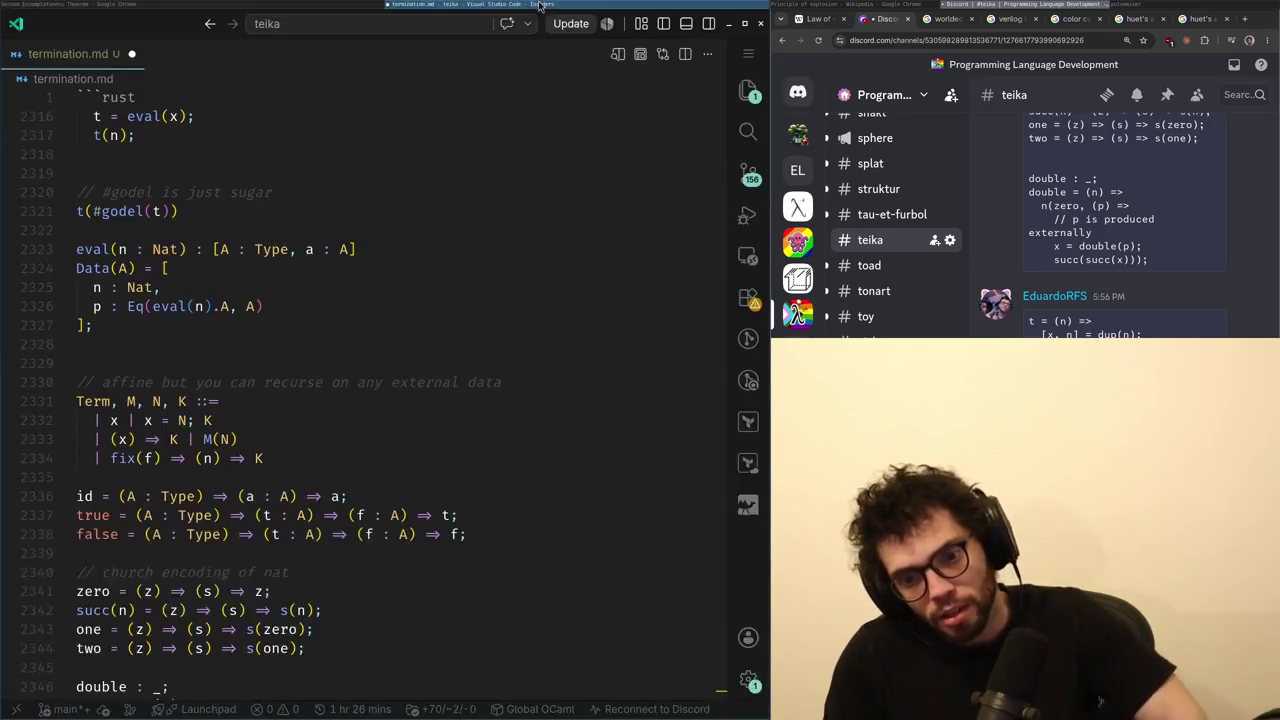
click(540, 6)
click(65, 120)
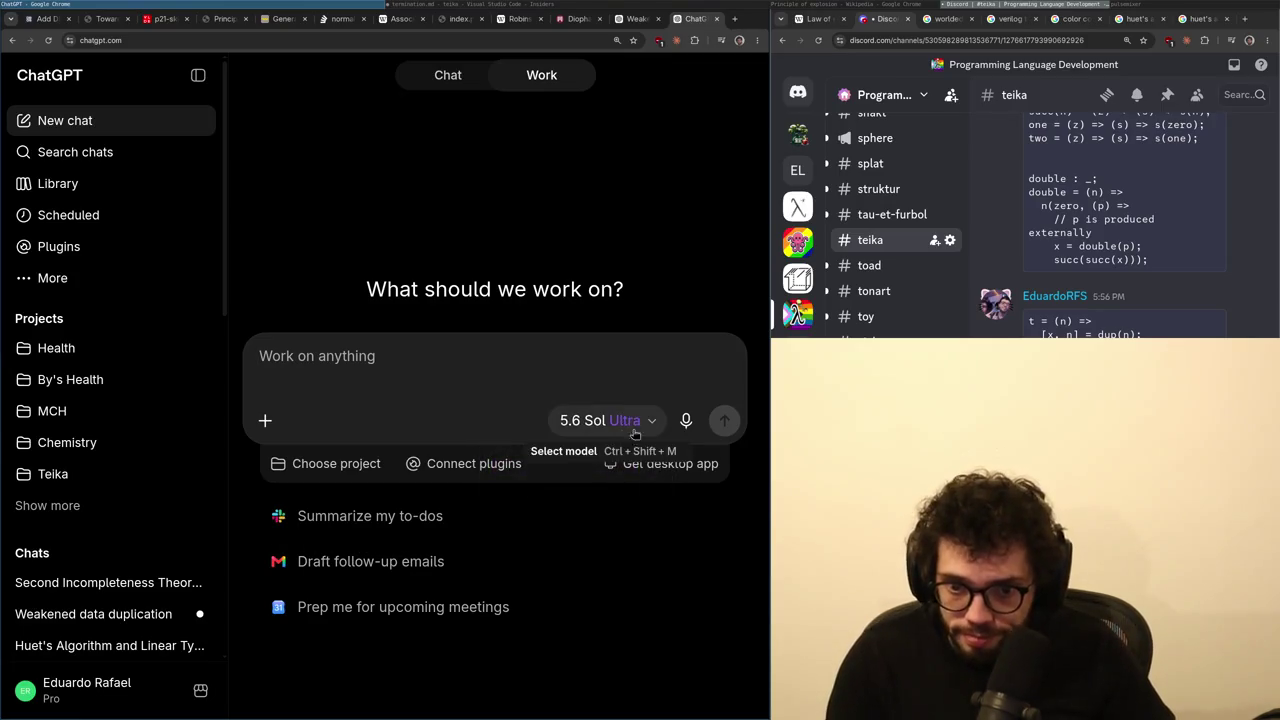
- Look over the ChatGPT desktop app download page, close it, and select '(n) ⇒' in the fix rule
click(660, 463)
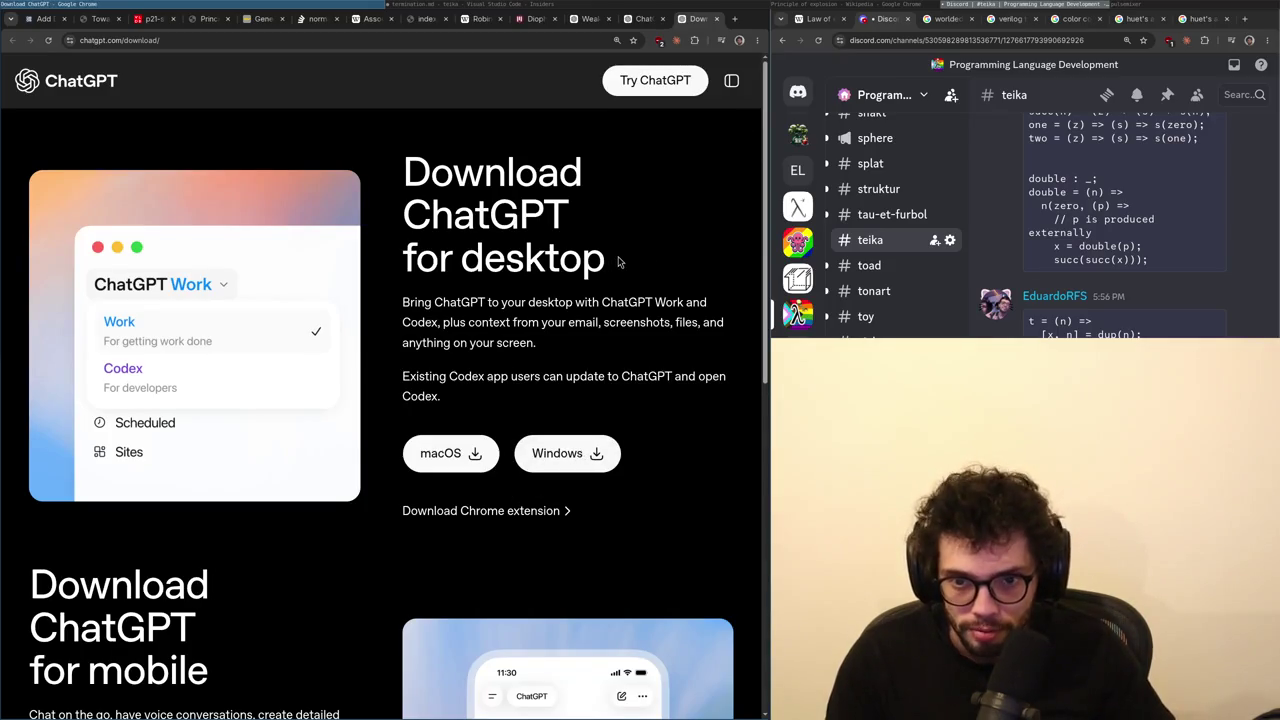
scroll(618, 262, down, 5)
scroll(634, 229, down, 2)
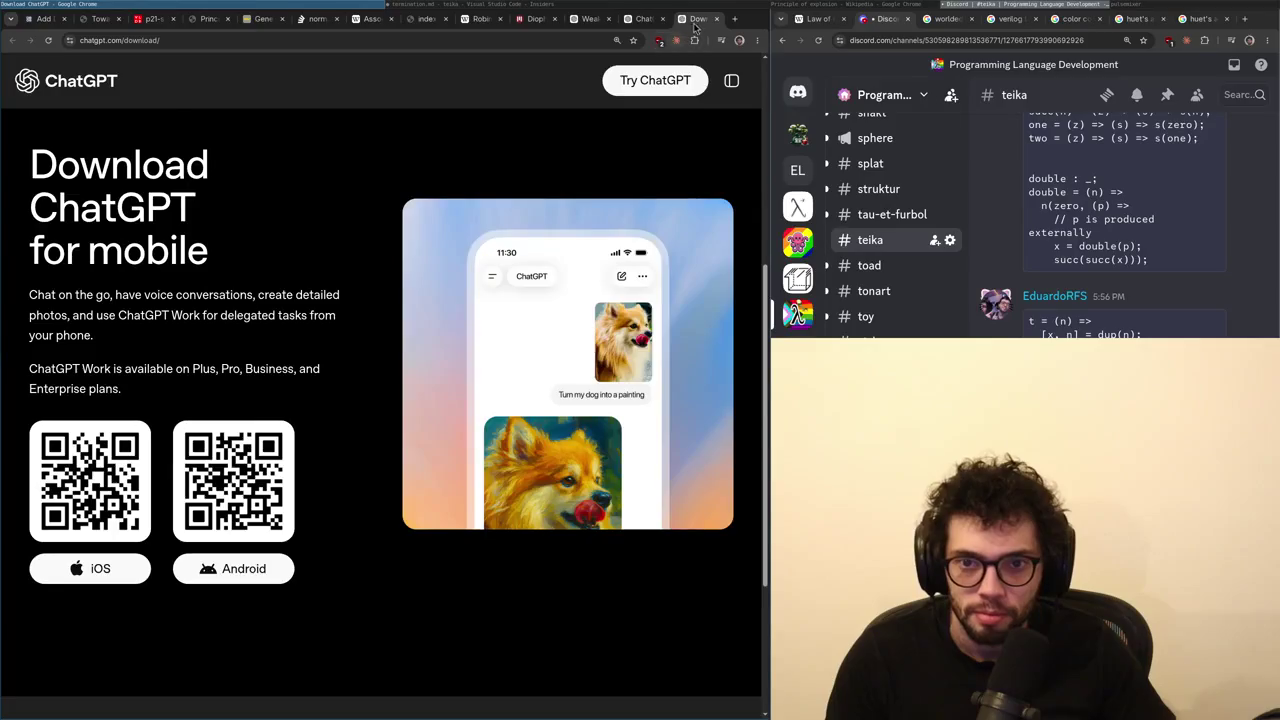
middle_click(695, 27)
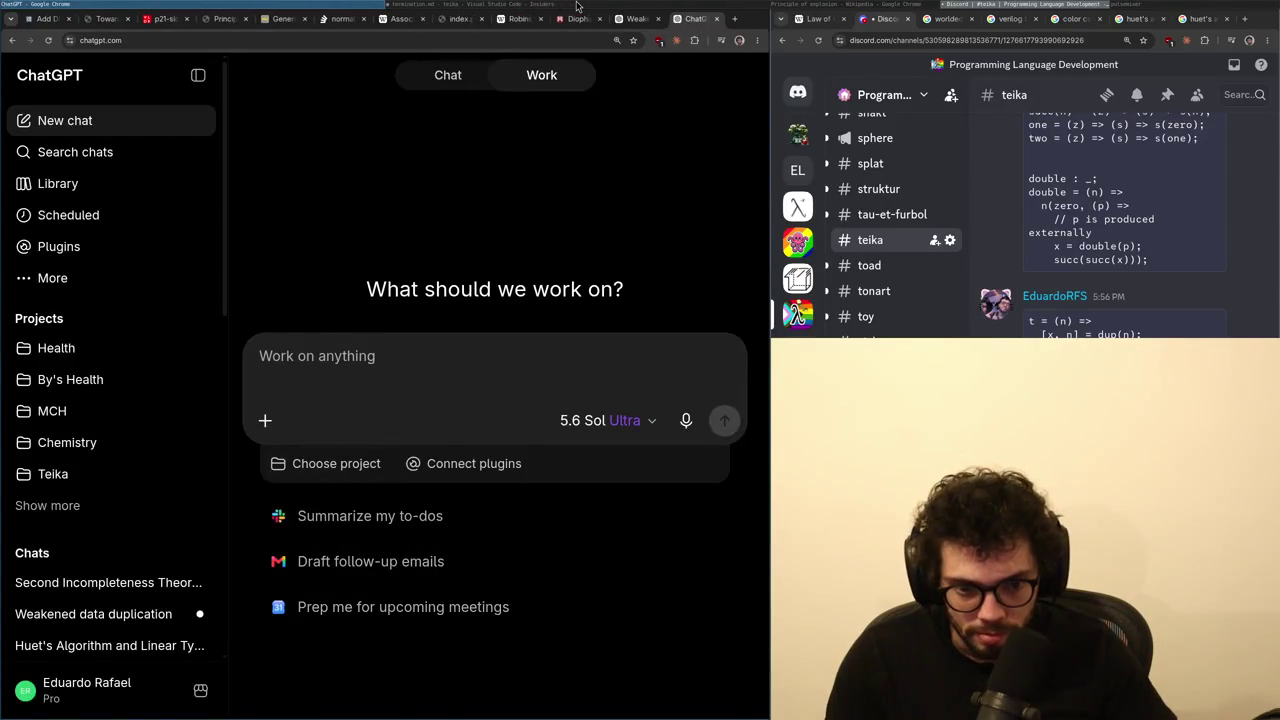
click(577, 6)
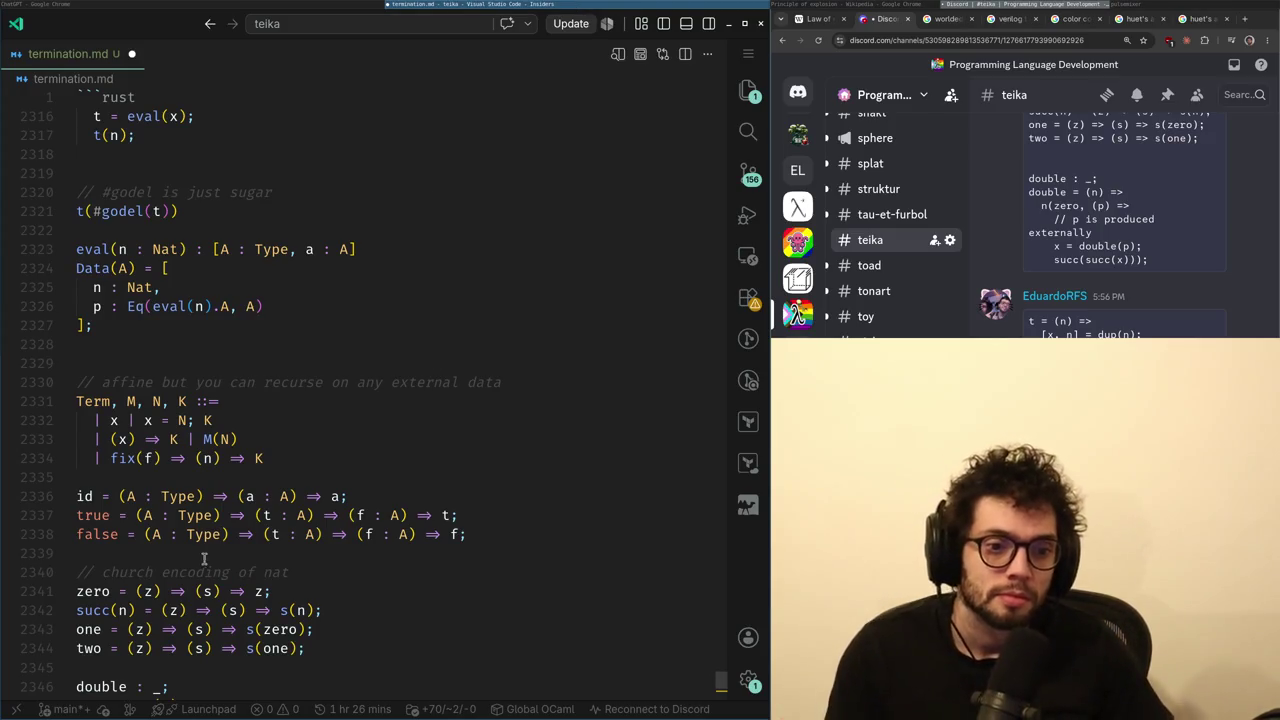
drag(186, 458, 248, 458)
- Remove '(n) ⇒' from the fix rule, then delete and restore the second Term grammar block
key(BackSpace)
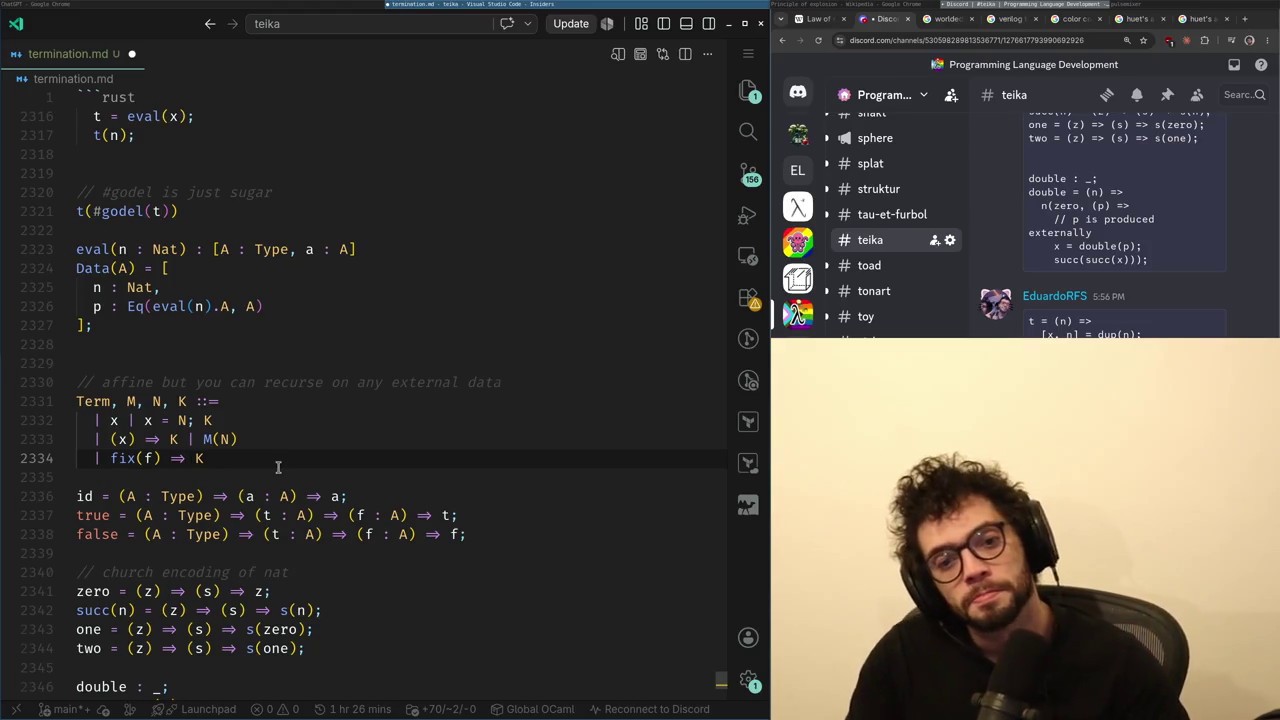
key(ctrl+End)
key(Up)
key(Up)
key(Up)
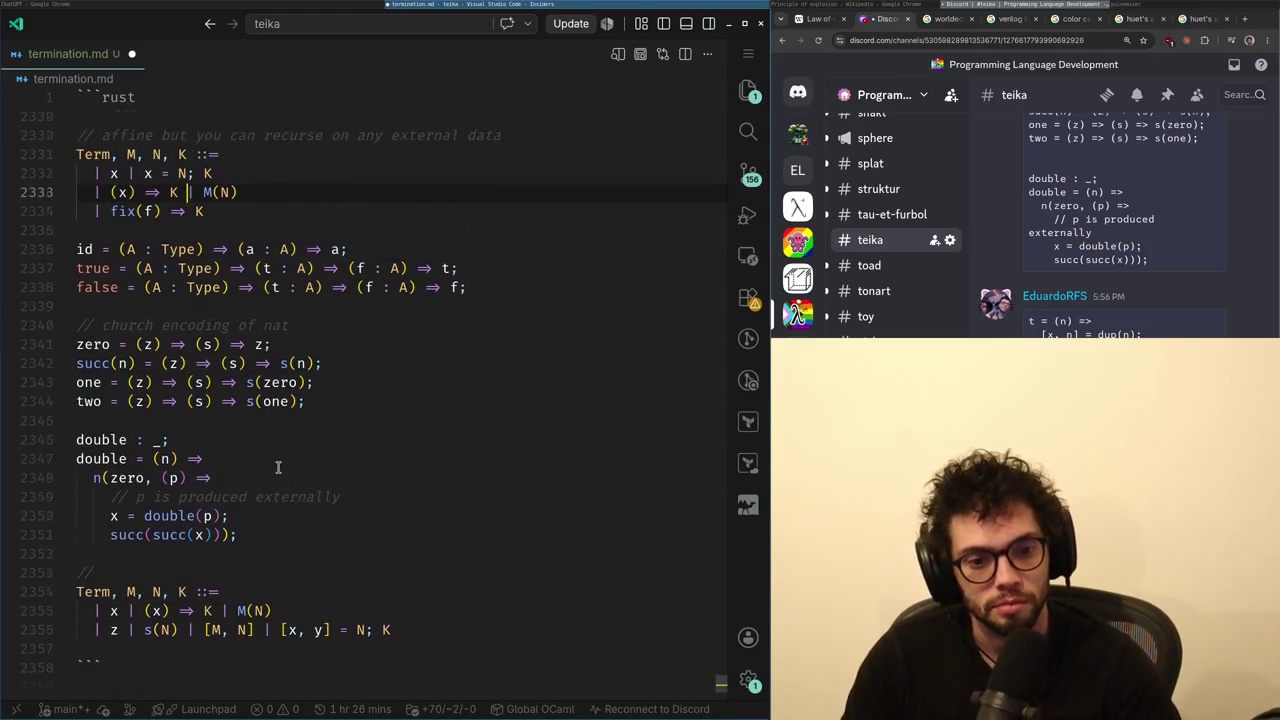
key(Down)
key(Down)
key(Down)
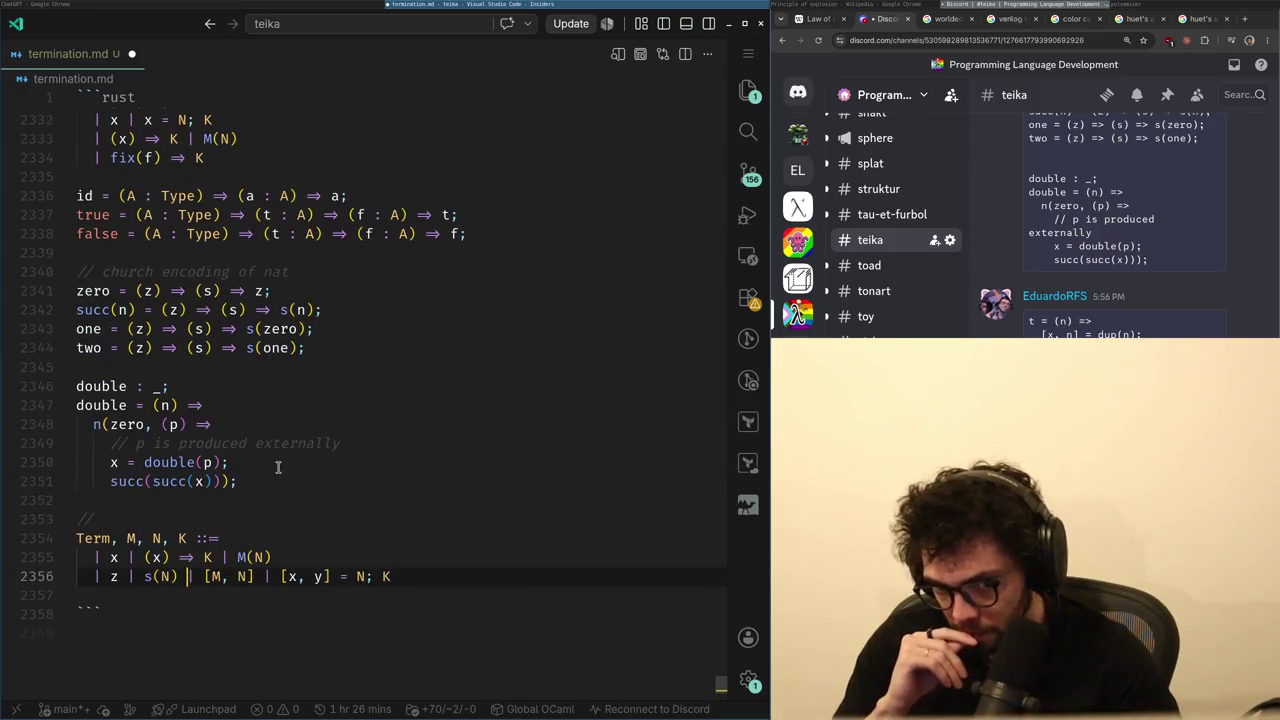
key(shift+Up)
key(shift+Up)
key(shift+Up)
key(BackSpace)
key(BackSpace)
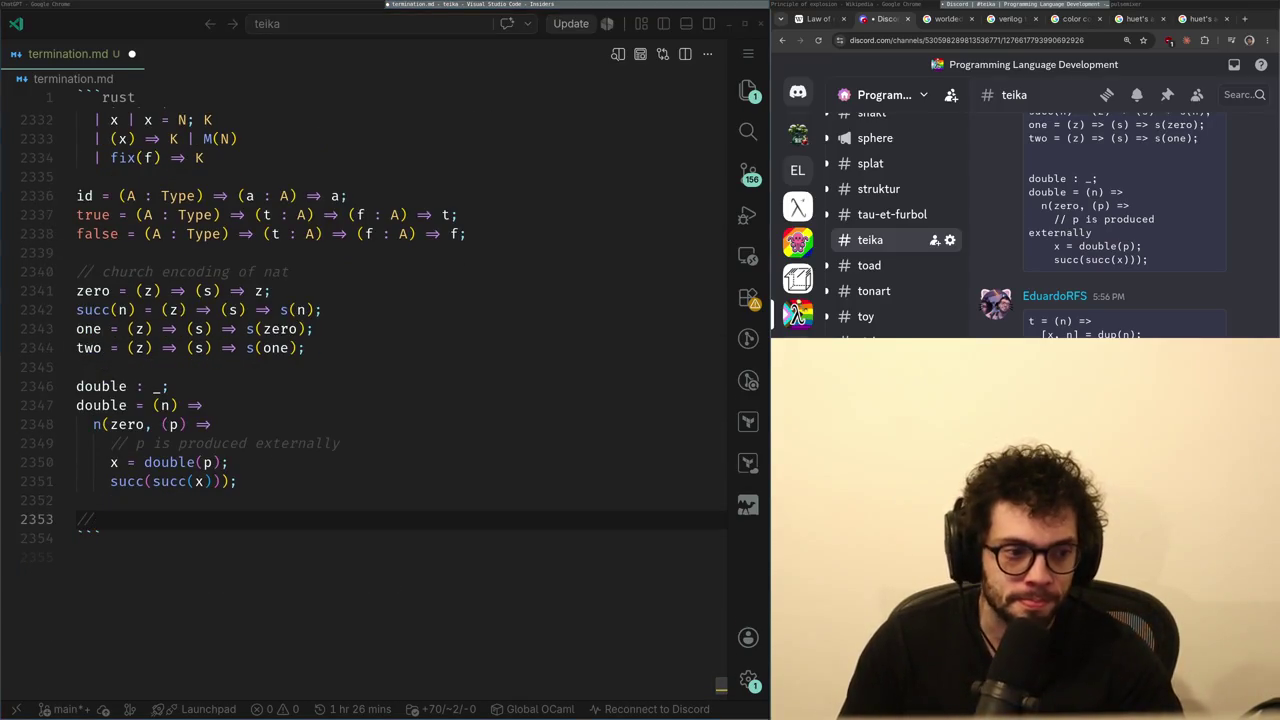
key(ctrl+z)
key(ctrl+z)
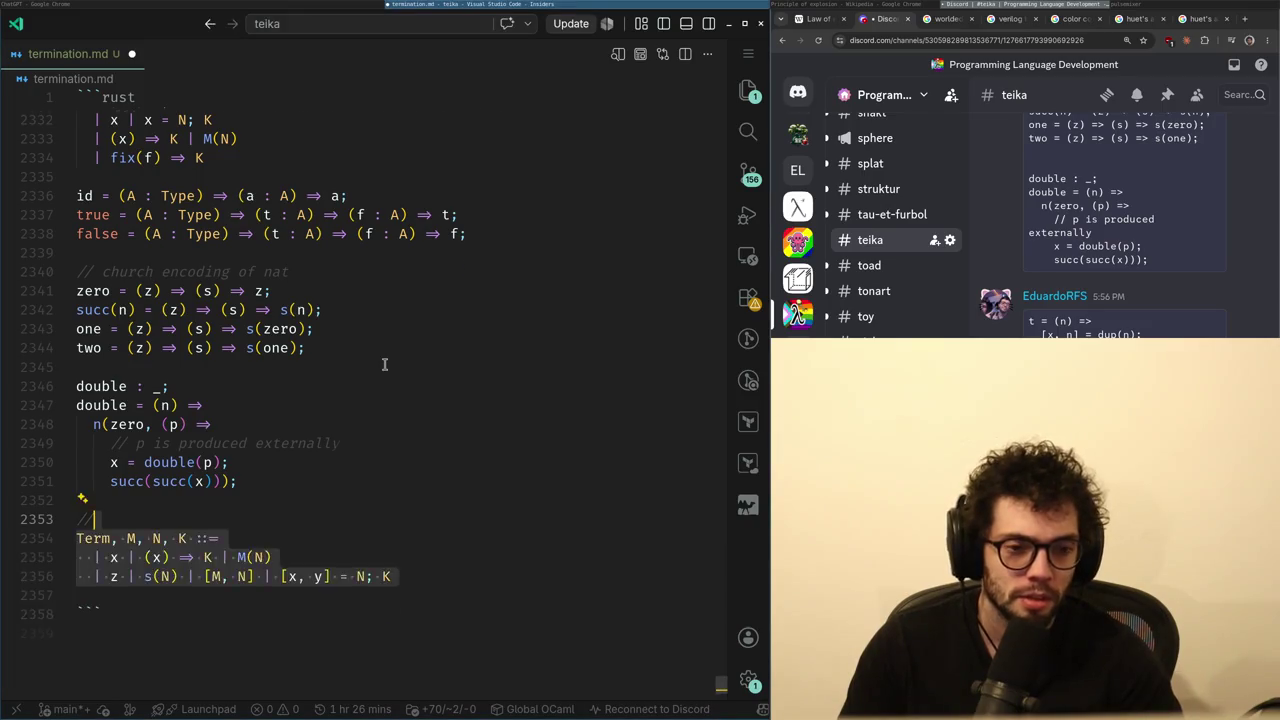
- Review the notes from the id, eval and Term grammar lines down to the closing code-block lines
key(Down)
key(Down)
key(Down)
key(Right)
key(Right)
key(Right)
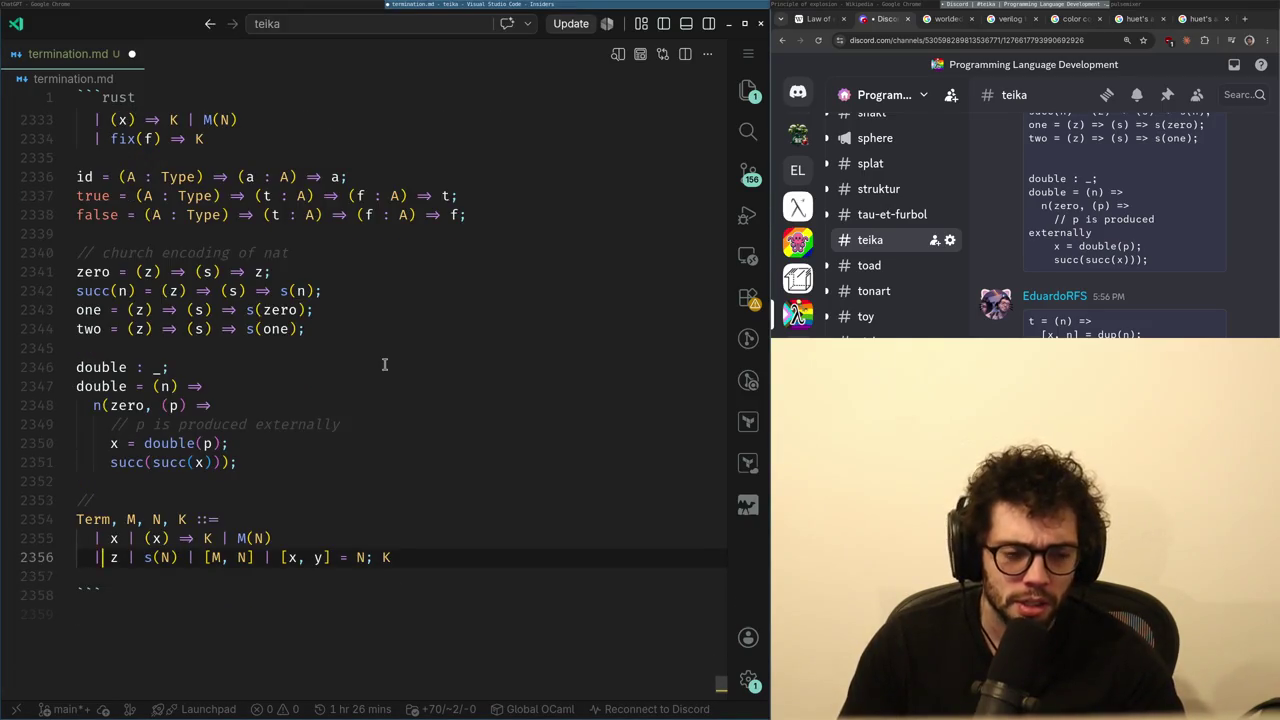
key(End)
key(Up)
key(Up)
key(Up)
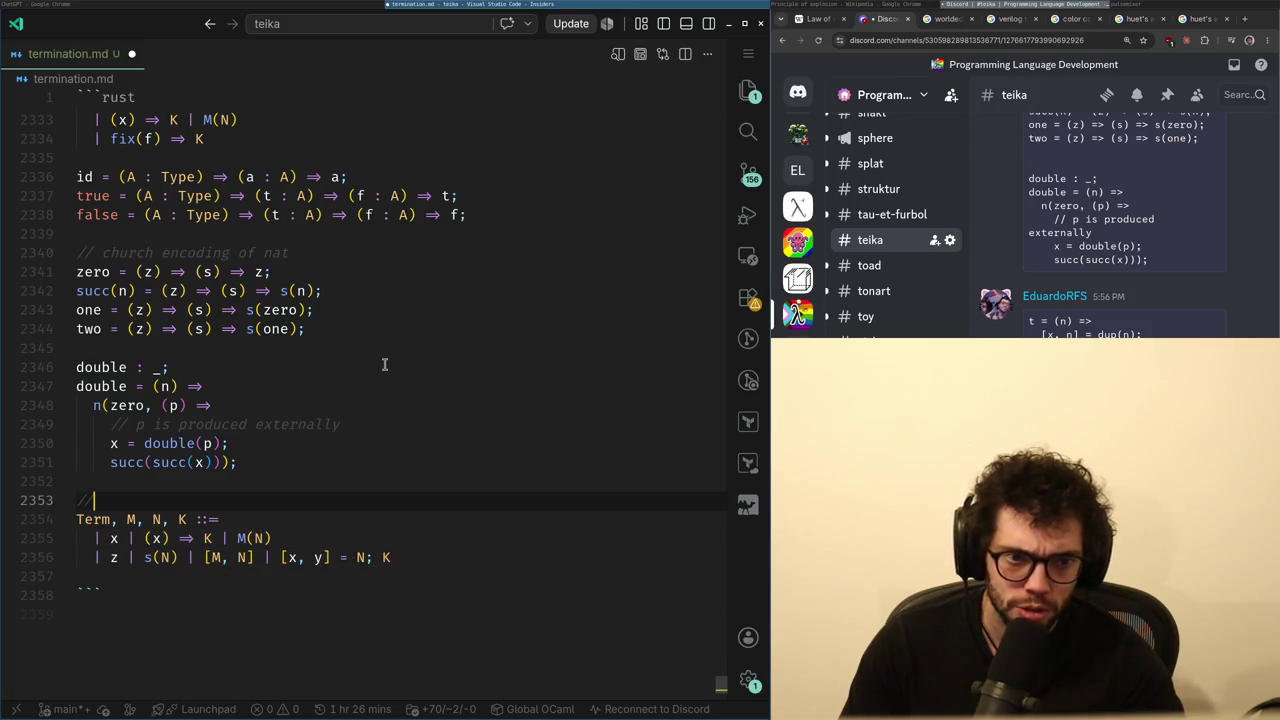
key(Up)
key(Up)
key(Up)
key(Down)
key(Down)
key(Down)
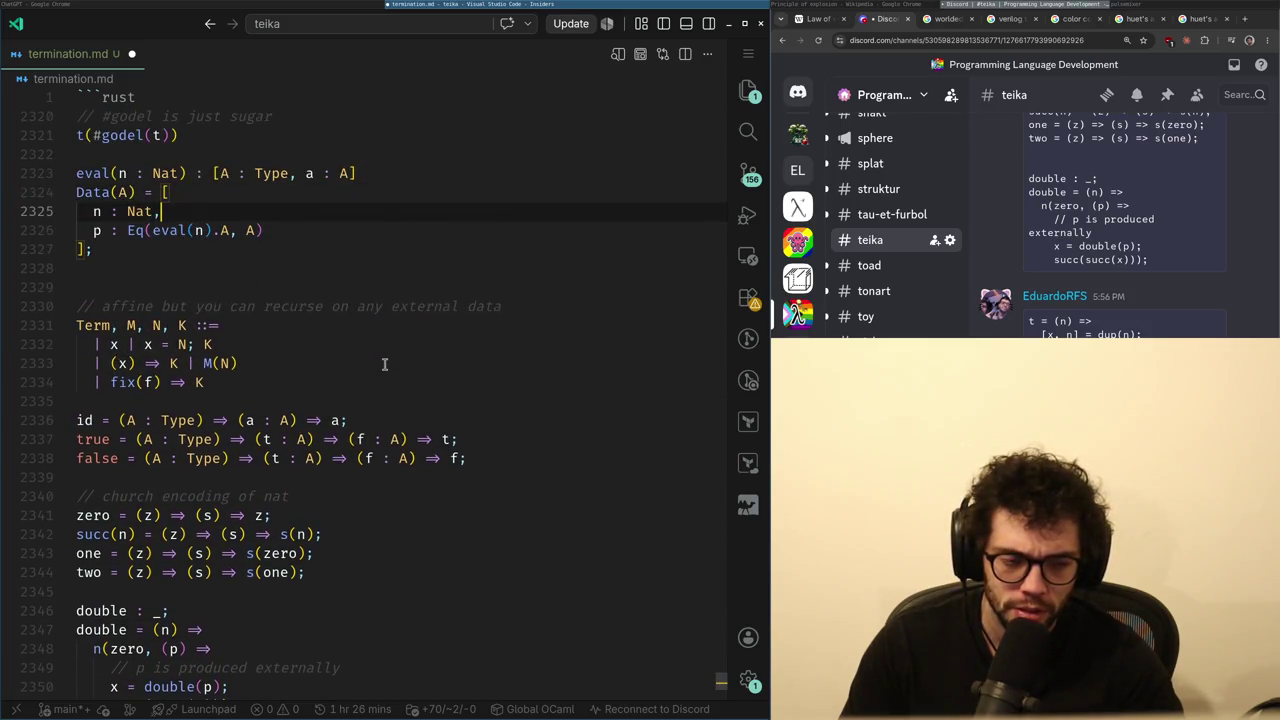
key(Up)
key(Up)
key(Up)
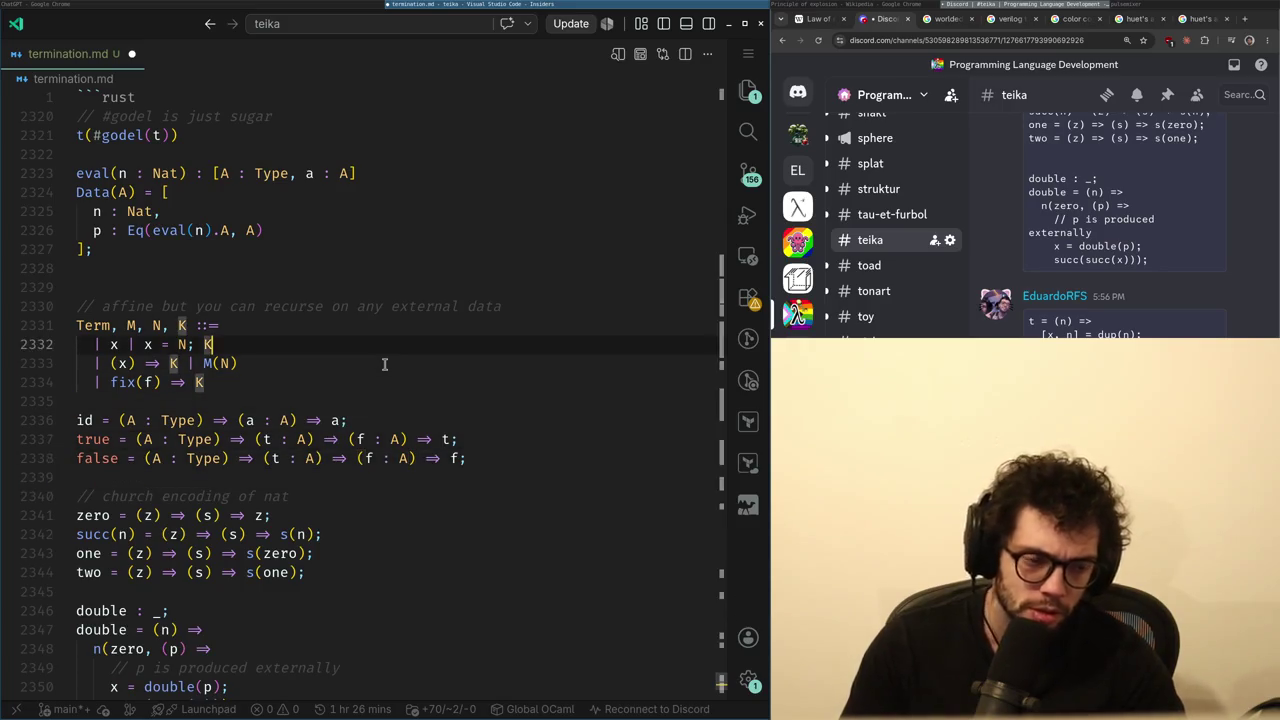
key(Down)
key(Down)
key(Down)
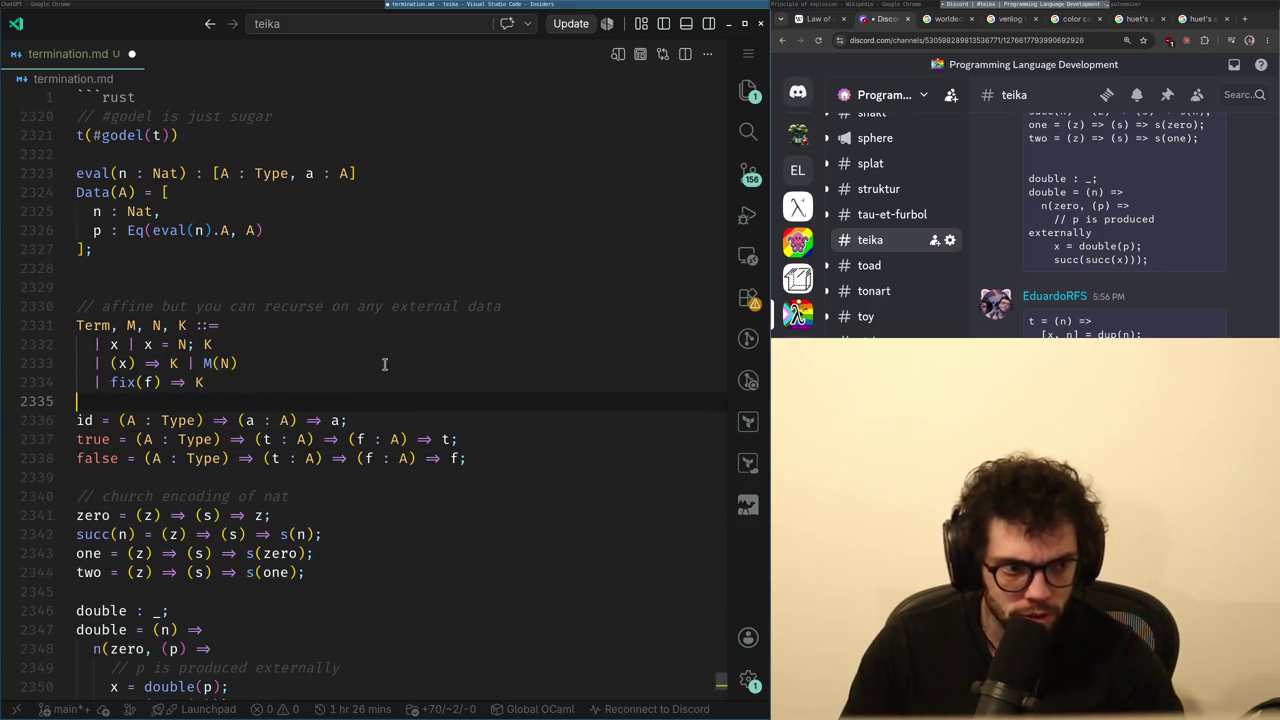
key(Down)
key(Down)
key(Down)
key(Down)
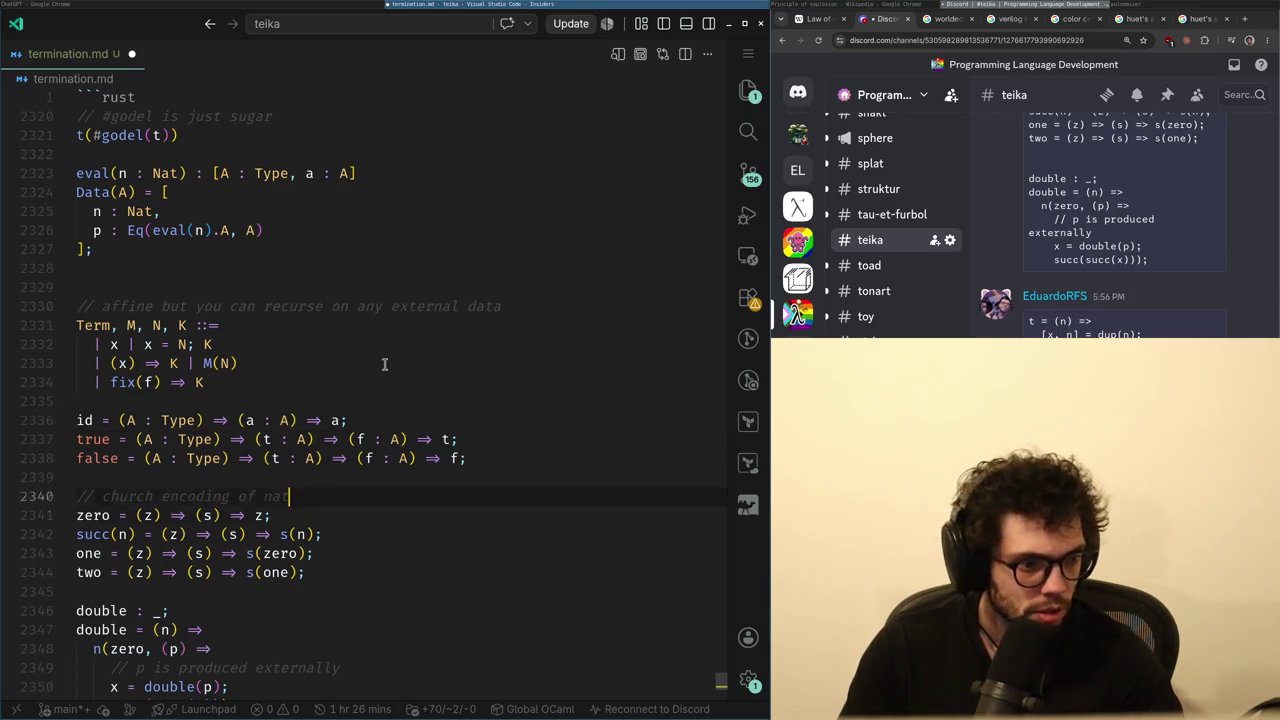
key(Down)
key(Down)
key(Down)
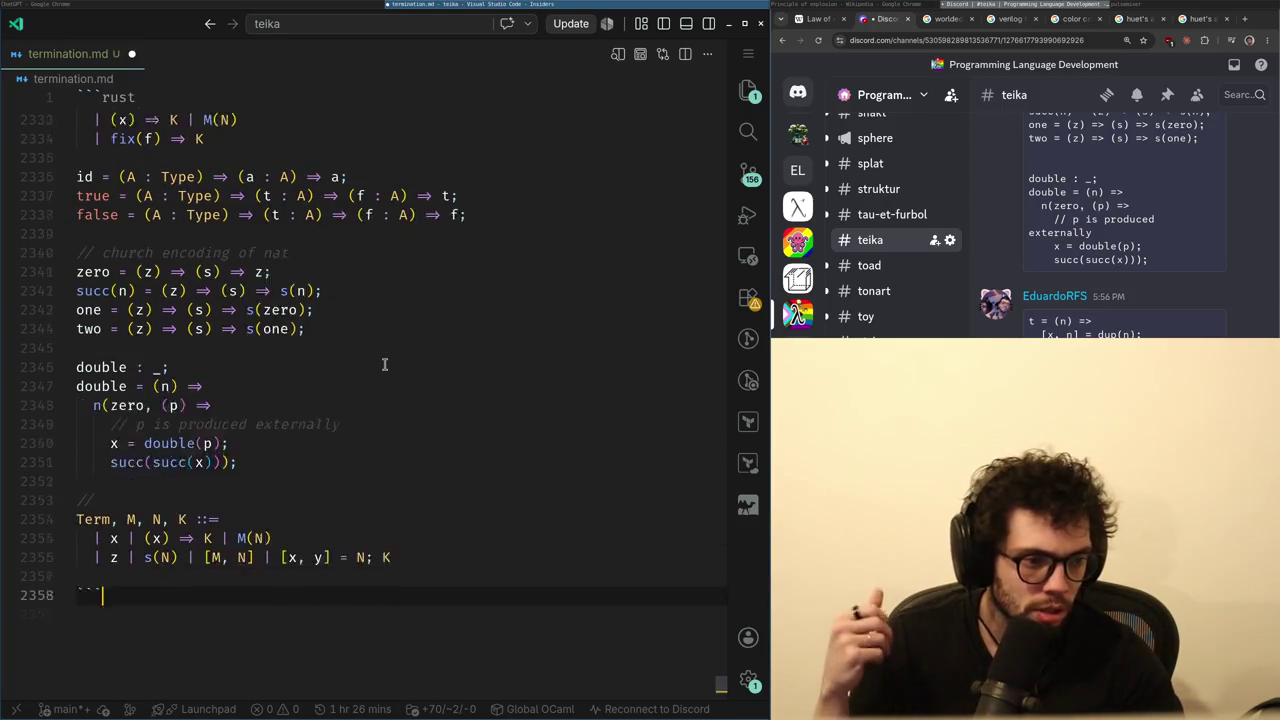
key(Up)
key(Up)
key(Up)
key(Down)
key(Down)
key(Down)
key(Up)
key(Up)
key(Up)
key(Up)
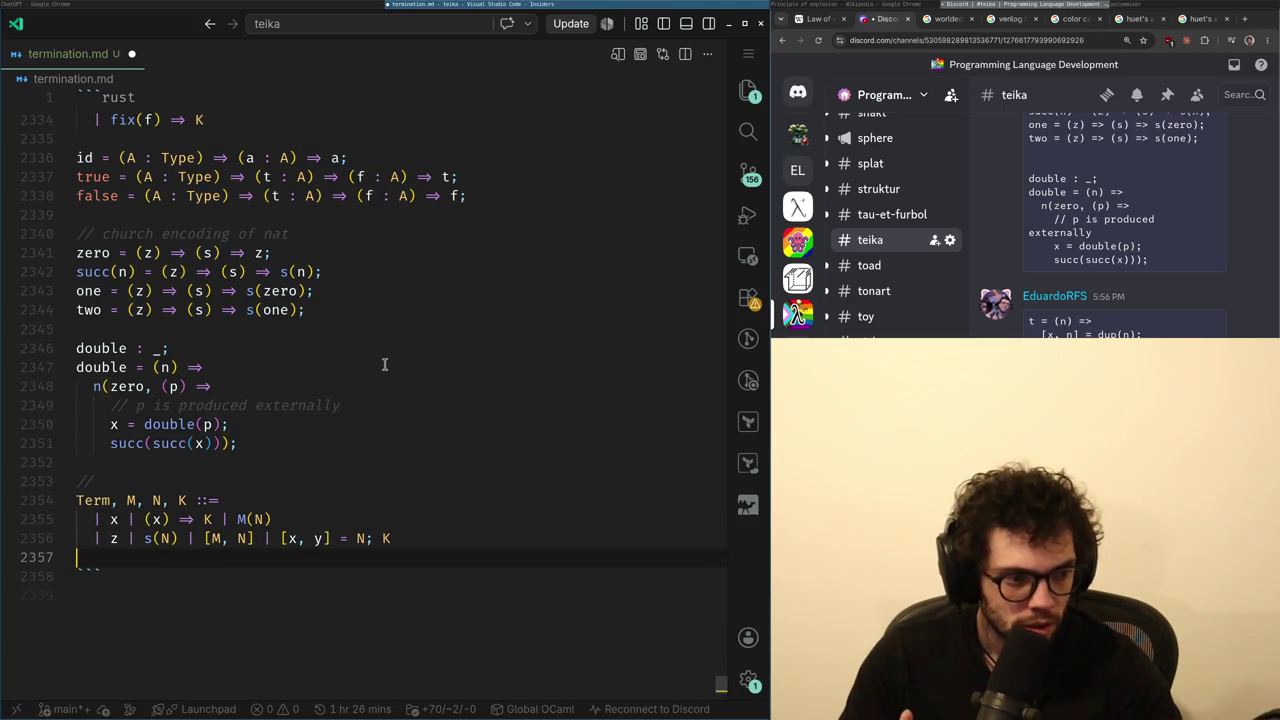
key(Down)
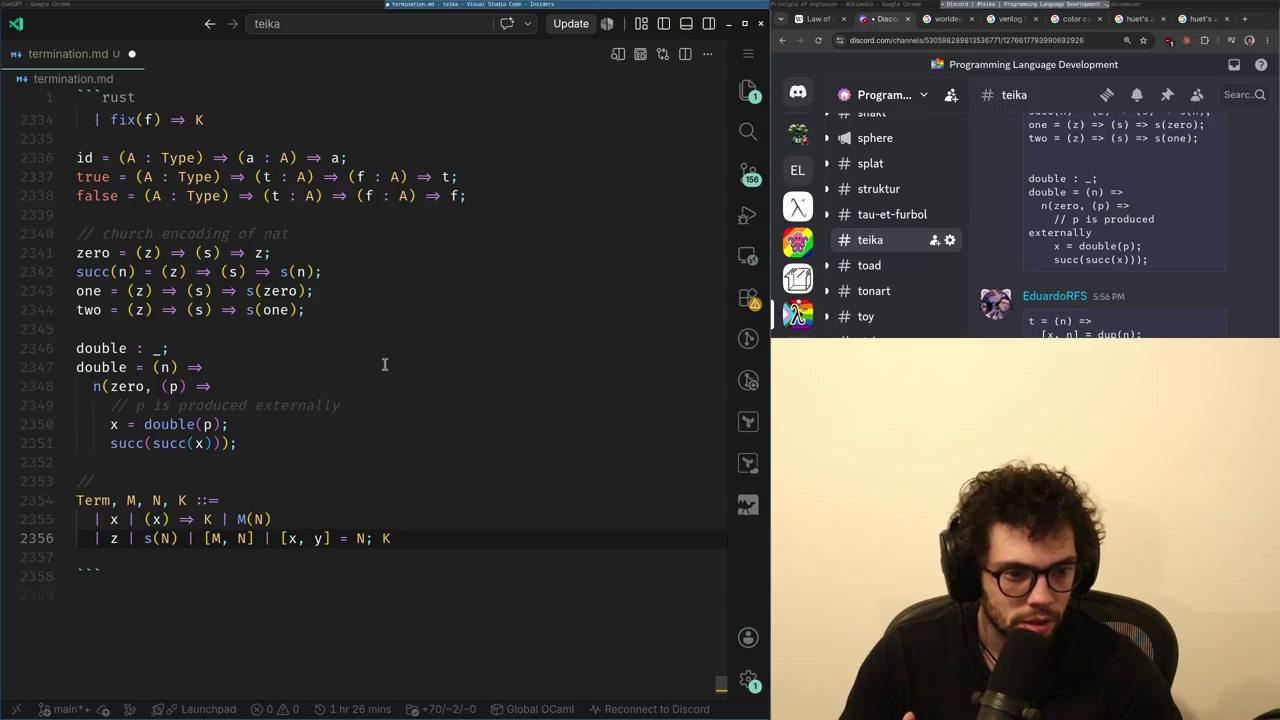
key(Down)
- Peek at ChatGPT and come back, then move up through the Church numeral definitions
key(alt+Tab)
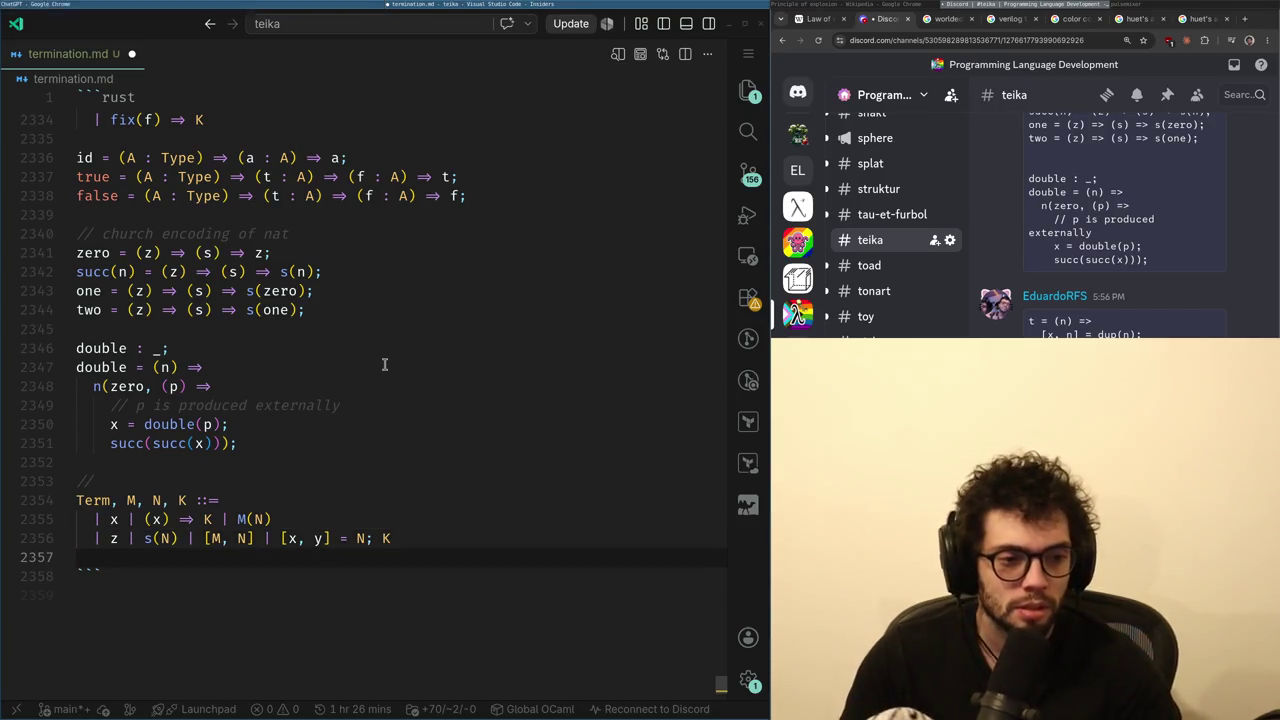
key(alt+Tab)
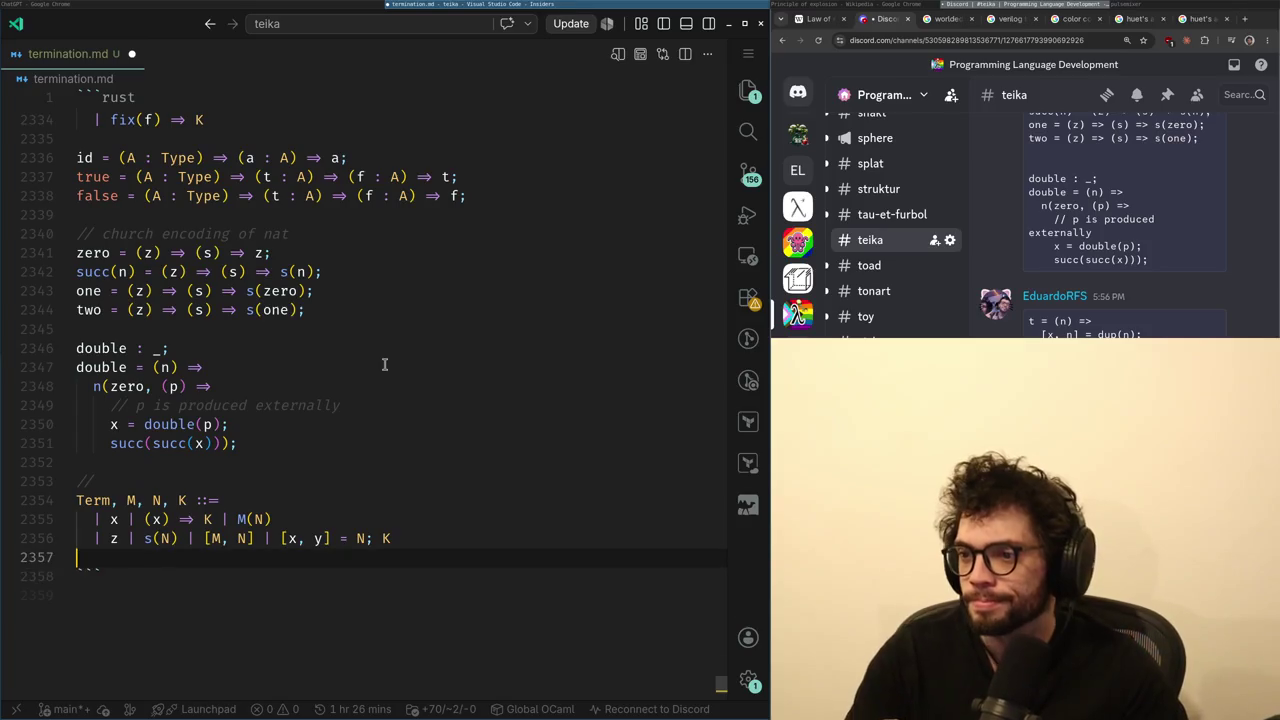
key(alt+Tab)
key(alt+Tab)
key(alt+Tab)
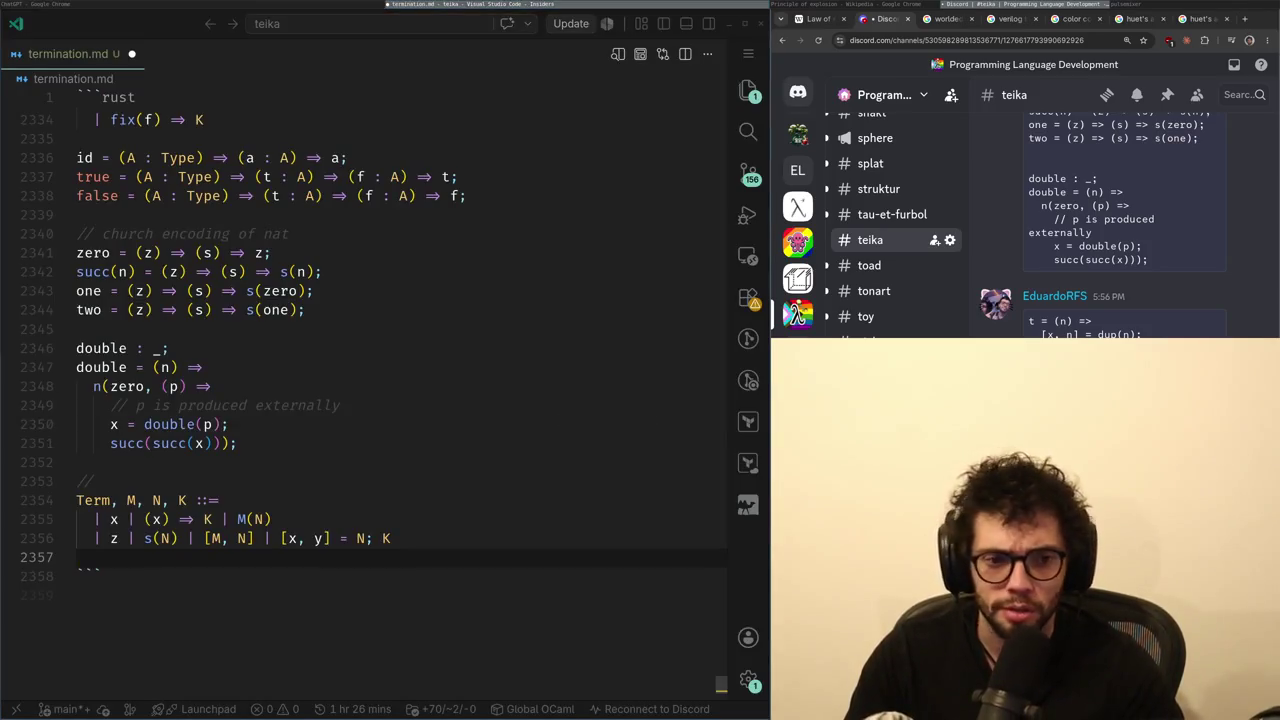
key(alt+Tab)
key(Up)
key(Down)
key(Down)
key(Down)
key(Up)
key(Up)
key(Up)
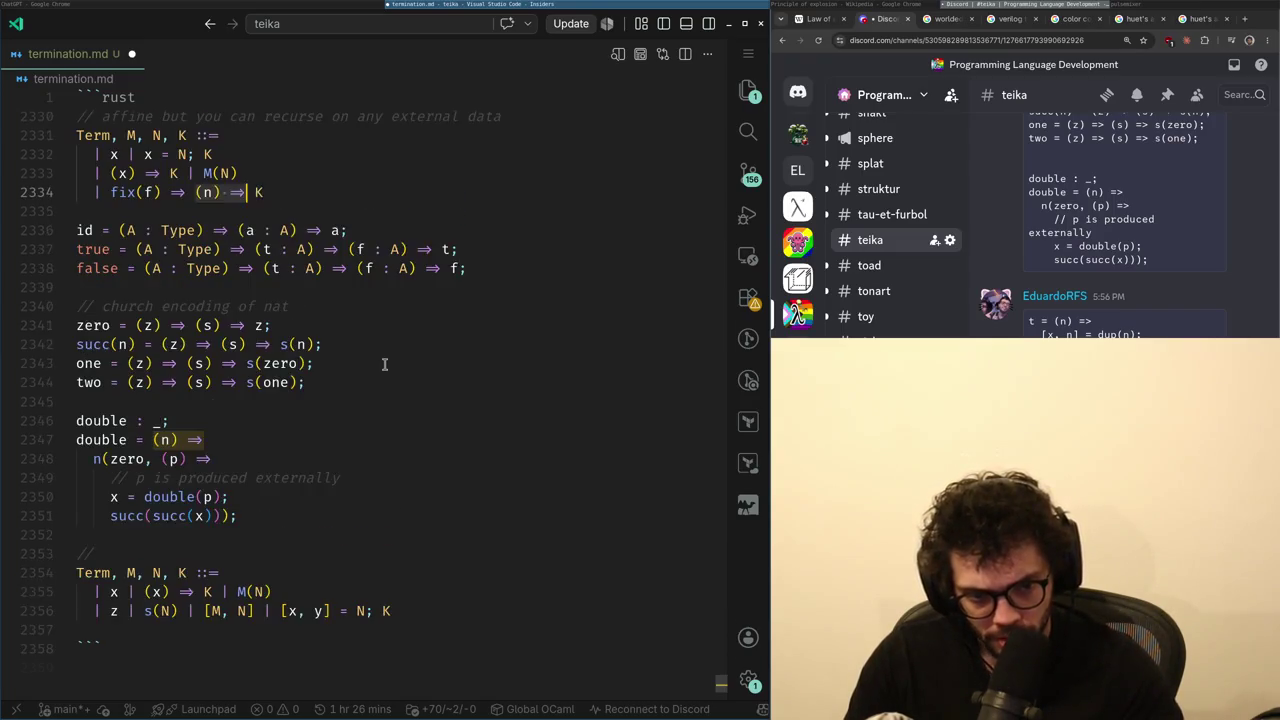
key(Down)
key(Down)
key(Down)
key(alt+Tab)
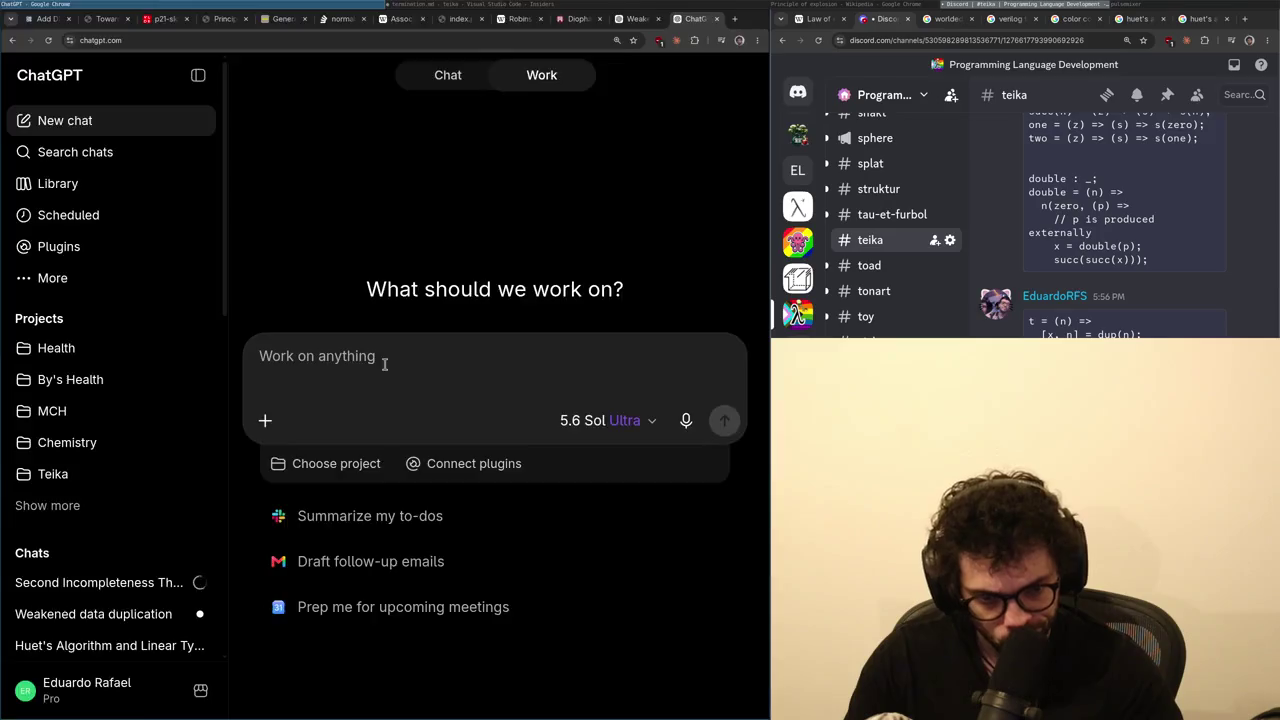
key(alt+Tab)
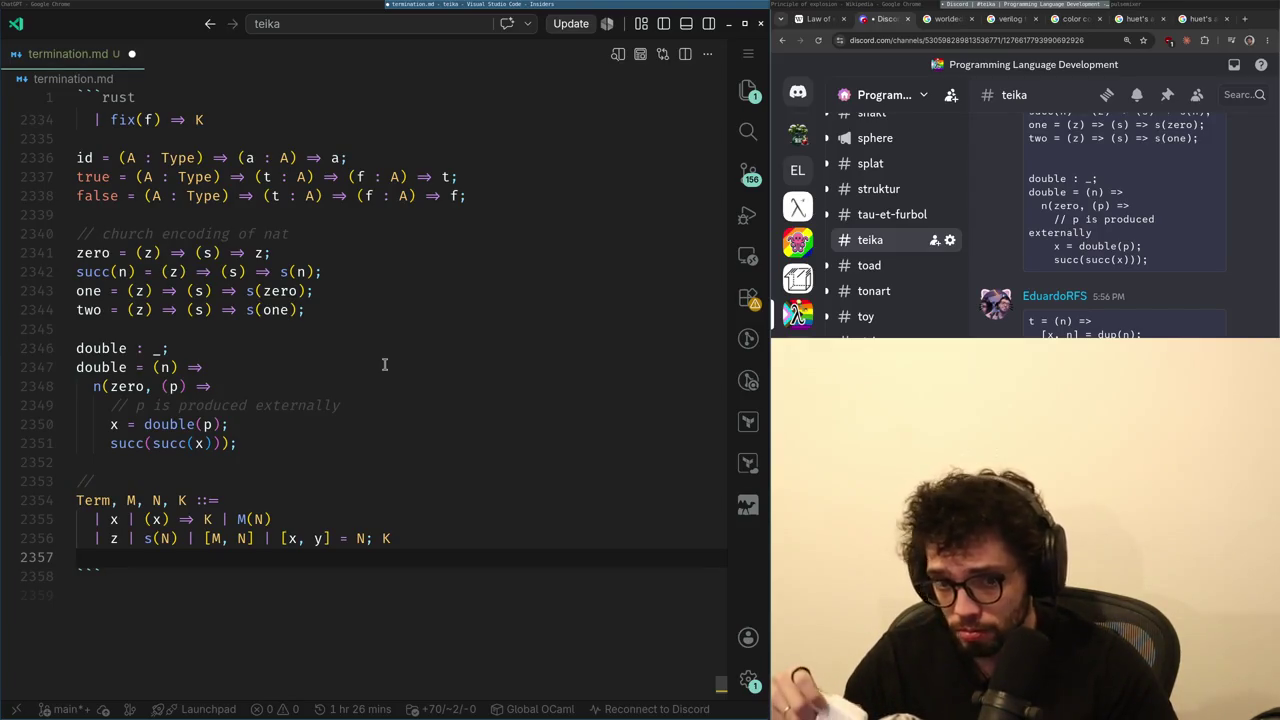
key(Up)
key(Up)
key(Up)
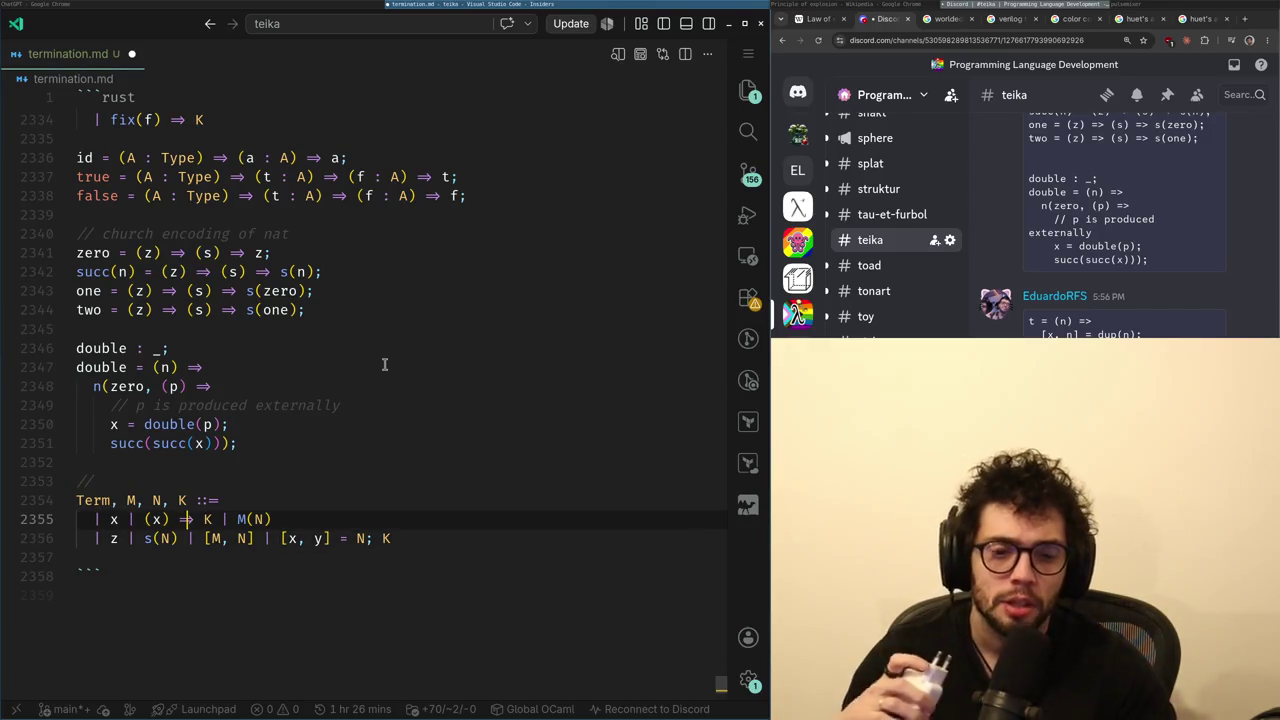
key(Up)
key(Up)
key(Up)
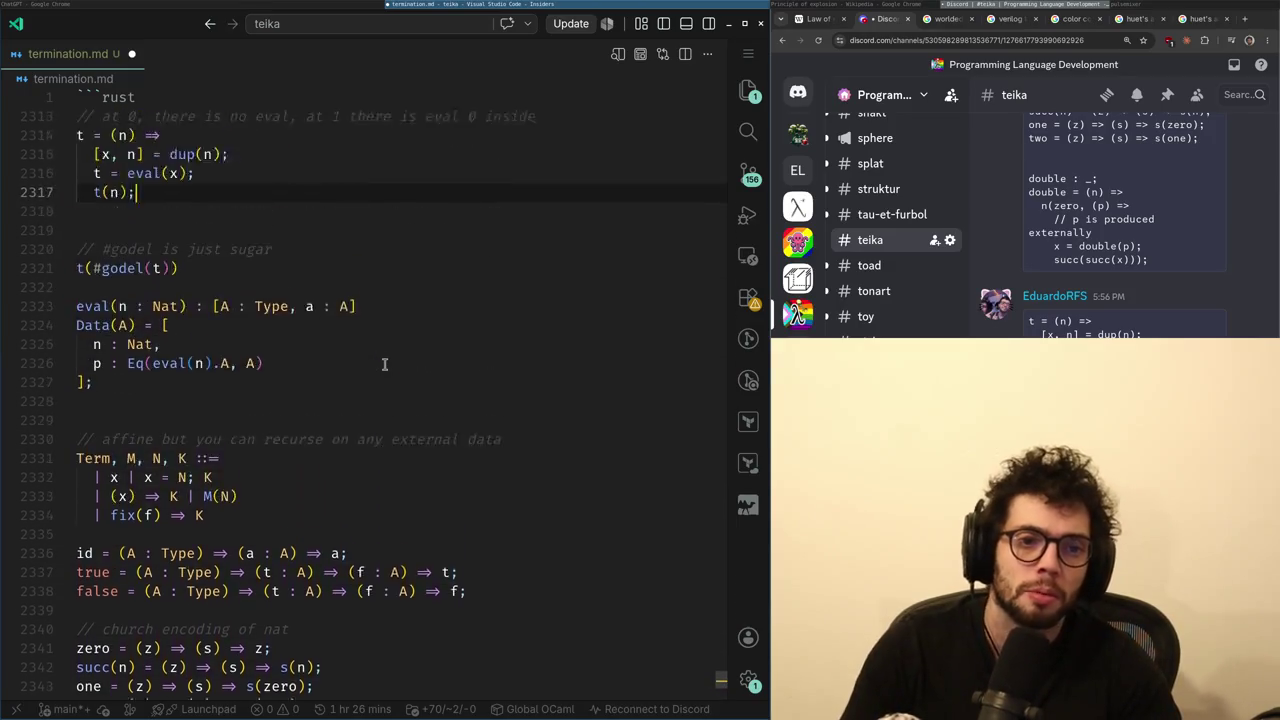
- Select the four-line stratified t definition, lines 2314–2317, from t = (n) => to t(n);
key(Down)
key(Down)
key(Down)
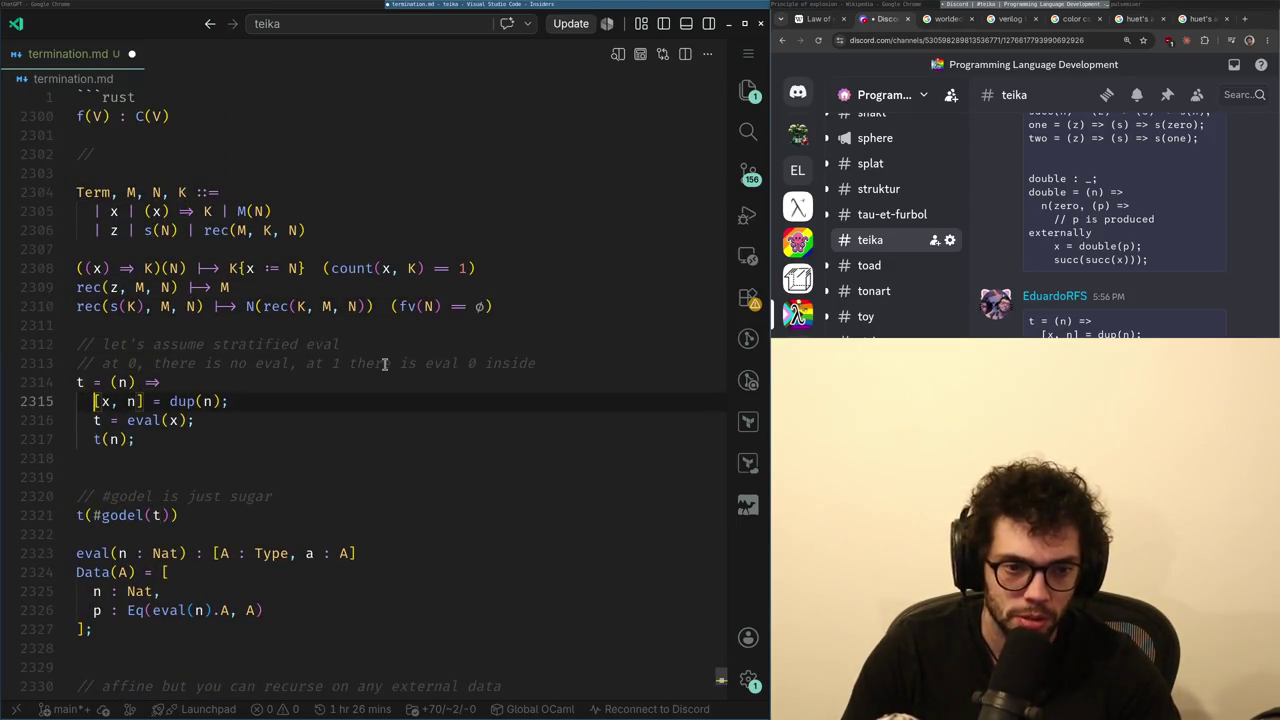
key(End)
key(alt+Tab)
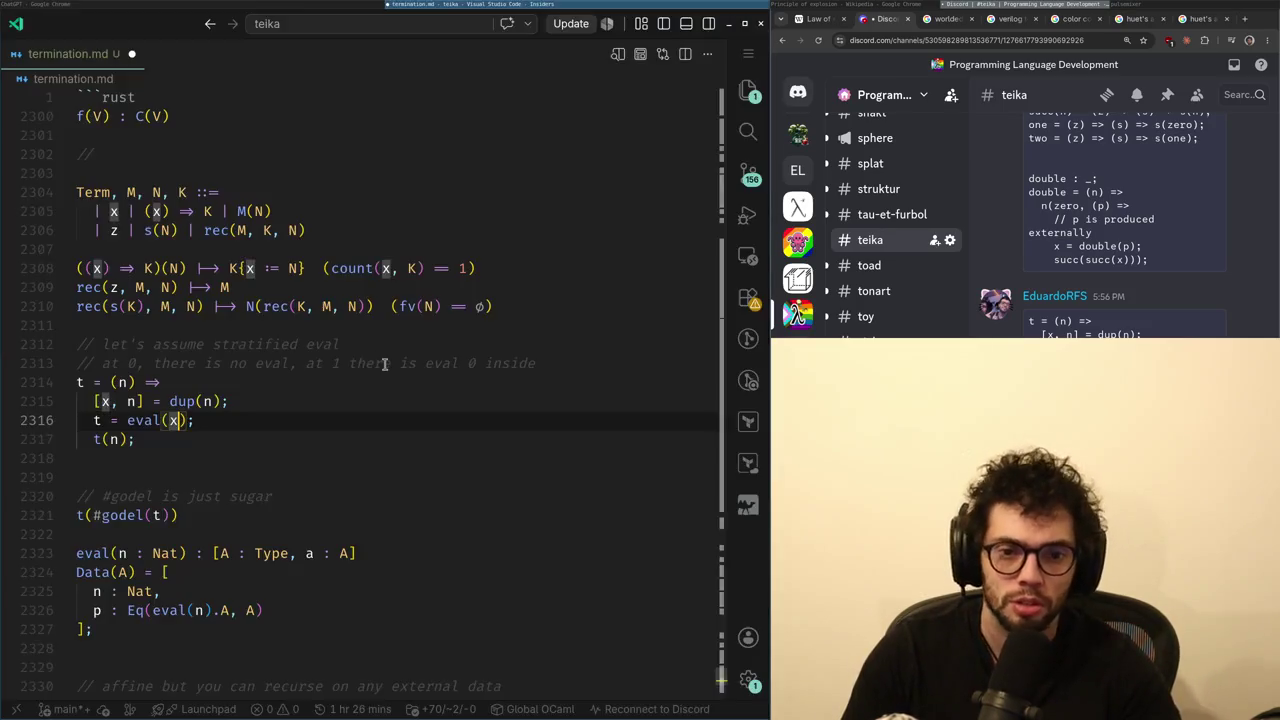
key(alt+Tab)
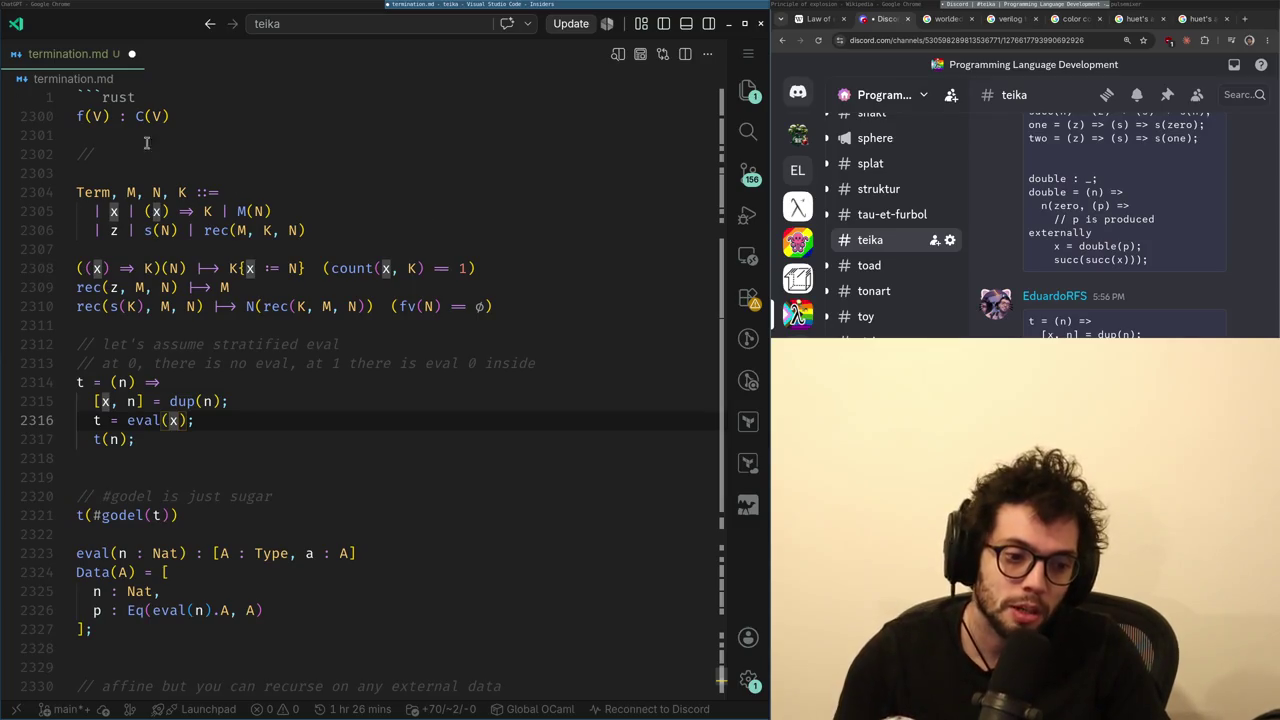
key(alt+Tab)
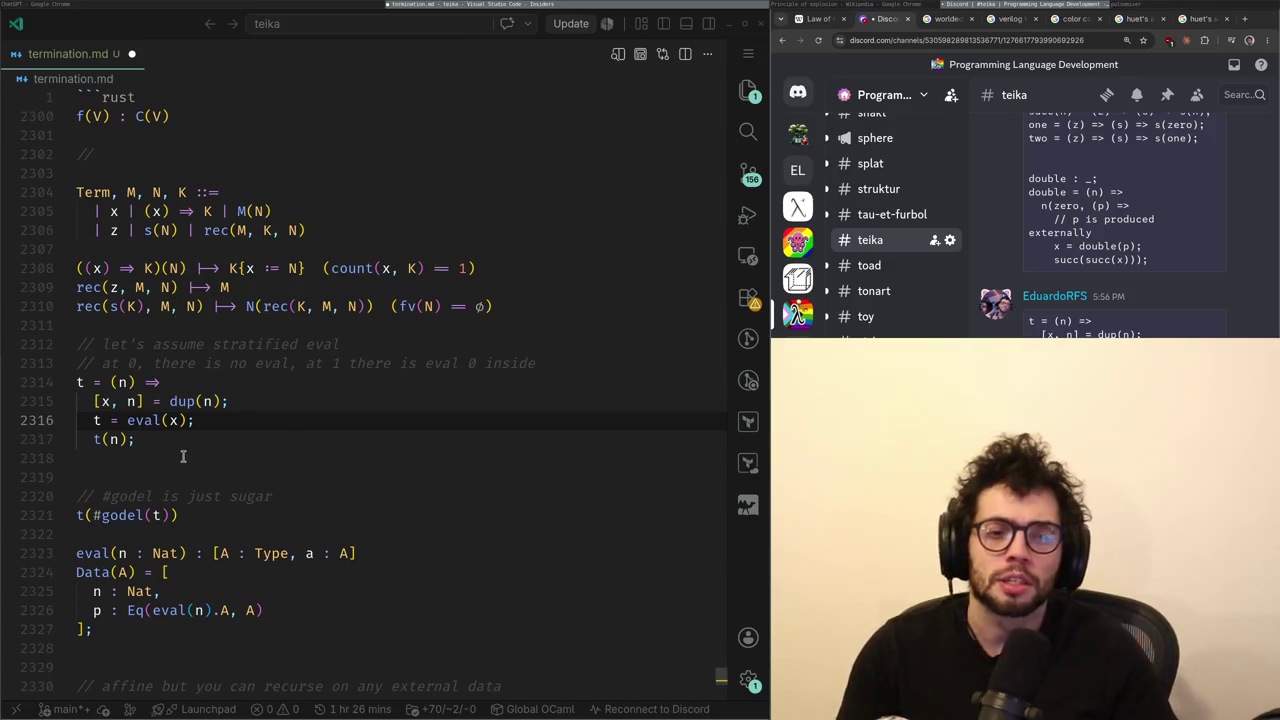
drag(184, 457, 47, 374)
key(alt+Tab)
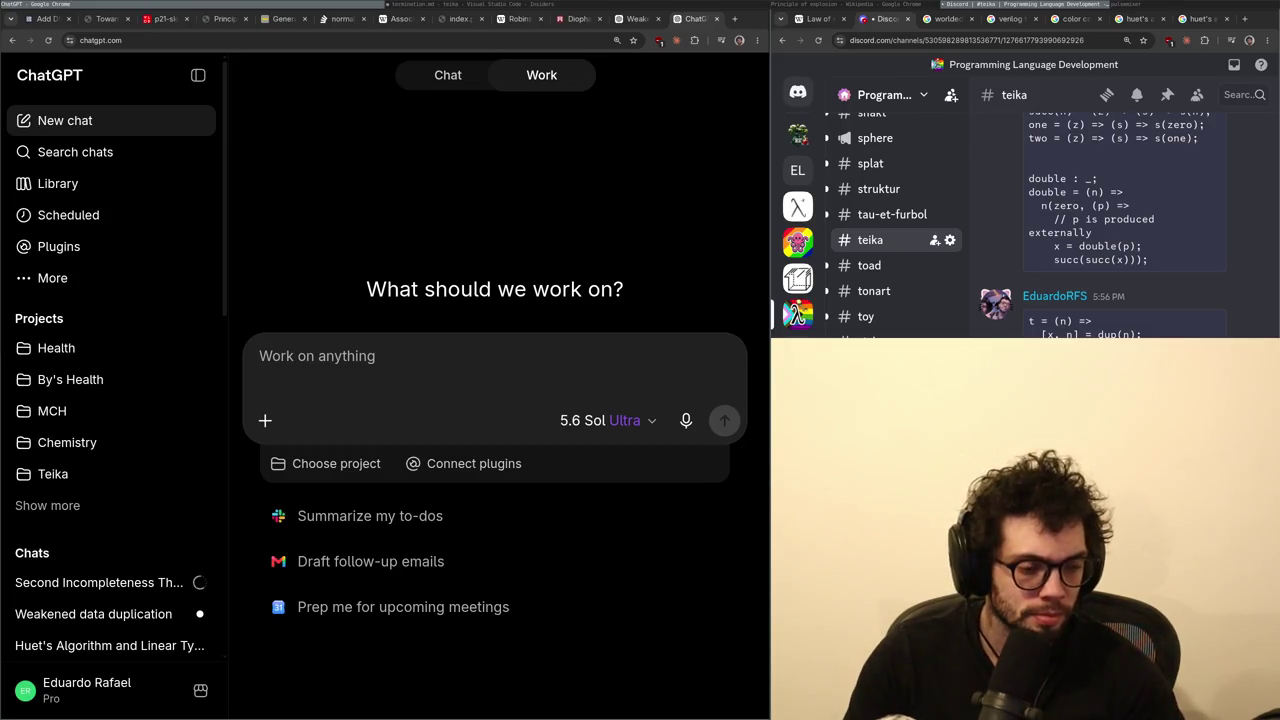
key(alt+Tab)
key(alt+Tab)
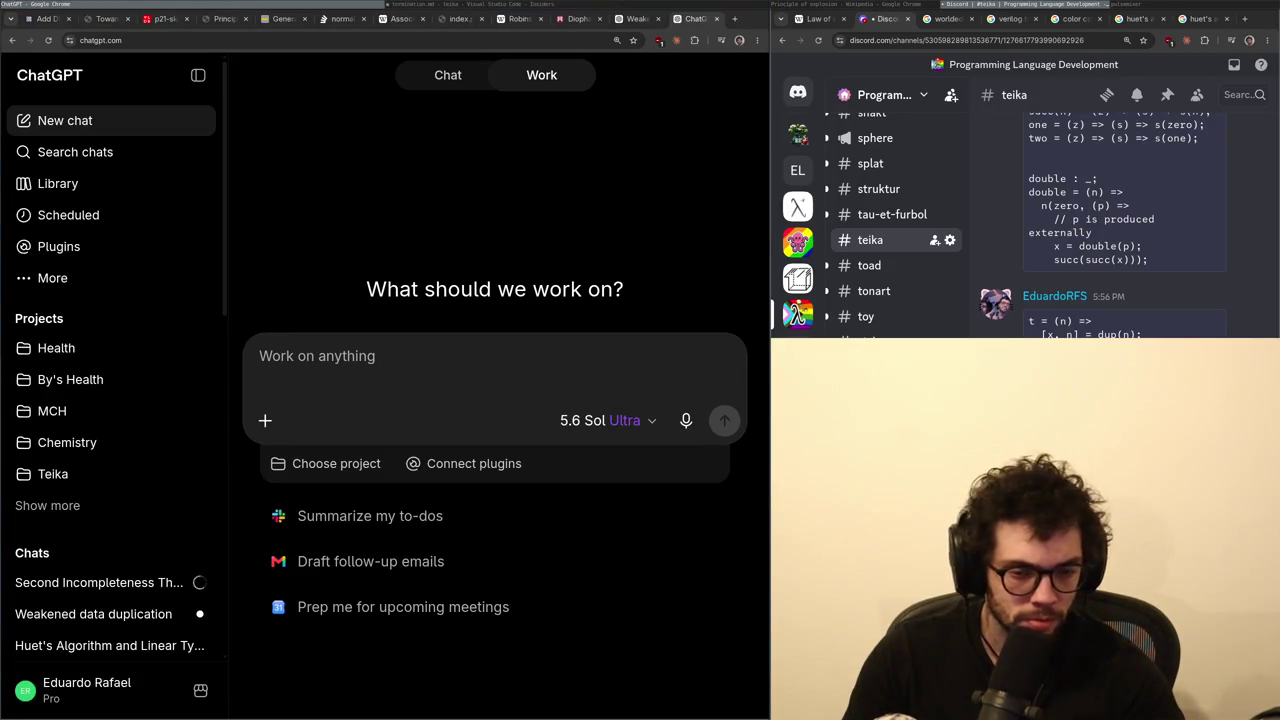
key(alt+Tab)
key(alt+Tab)
key(ctrl+t)
key(ctrl+w)
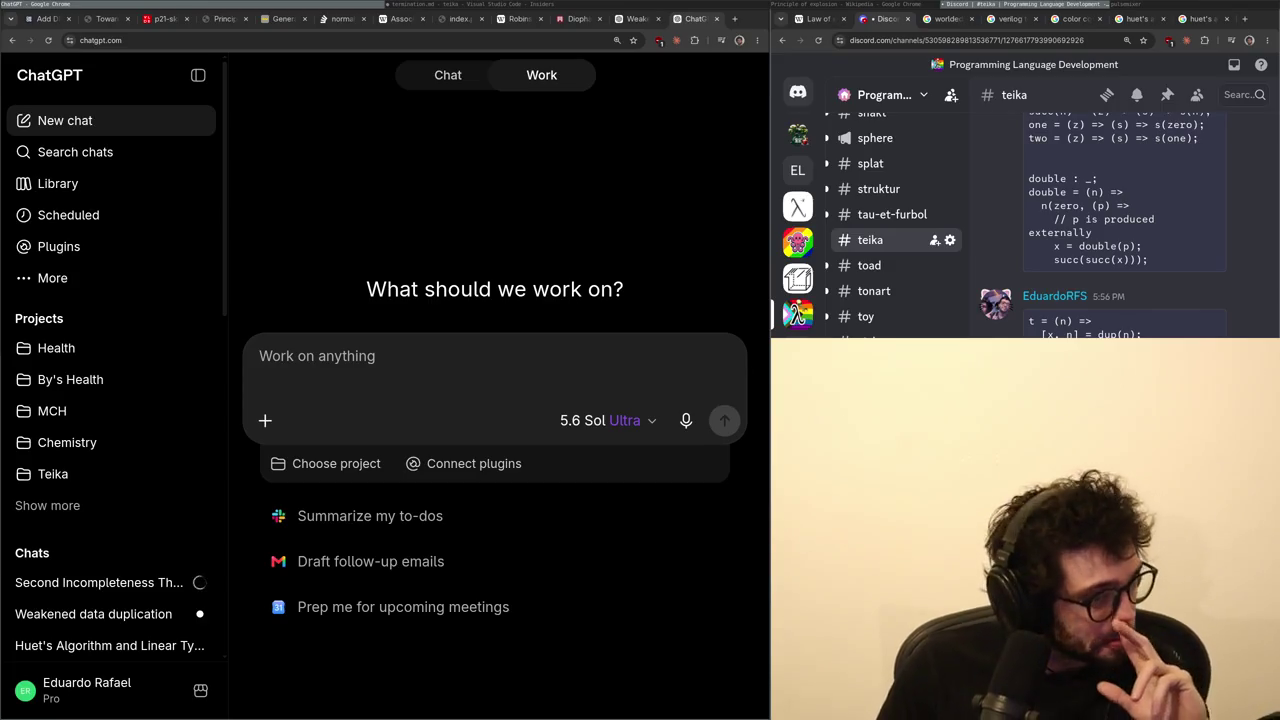
key(alt+Tab)
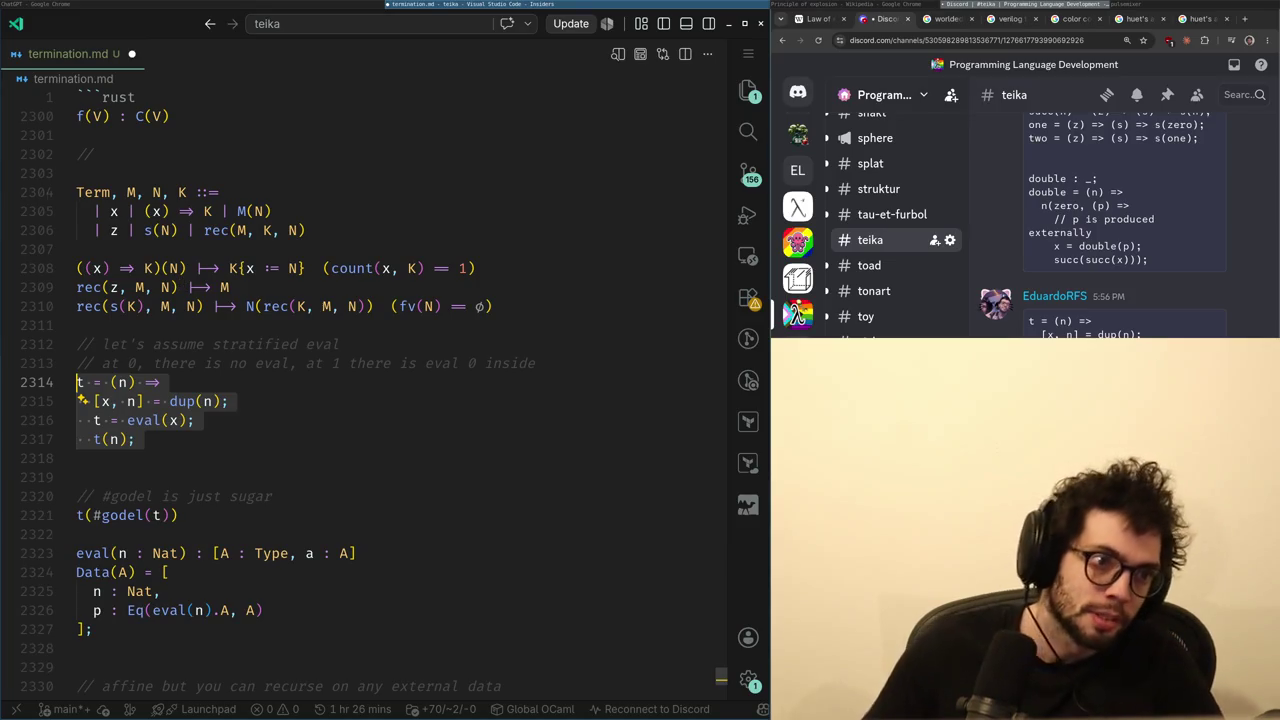
- Check the ChatGPT window, opening and closing a spare browser tab, then return to the notes
key(alt+Tab)
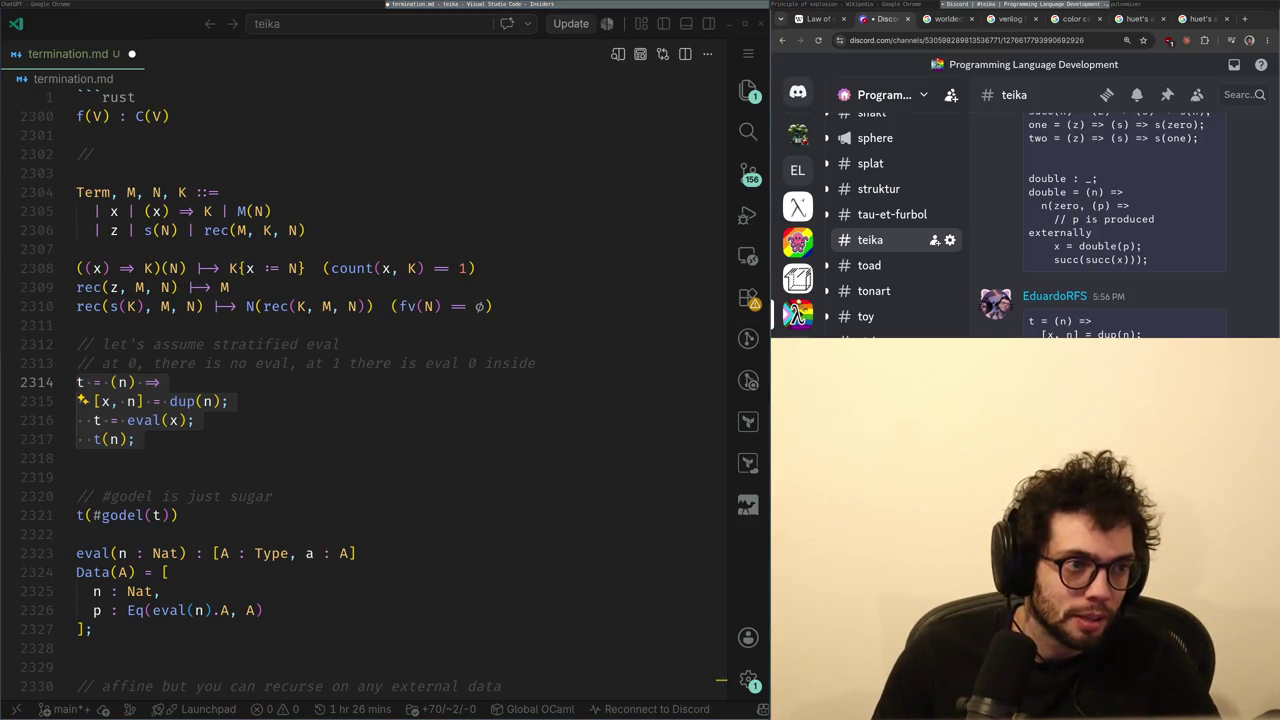
key(alt+Tab)
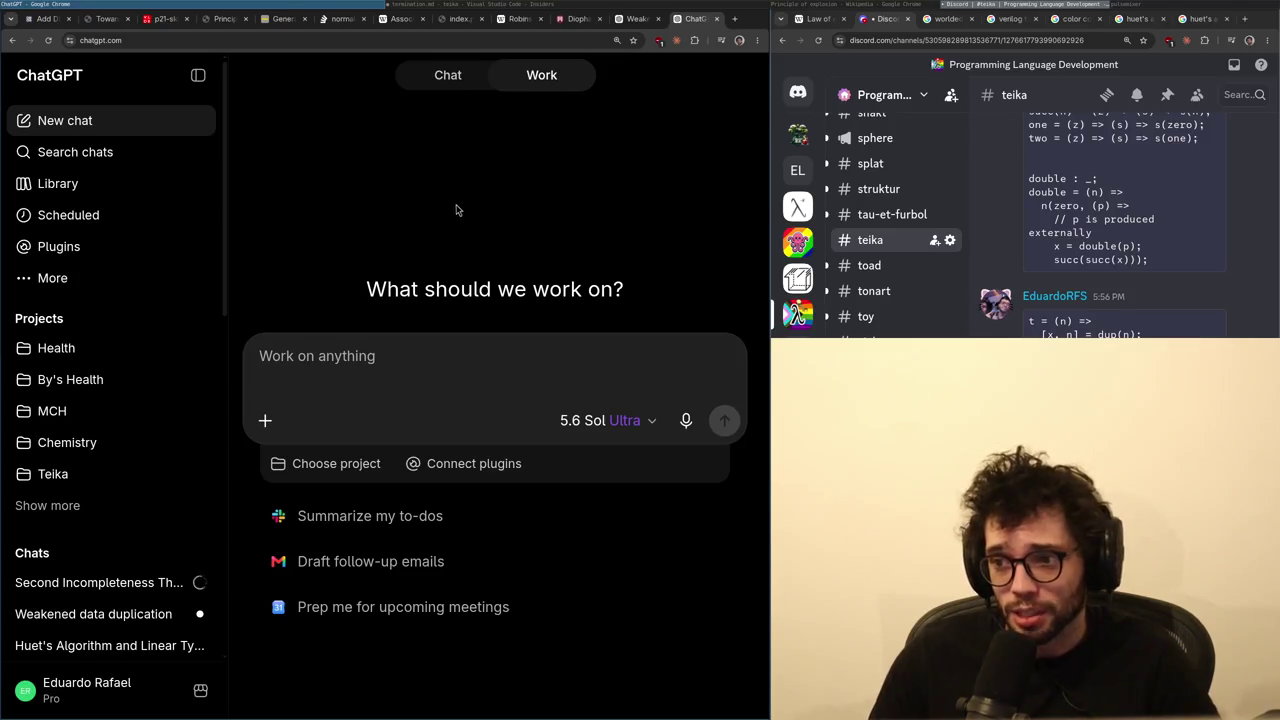
key(alt+Tab)
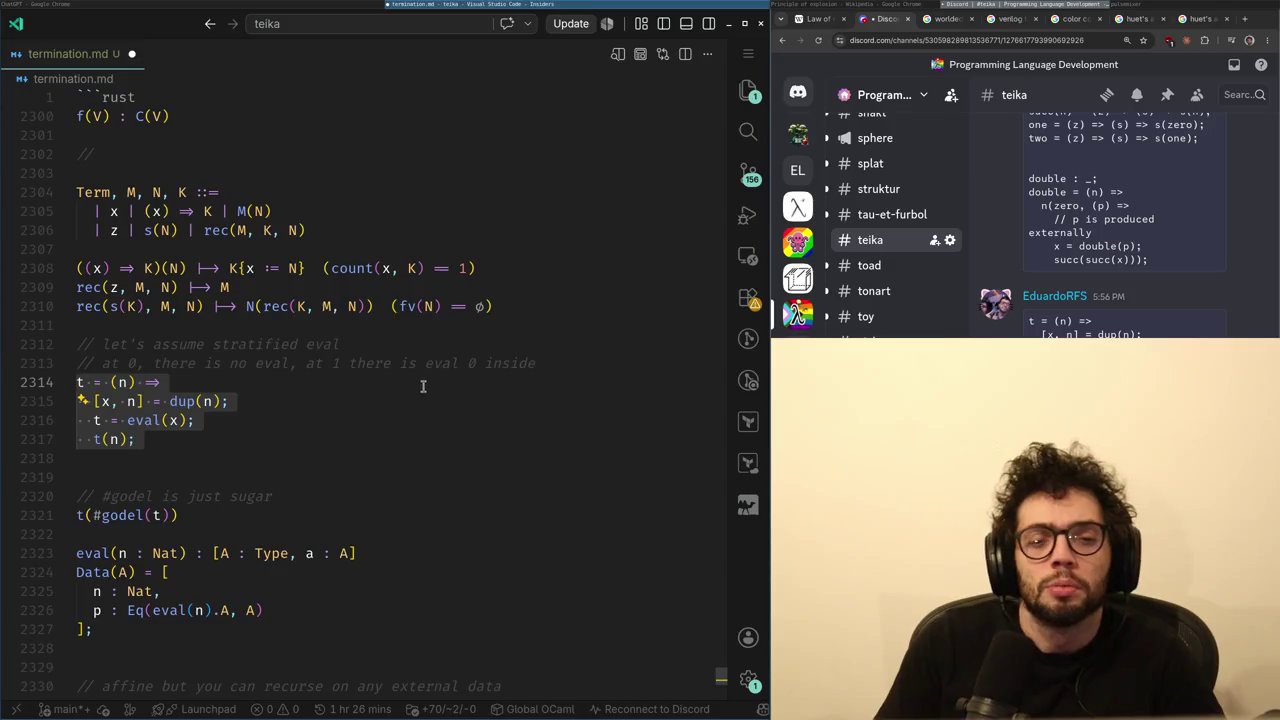
key(alt+Tab)
click(735, 18)
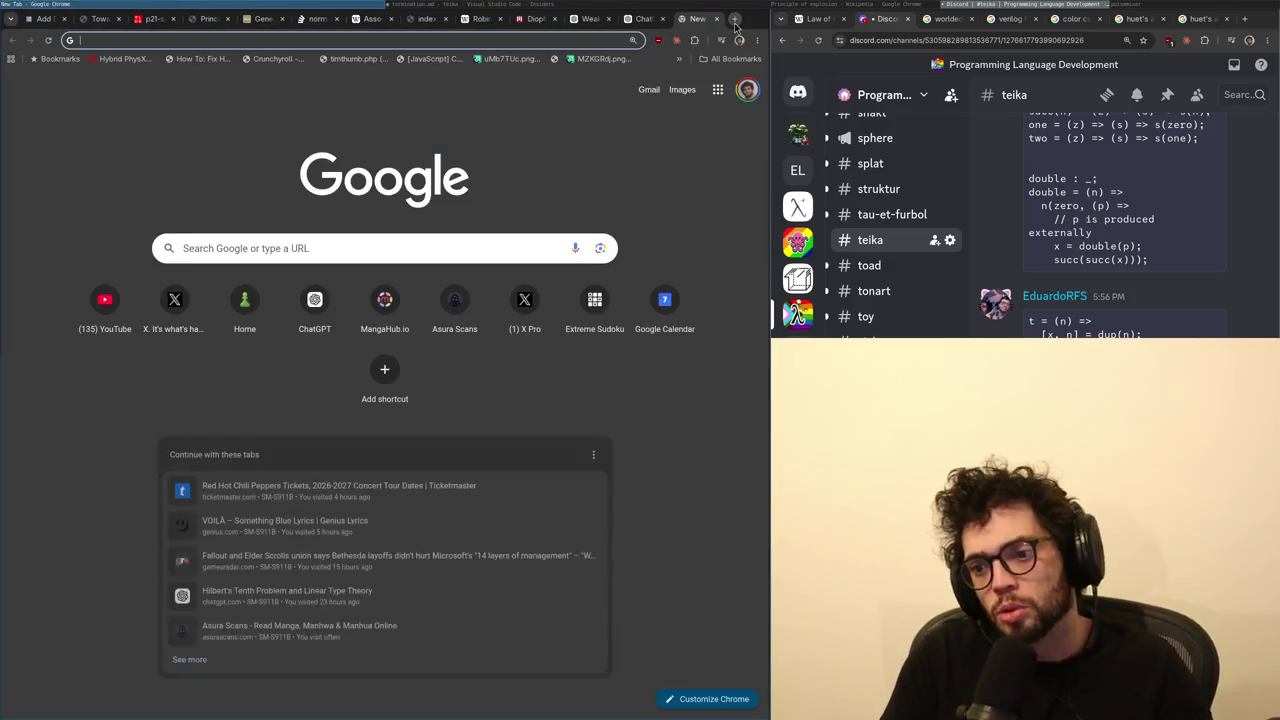
key(ctrl+w)
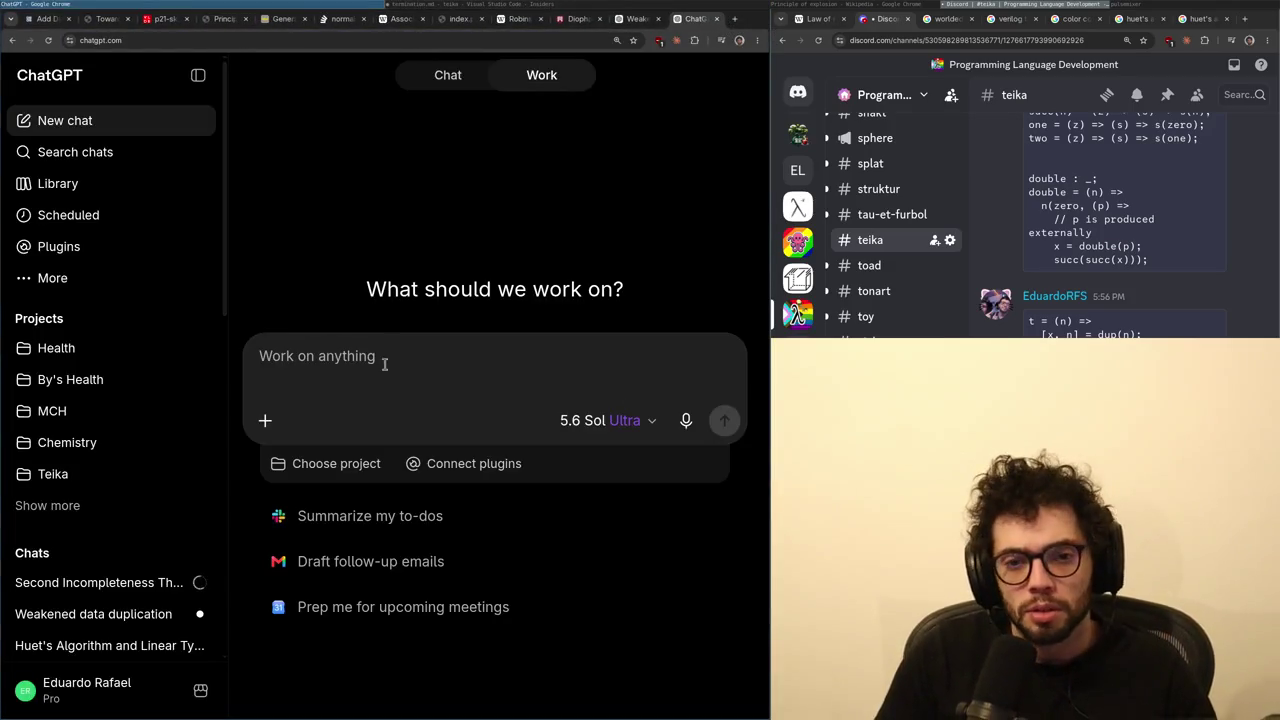
key(alt+Tab)
- Select the t definition and place the cursor just past its eval(x) call
key(Up)
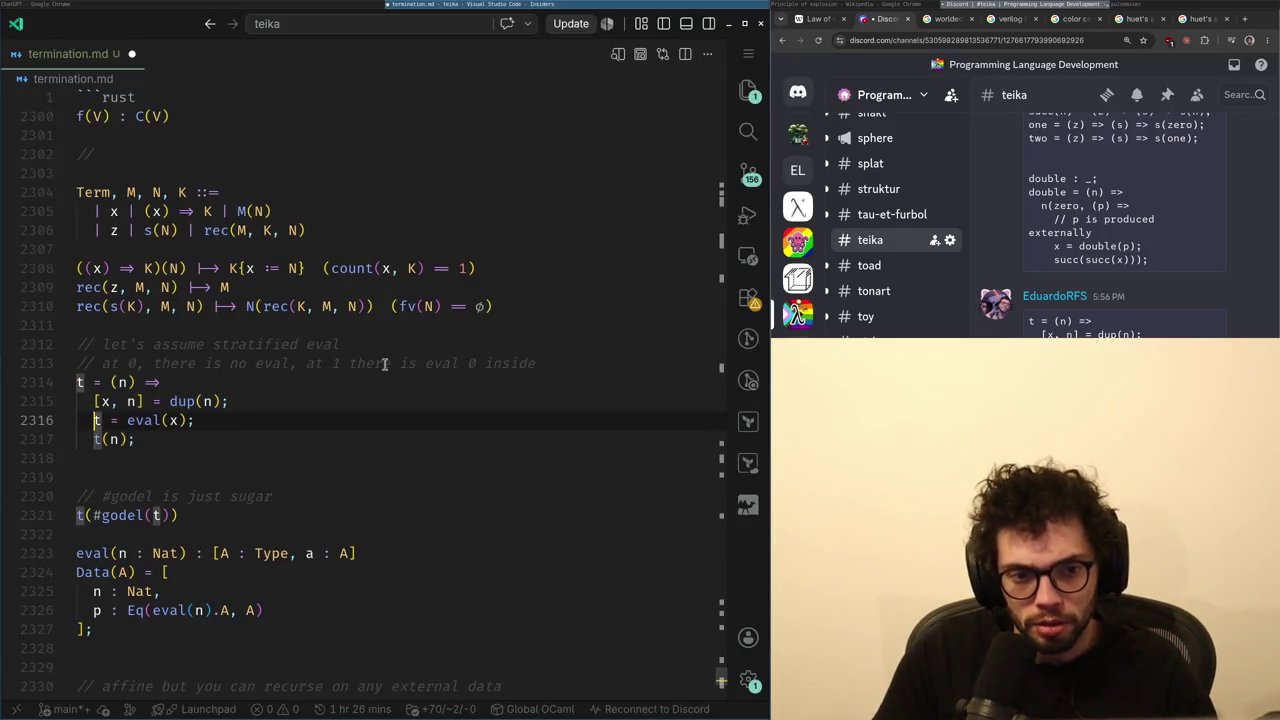
key(Right)
key(Right)
key(Right)
key(shift+Up)
key(shift+Up)
key(shift+Up)
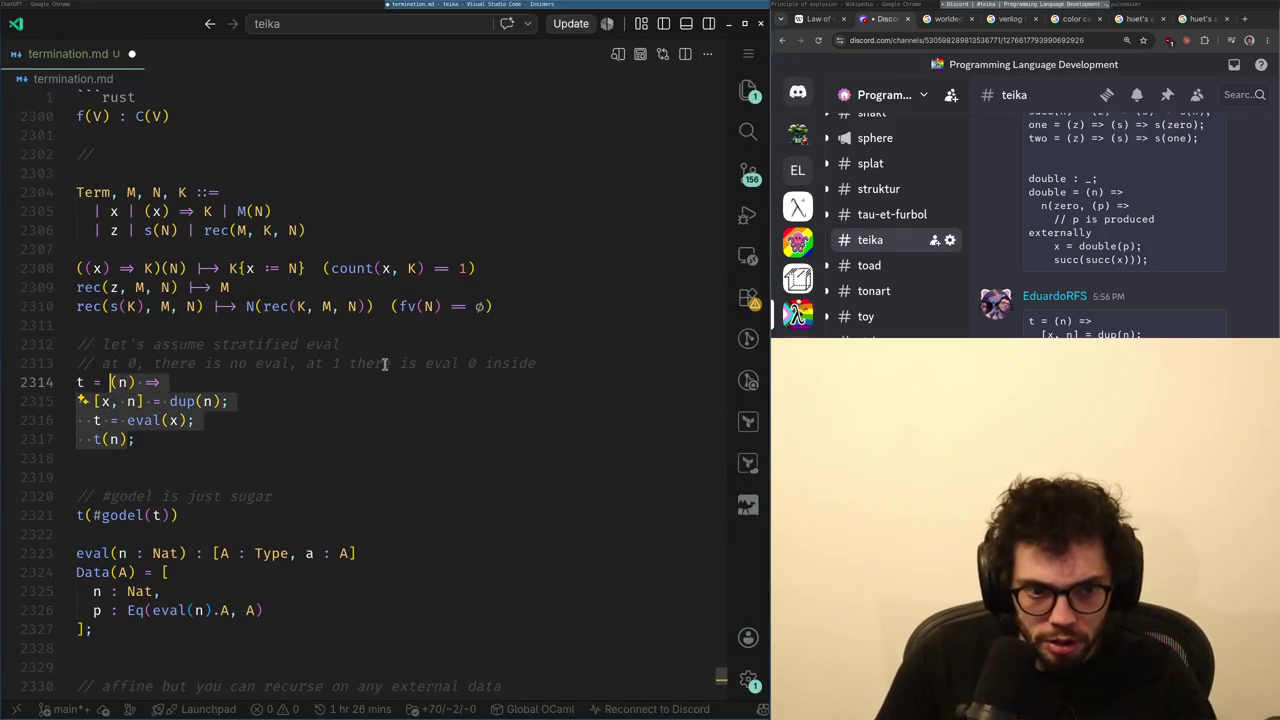
key(Down)
key(Down)
key(Down)
key(Up)
key(Right)
key(Right)
key(Right)
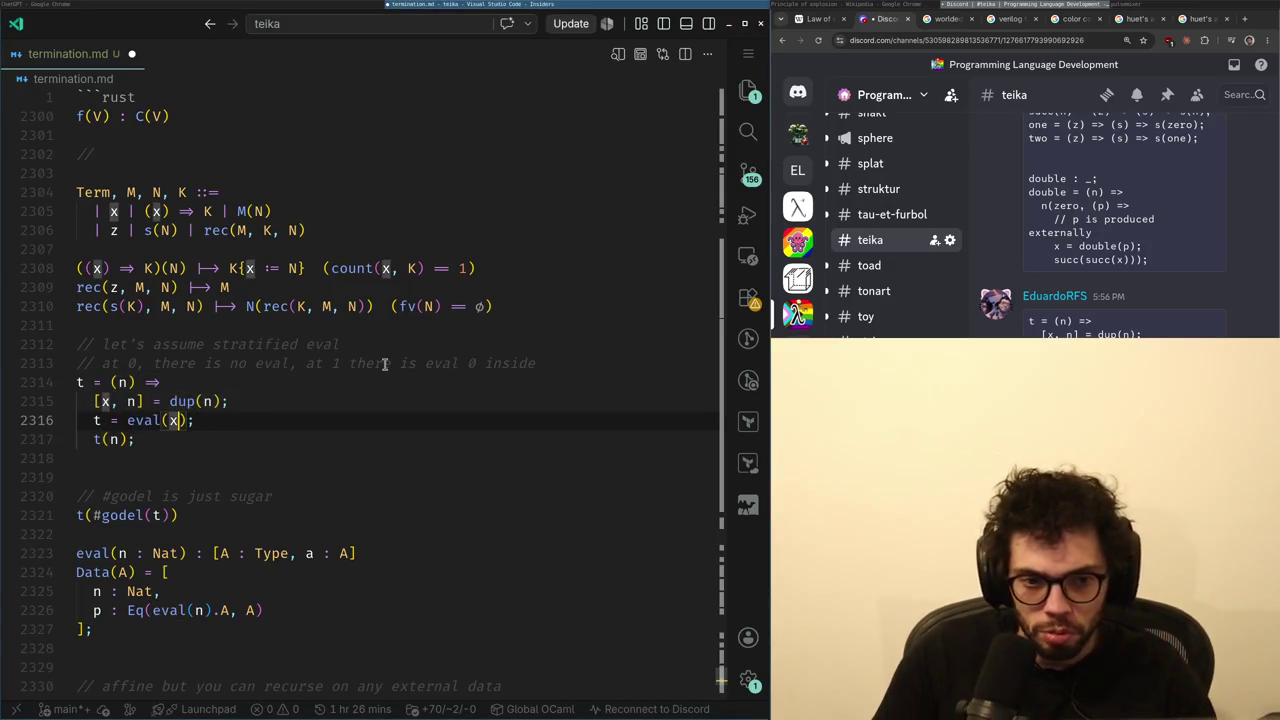
key(alt+Tab)
key(alt+Tab)
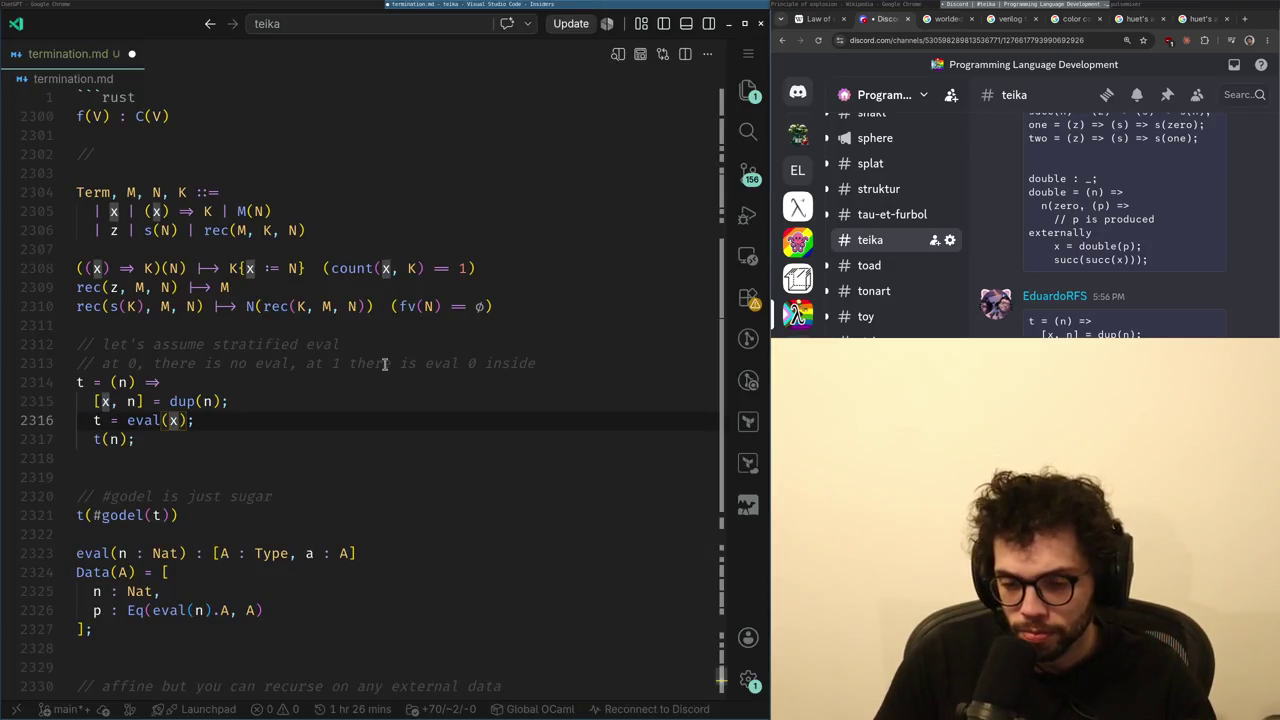
key(ctrl+Left)
key(ctrl+Left)
key(ctrl+Right)
key(ctrl+Right)
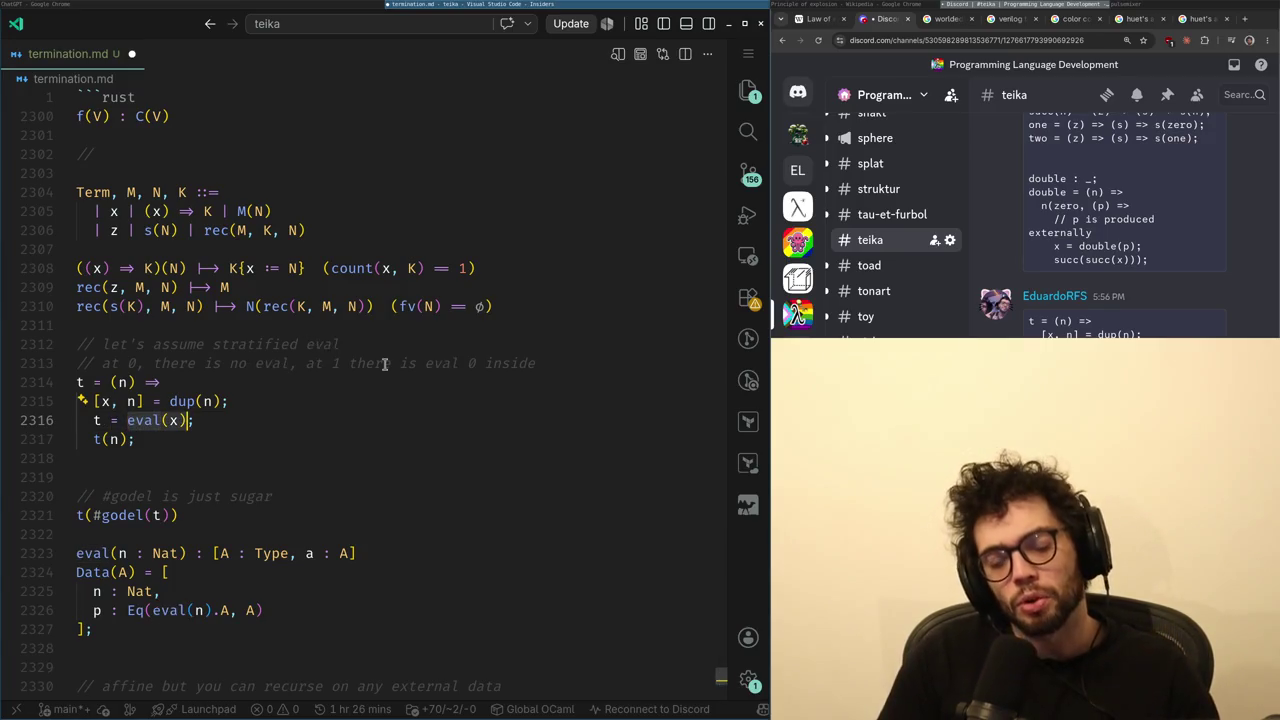
- Load x.com in a new browser tab
key(alt+Tab)
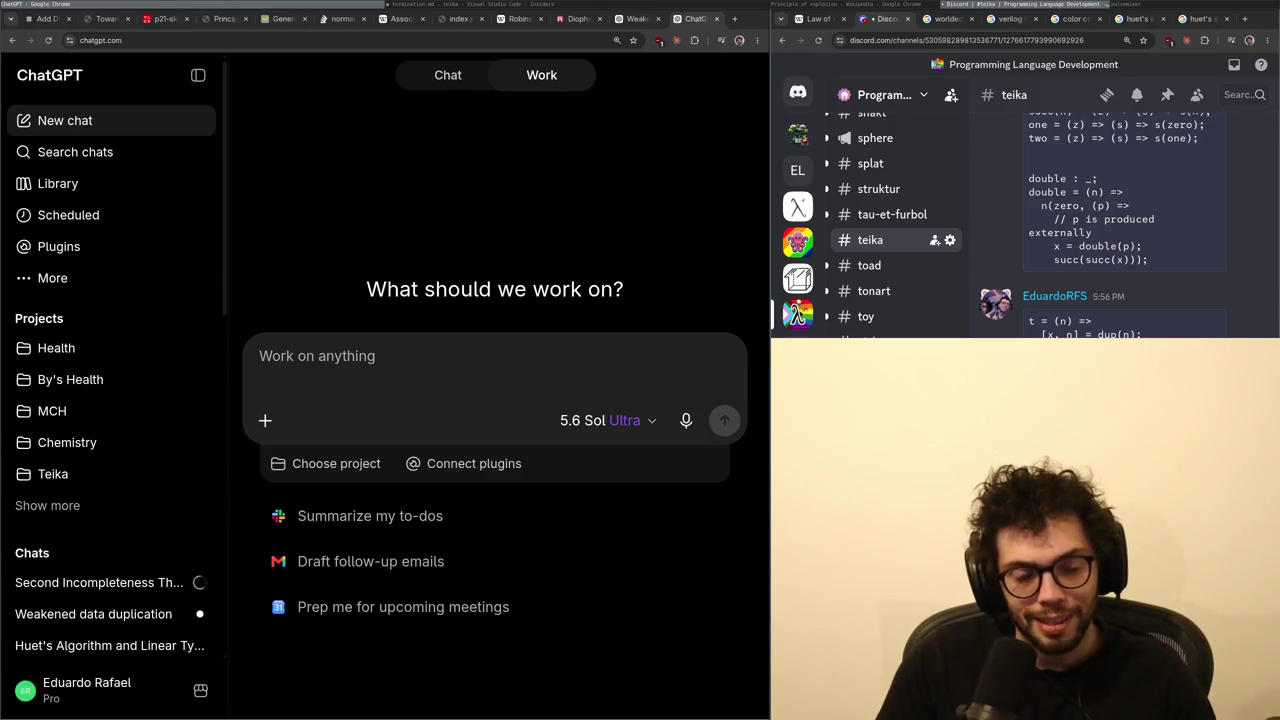
key(ctrl+t)
text(x.com)
key(Return)
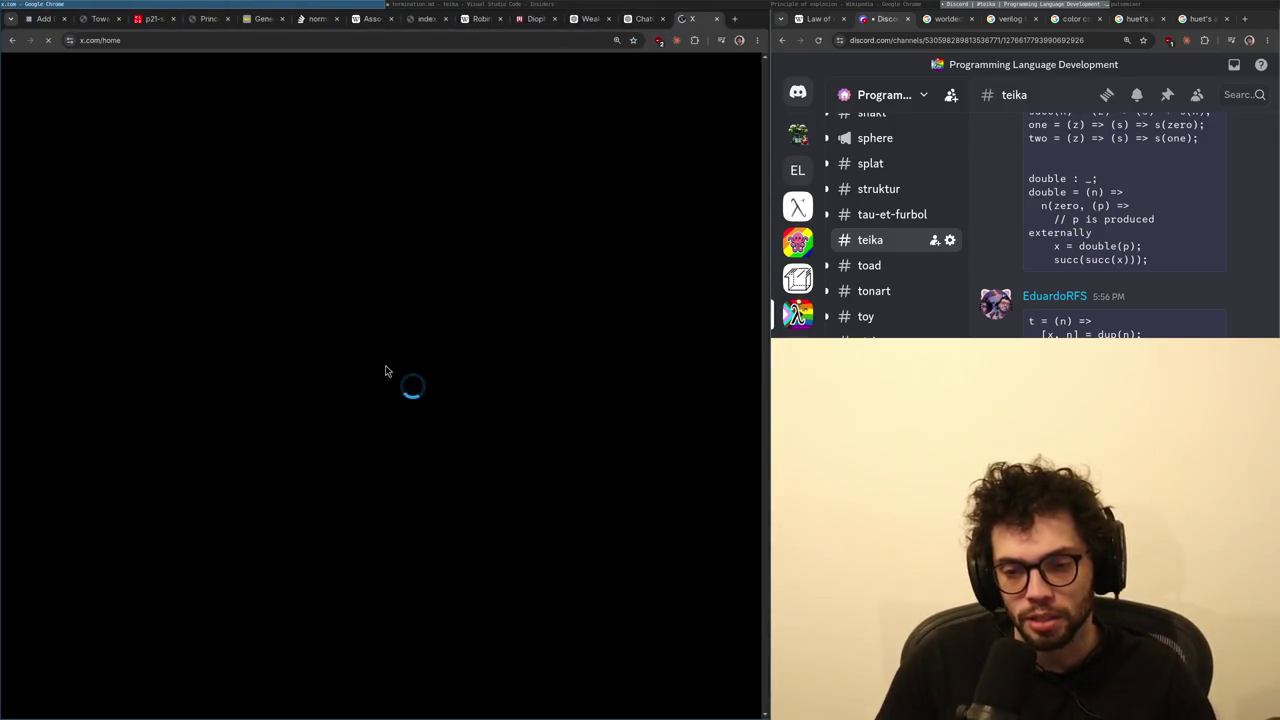
- Open X notifications, place the cursor after t(n); in termination.md, then return to X
click(66, 240)
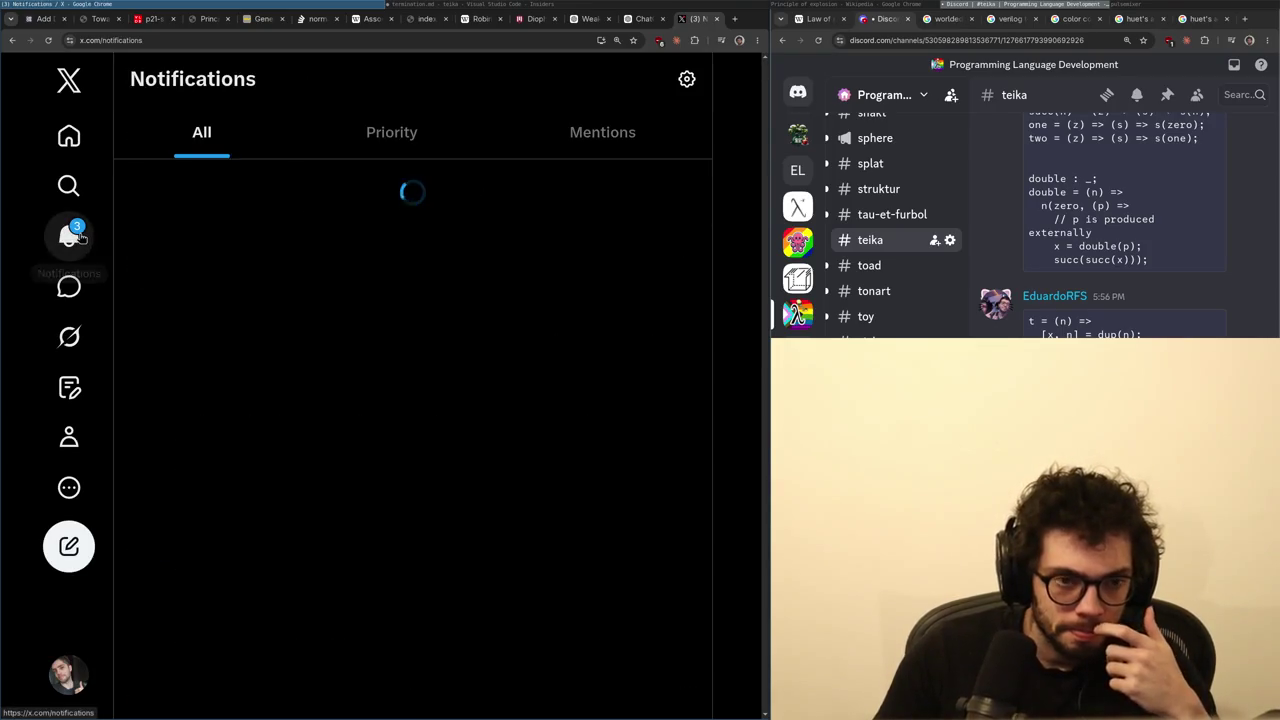
click(480, 5)
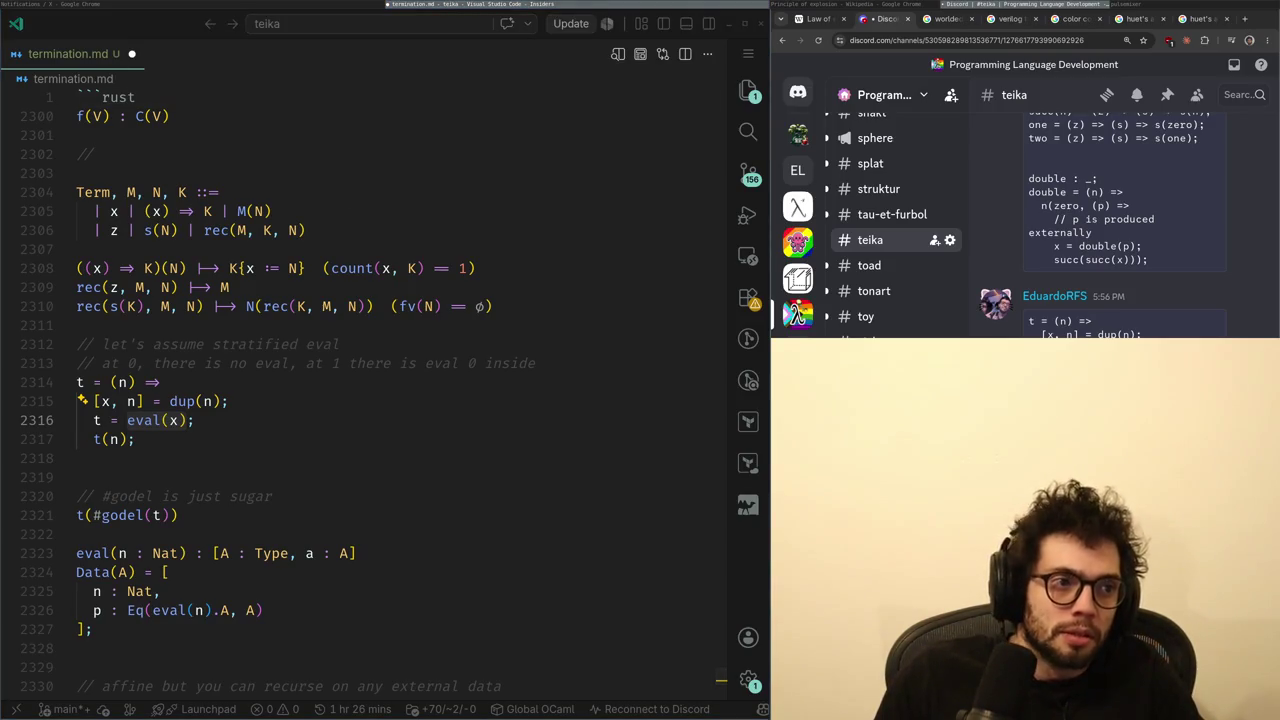
click(152, 462)
click(154, 441)
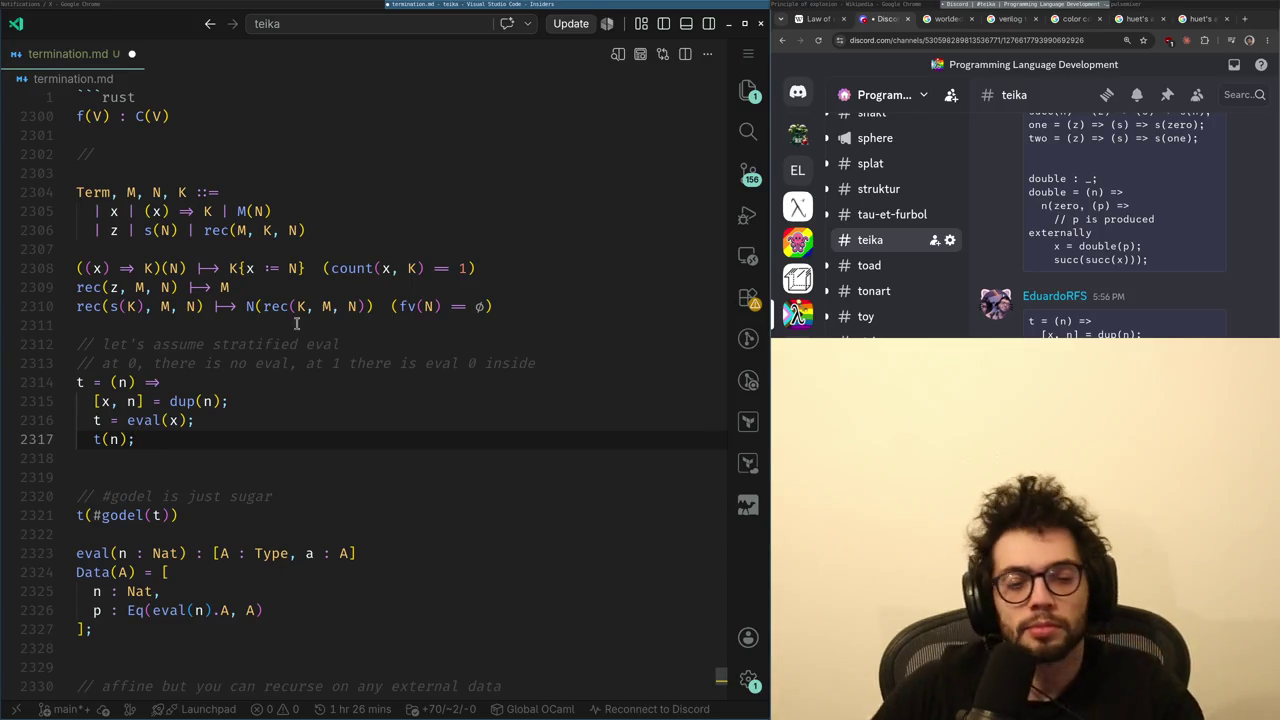
click(205, 8)
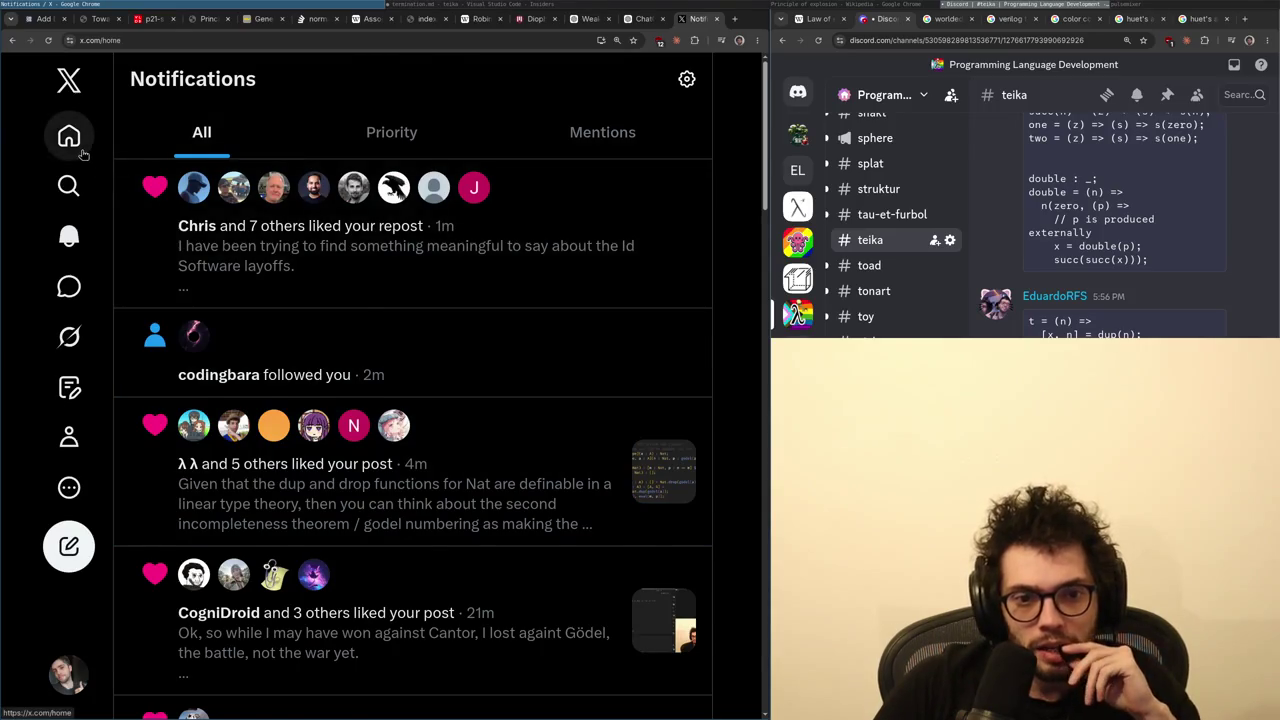
click(68, 135)
click(395, 252)
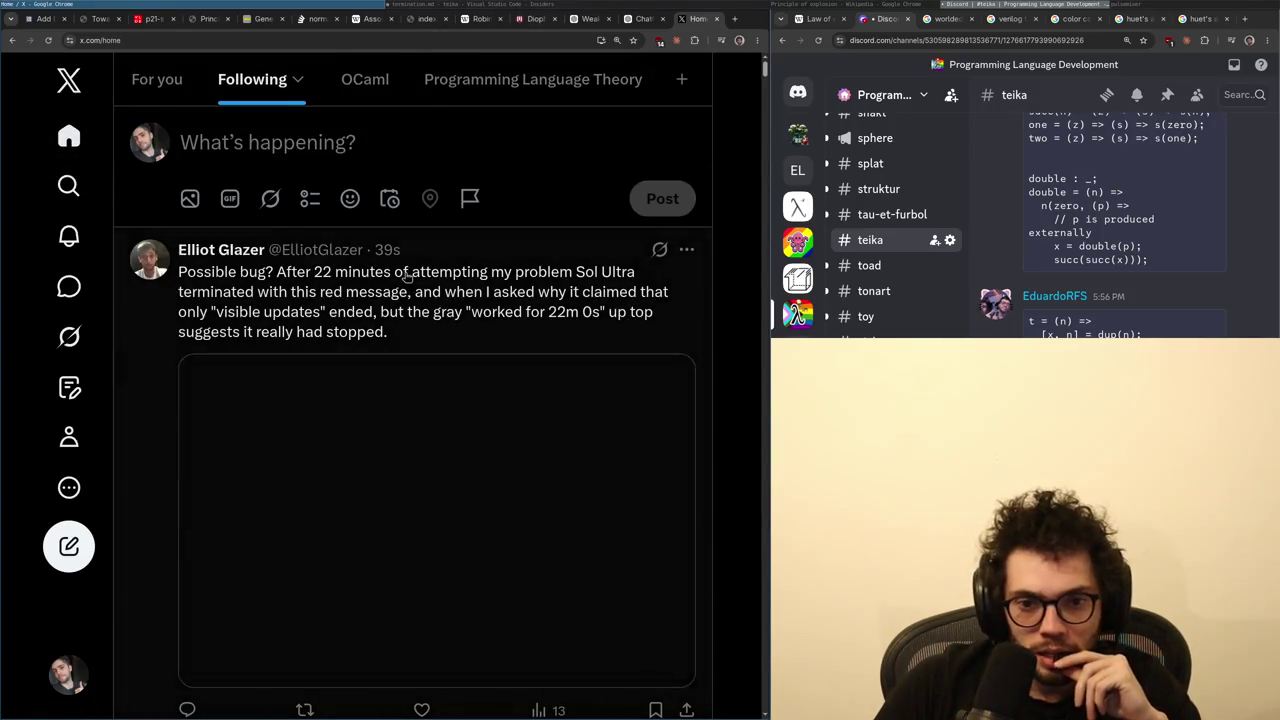
scroll(370, 350, down, 2)
click(447, 6)
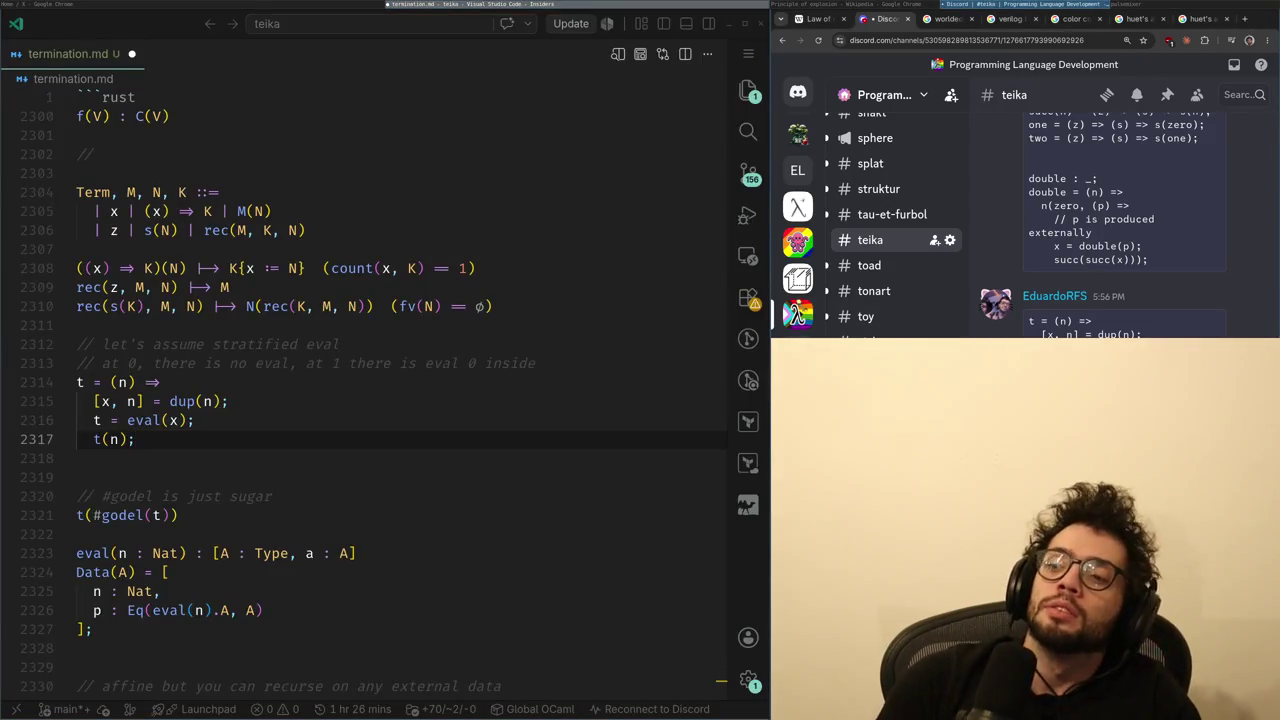
key(alt+Tab)
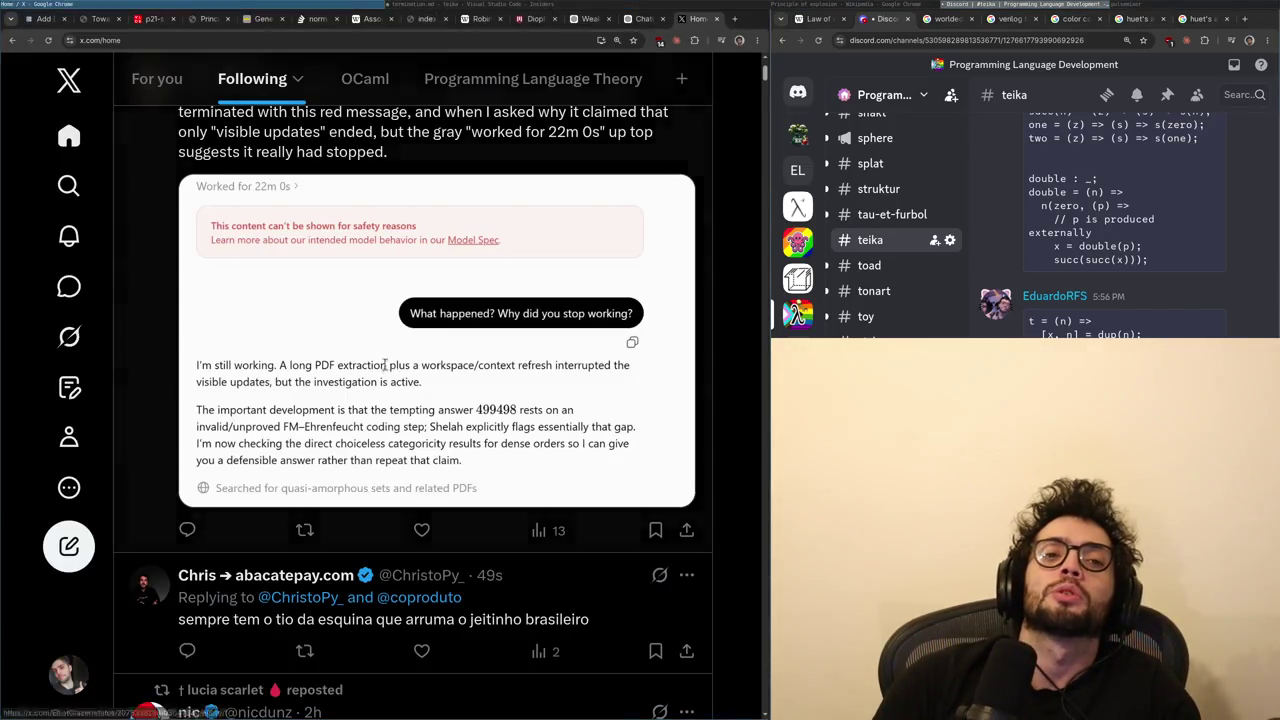
key(alt+Tab)
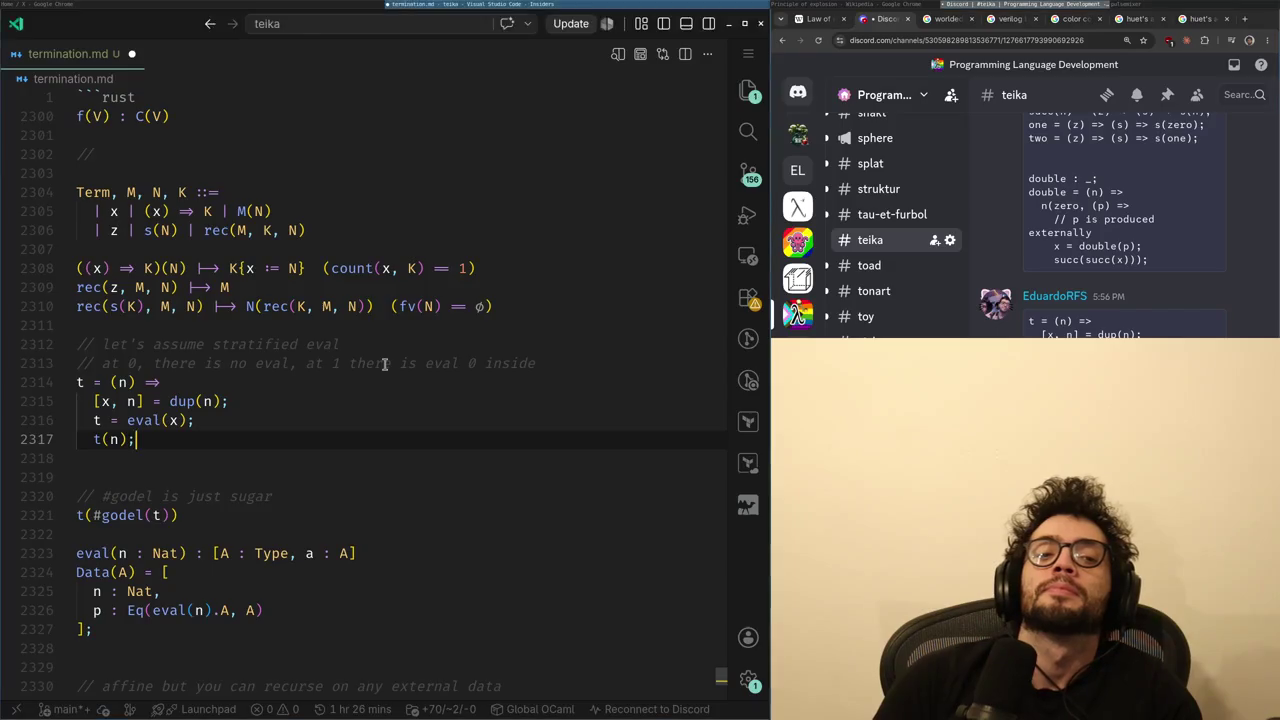
key(alt+Tab)
scroll(388, 370, up, 2)
scroll(388, 370, down, 8)
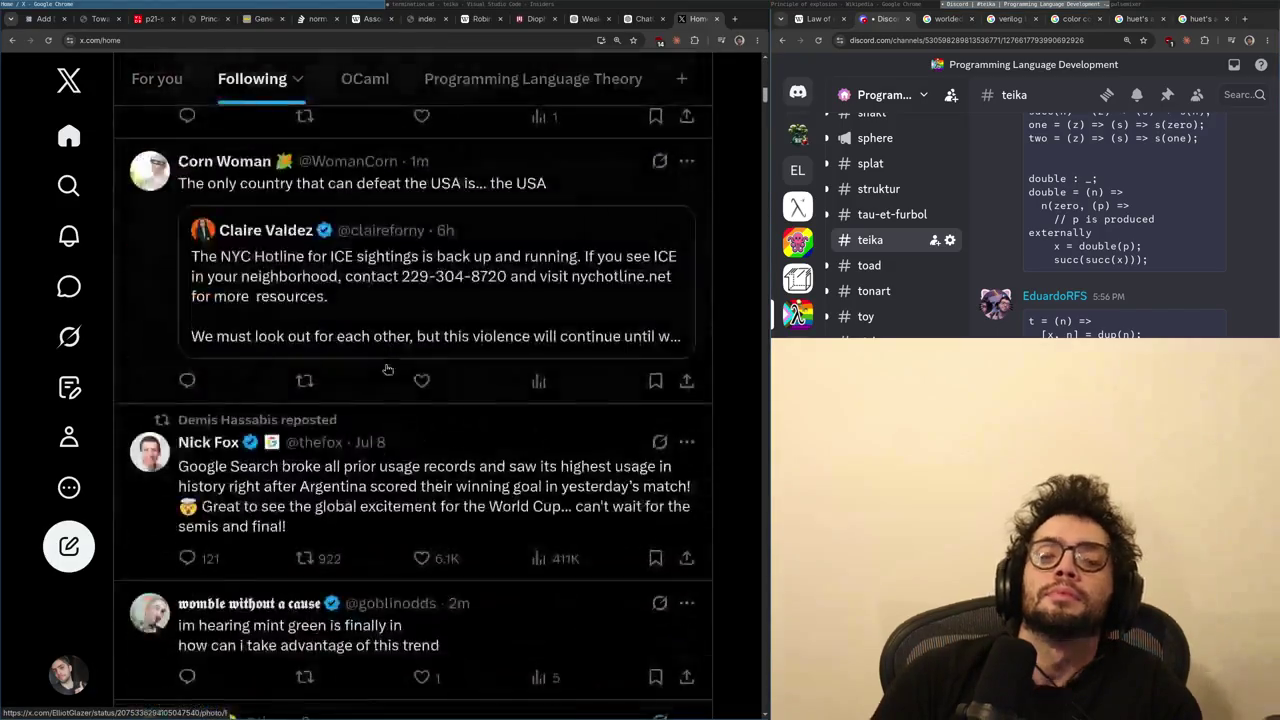
scroll(388, 370, up, 8)
scroll(388, 370, down, 5)
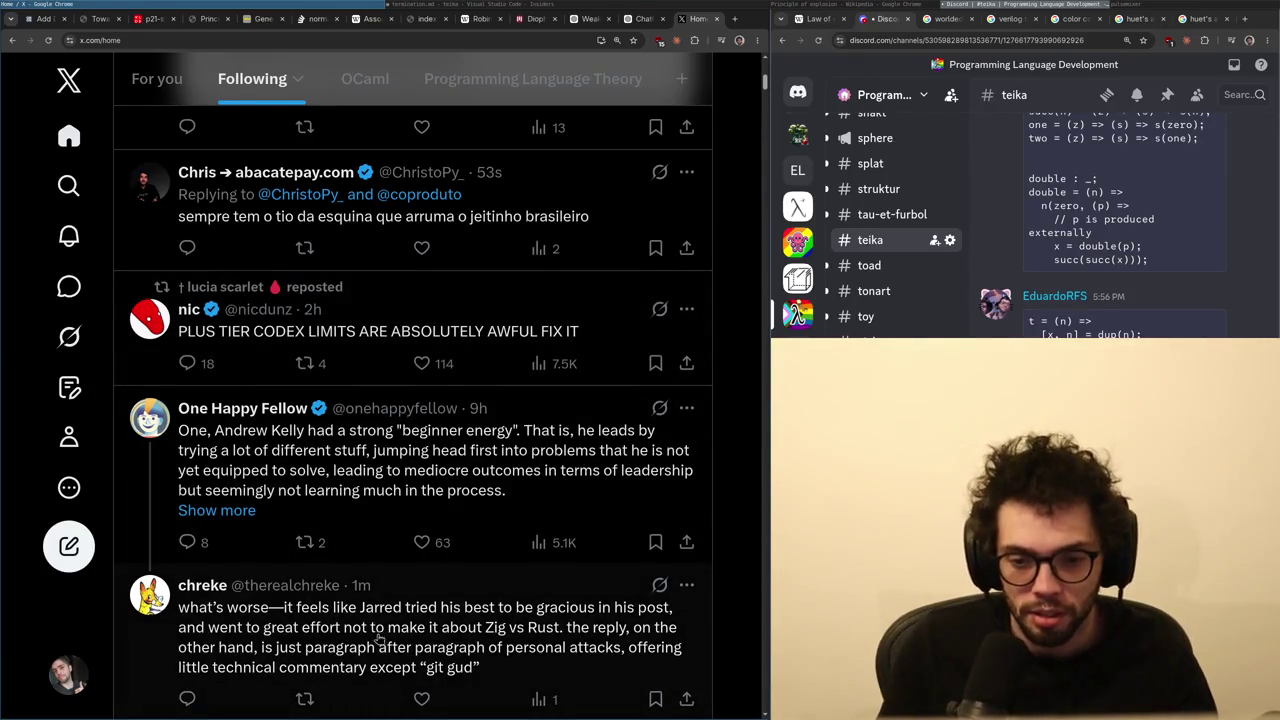
click(373, 454)
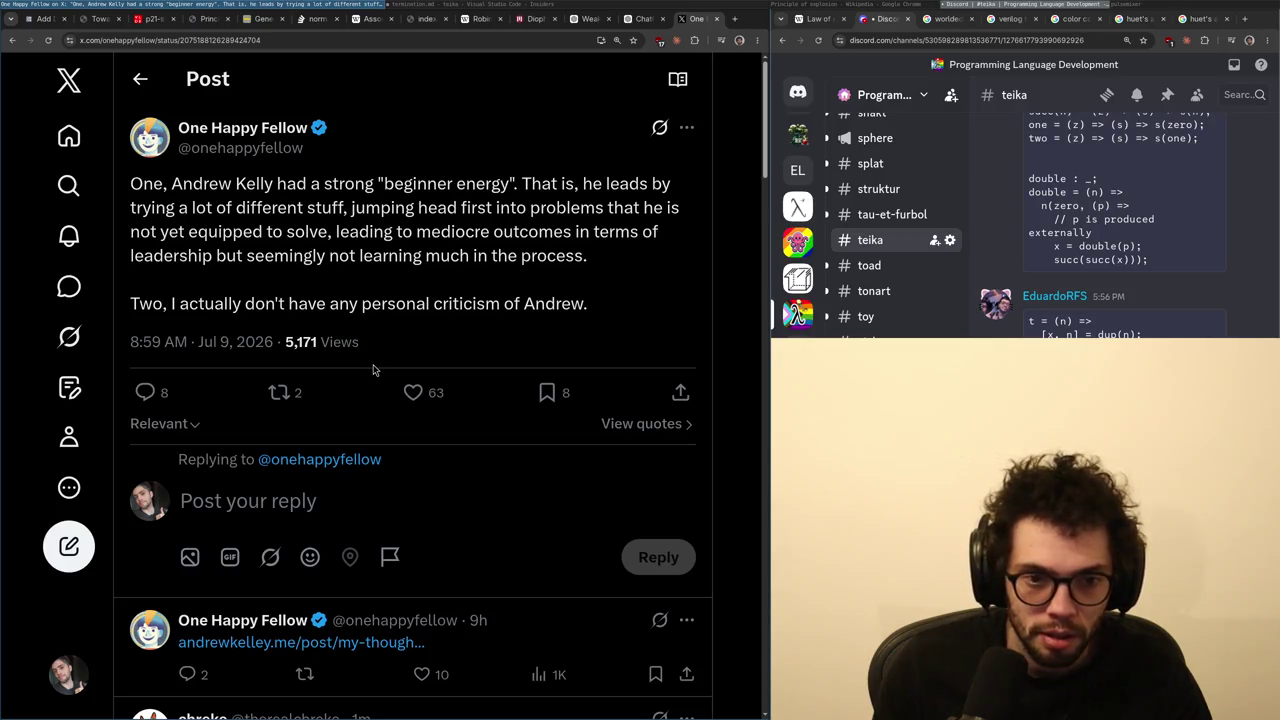
click(283, 393)
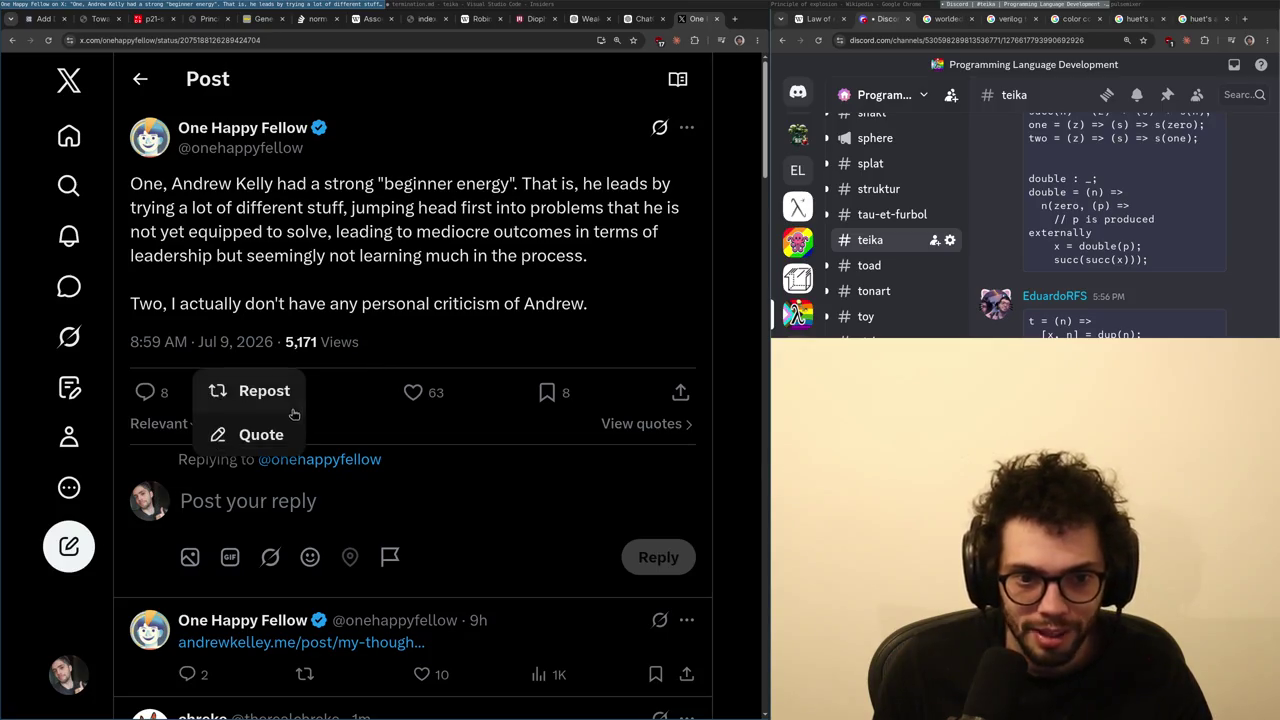
click(344, 371)
scroll(270, 418, down, 3)
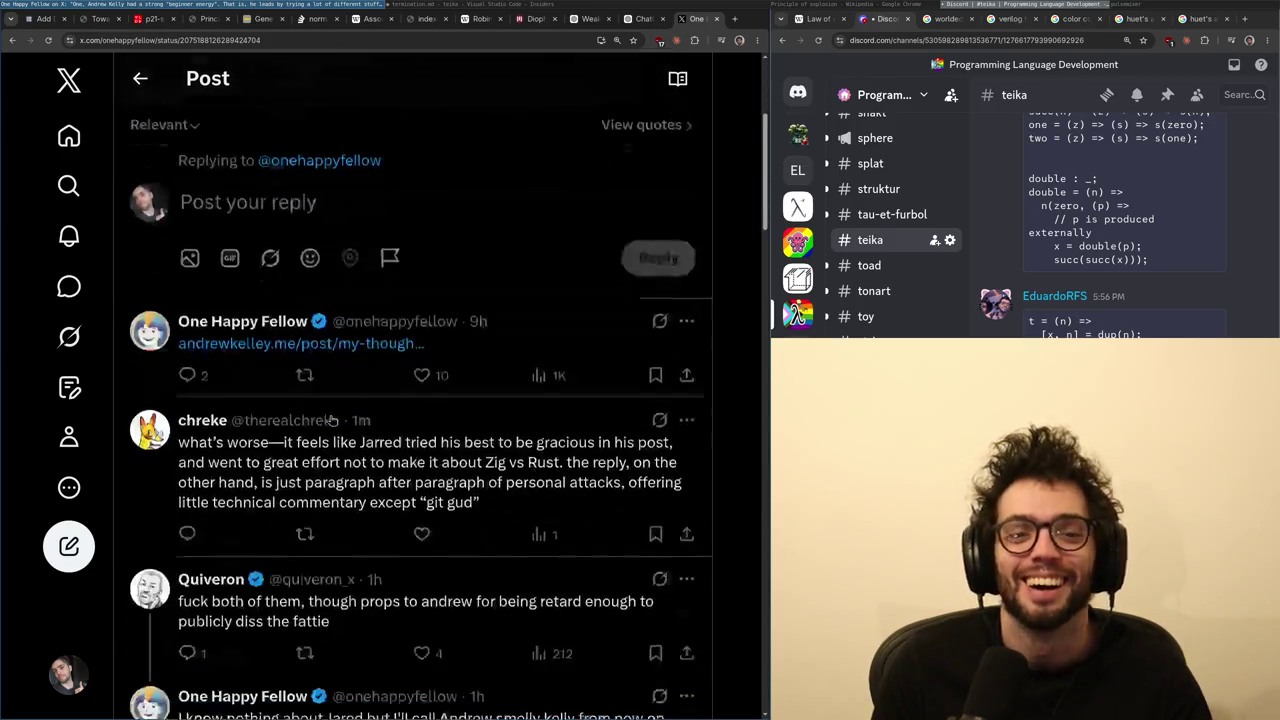
scroll(240, 460, down, 2)
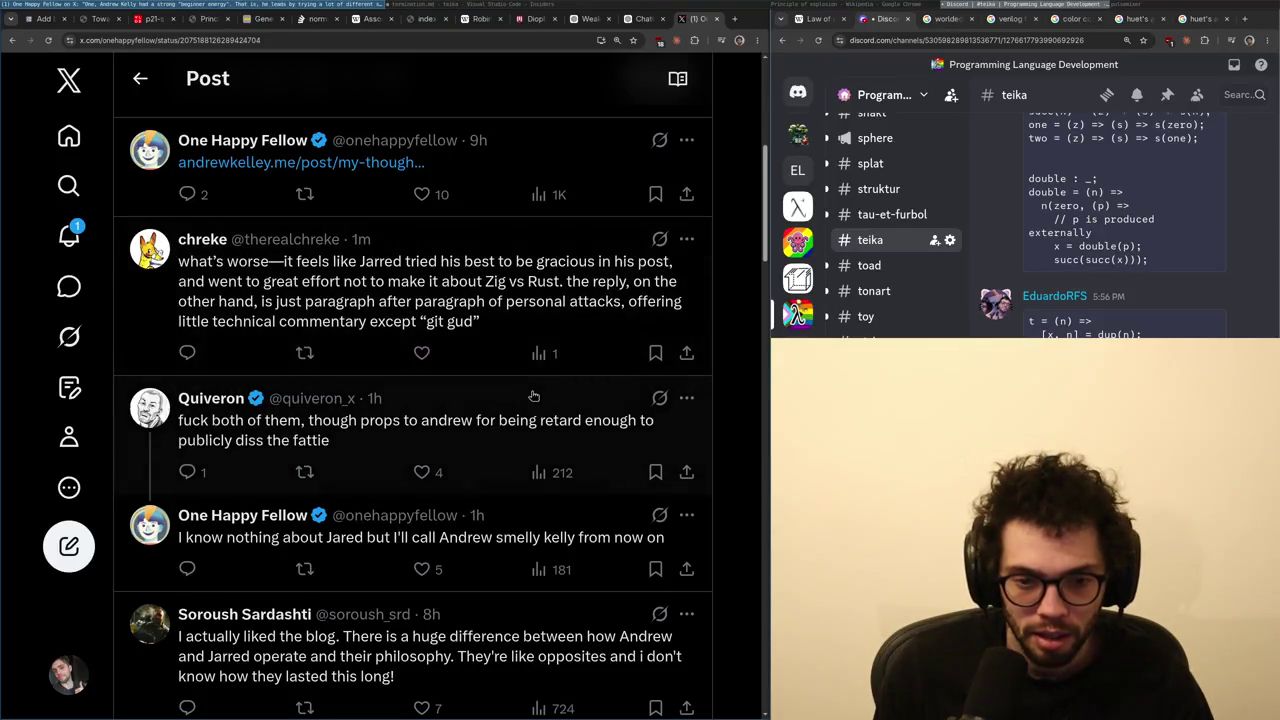
click(69, 236)
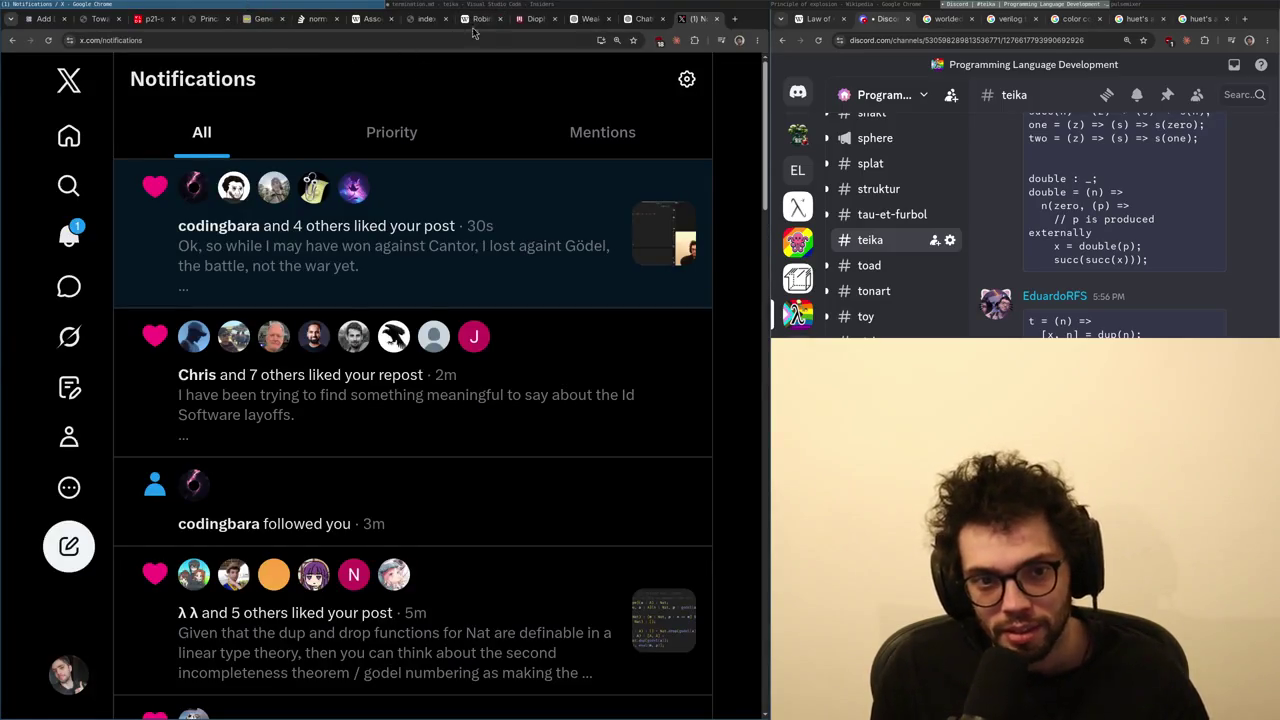
- Open the follower's profile and copy its linear-logic duality banner image
click(233, 187)
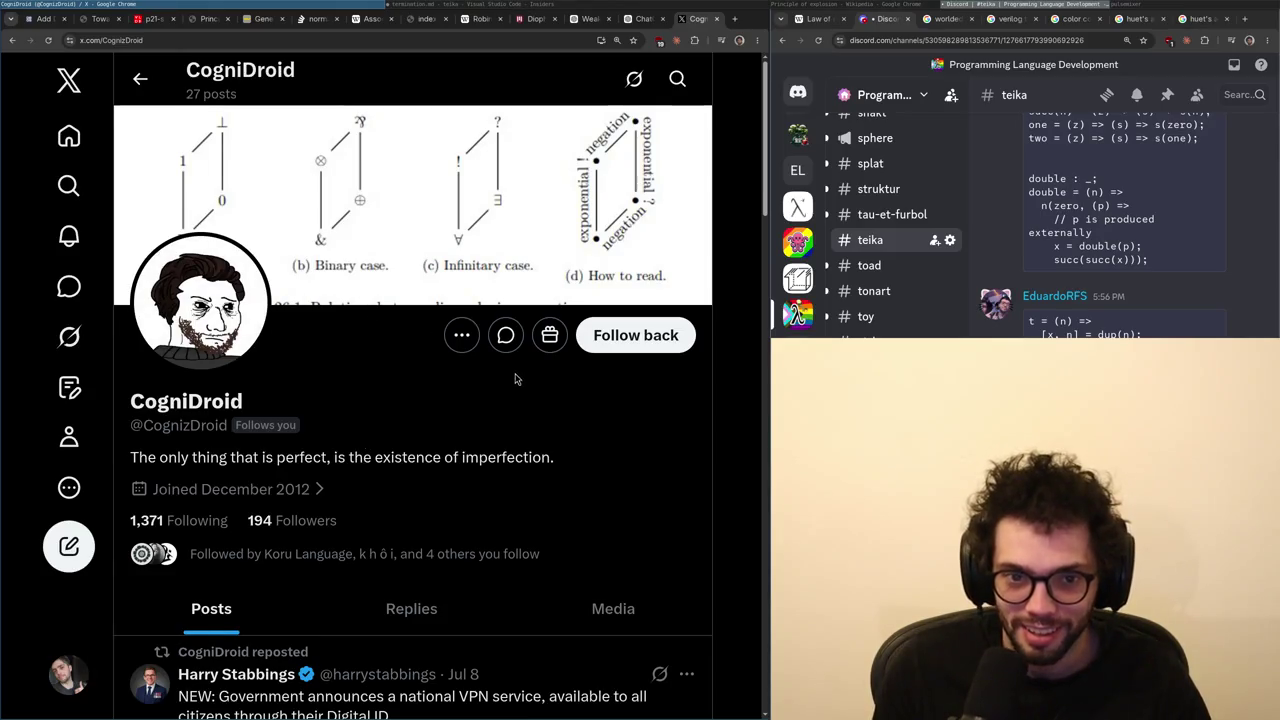
click(490, 293)
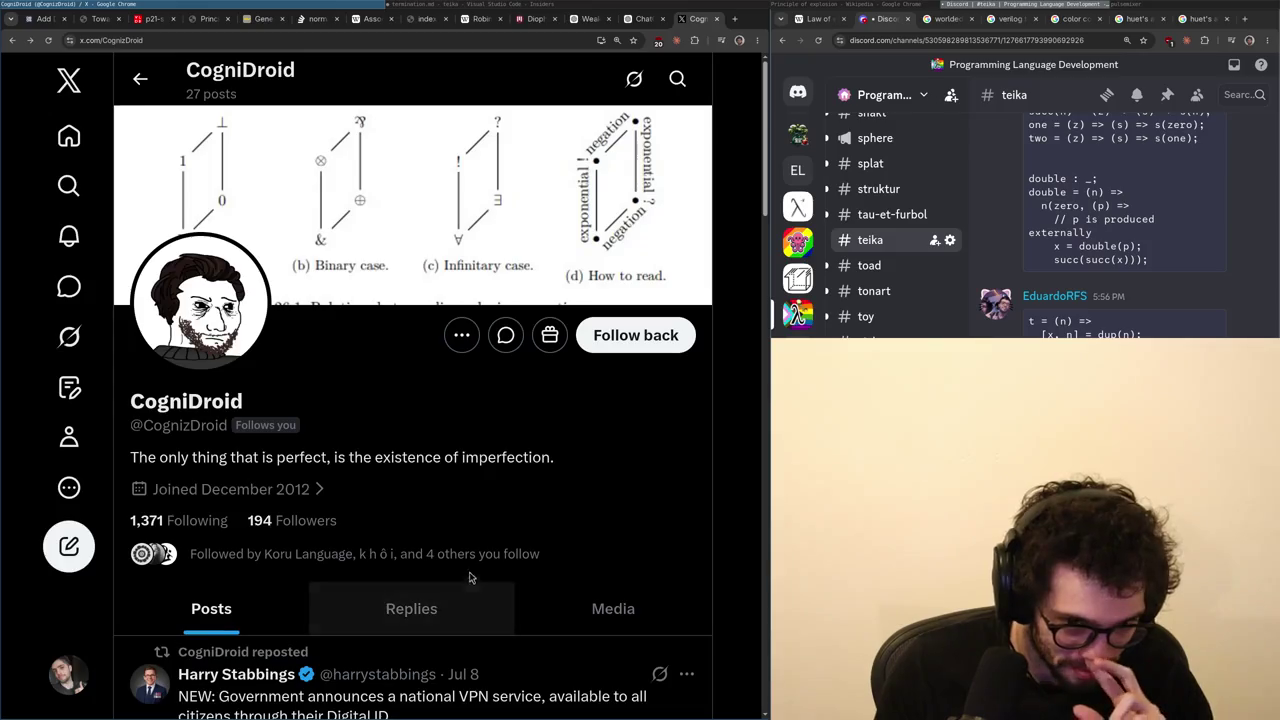
click(471, 571)
click(403, 237)
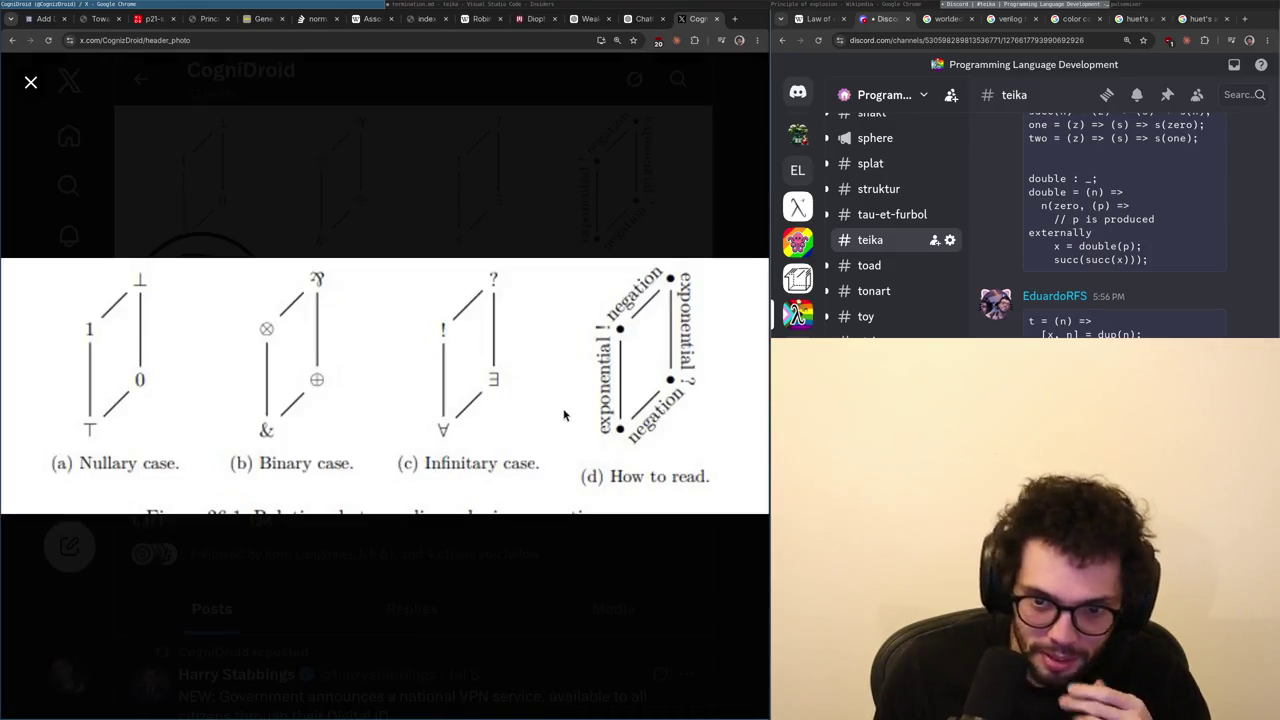
right_click(482, 386)
click(530, 436)
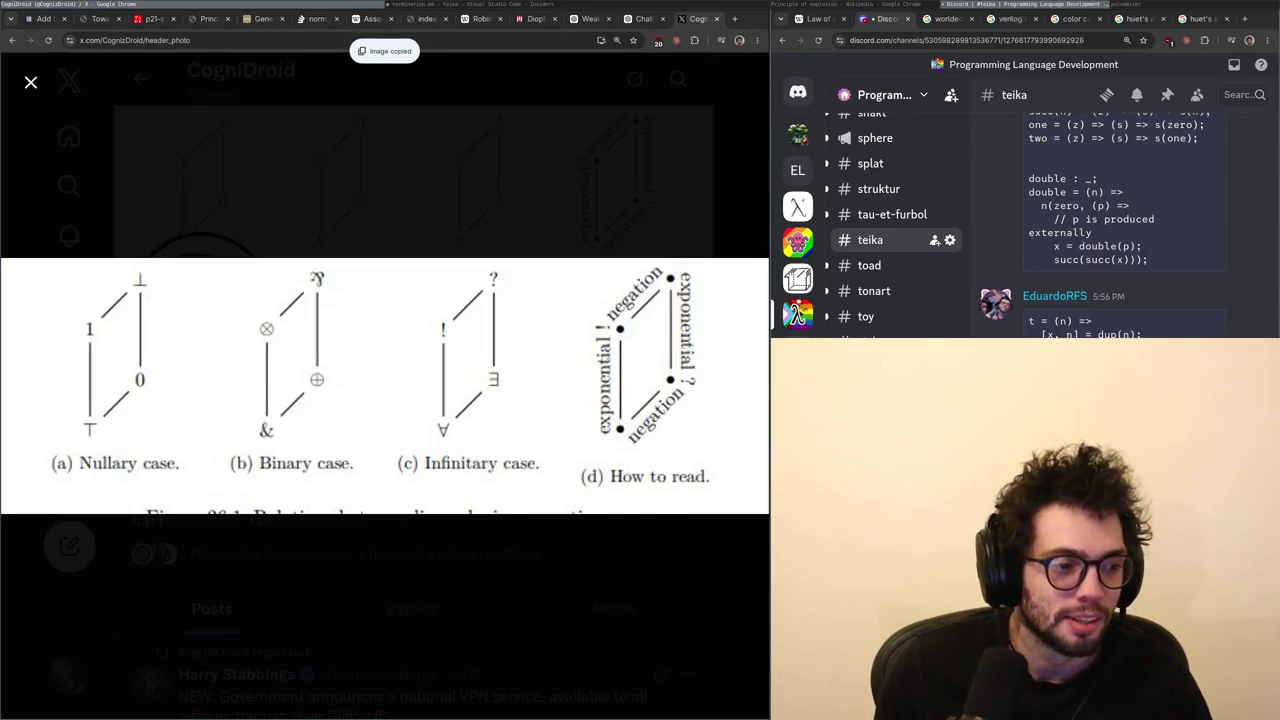
key(Escape)
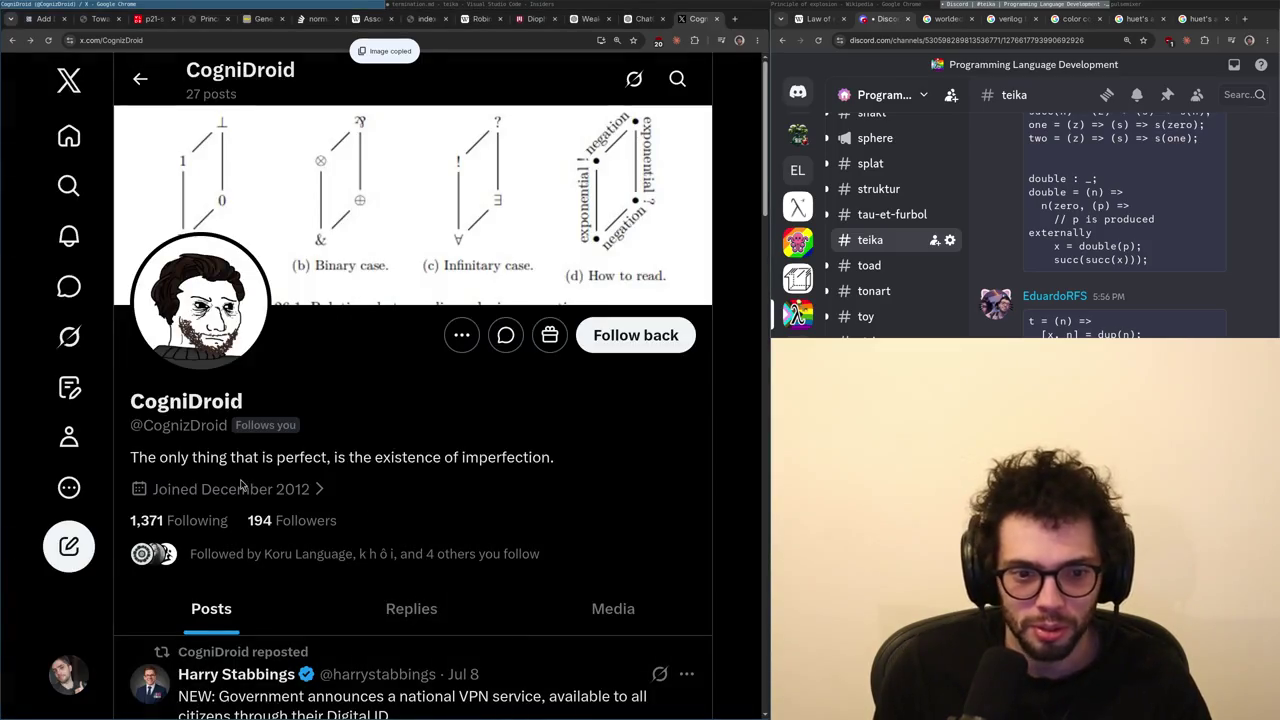
- Follow the account back, view its profile picture, and return to notifications before switching to the notes
scroll(408, 464, down, 5)
scroll(505, 469, up, 5)
click(640, 335)
click(252, 322)
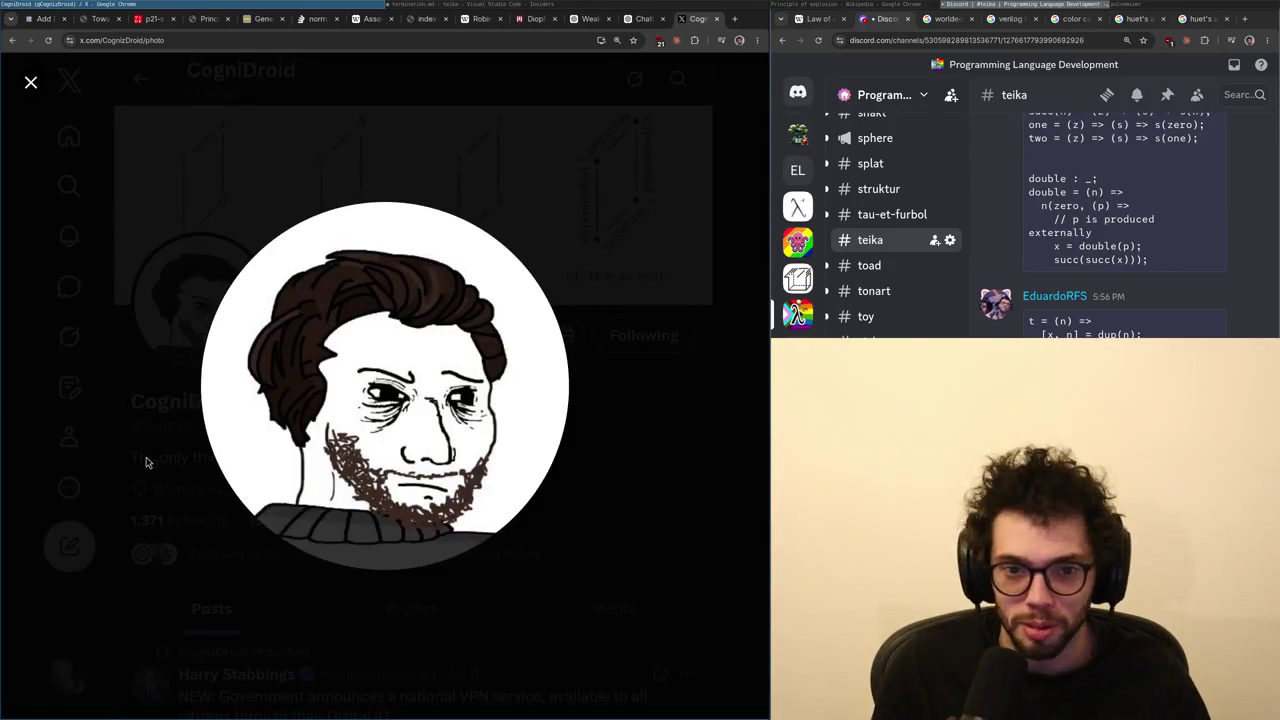
key(Escape)
key(g)
key(n)
scroll(370, 488, down, 4)
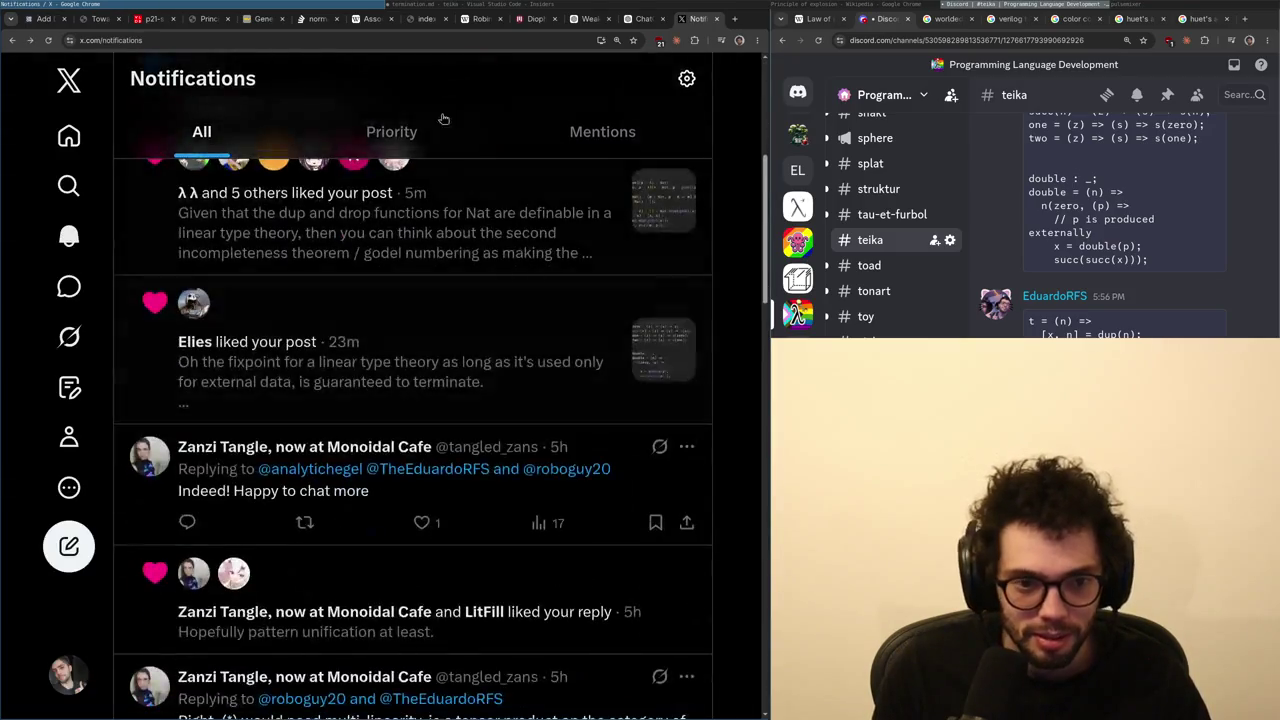
key(alt+Tab)
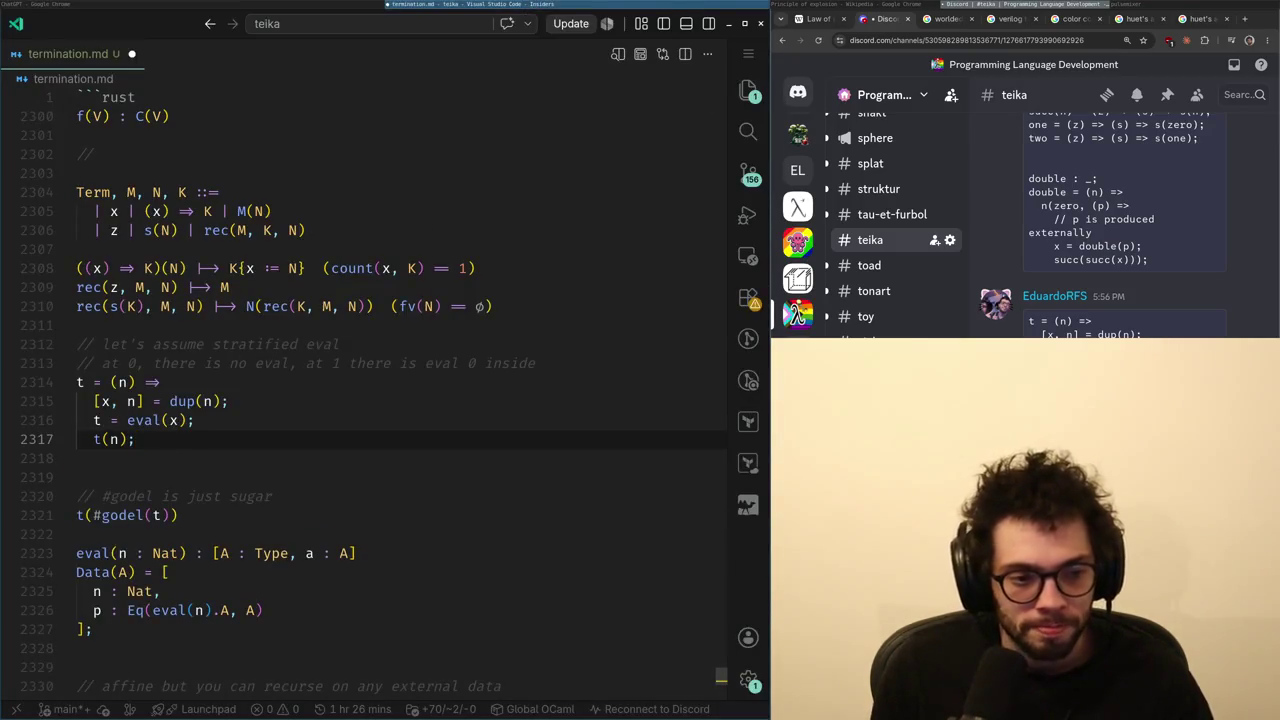
key(alt+Tab)
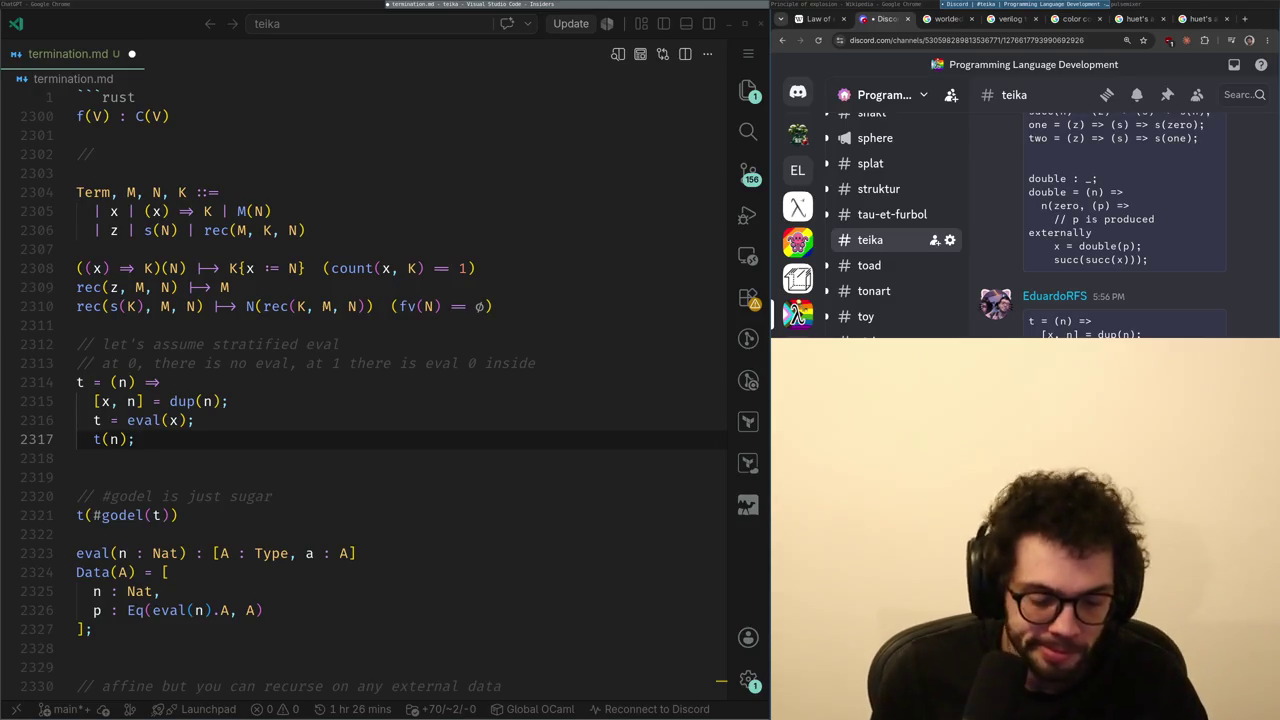
key(super+Up)
text(well the eval)
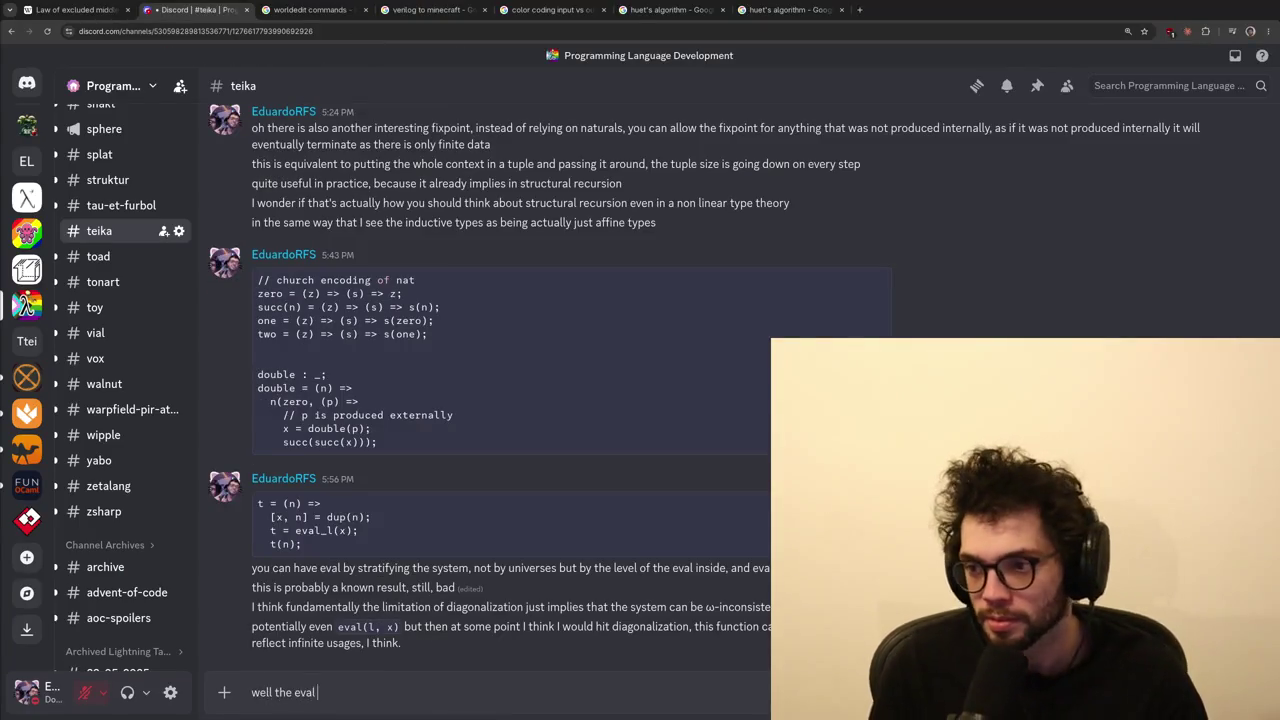
text( function may)
key(ctrl+a)
key(BackSpace)
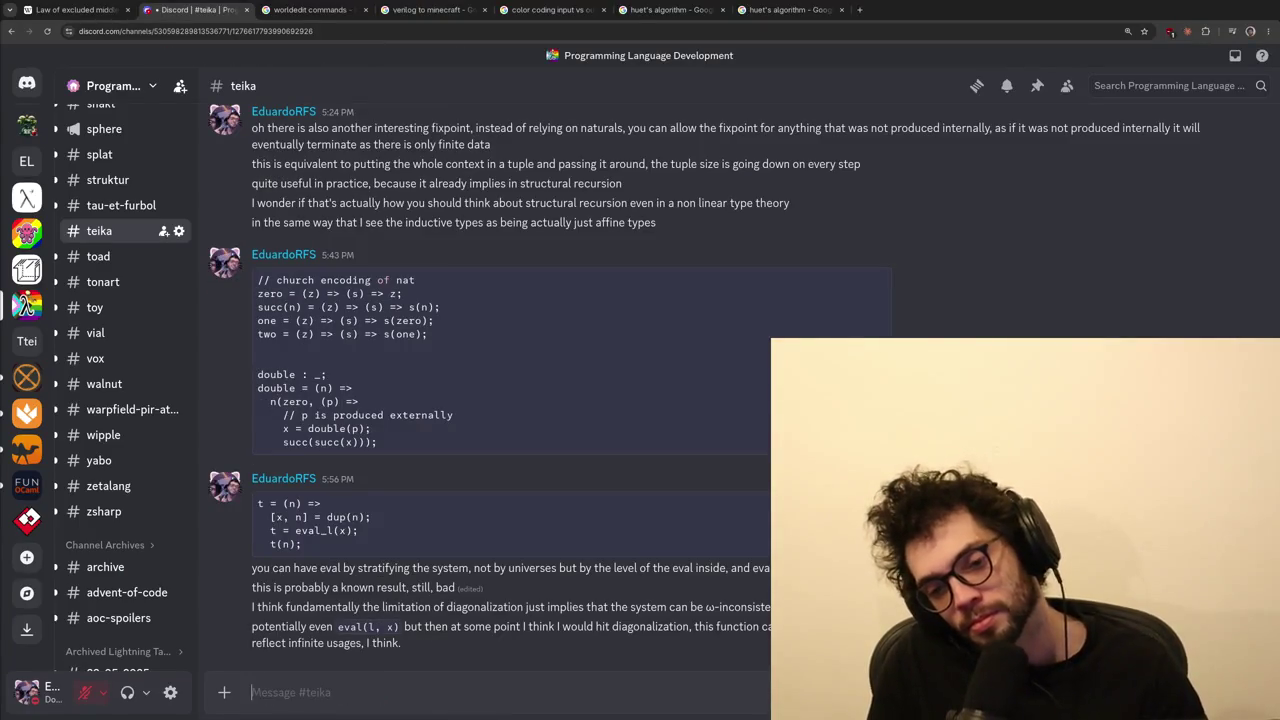
key(super+Down)
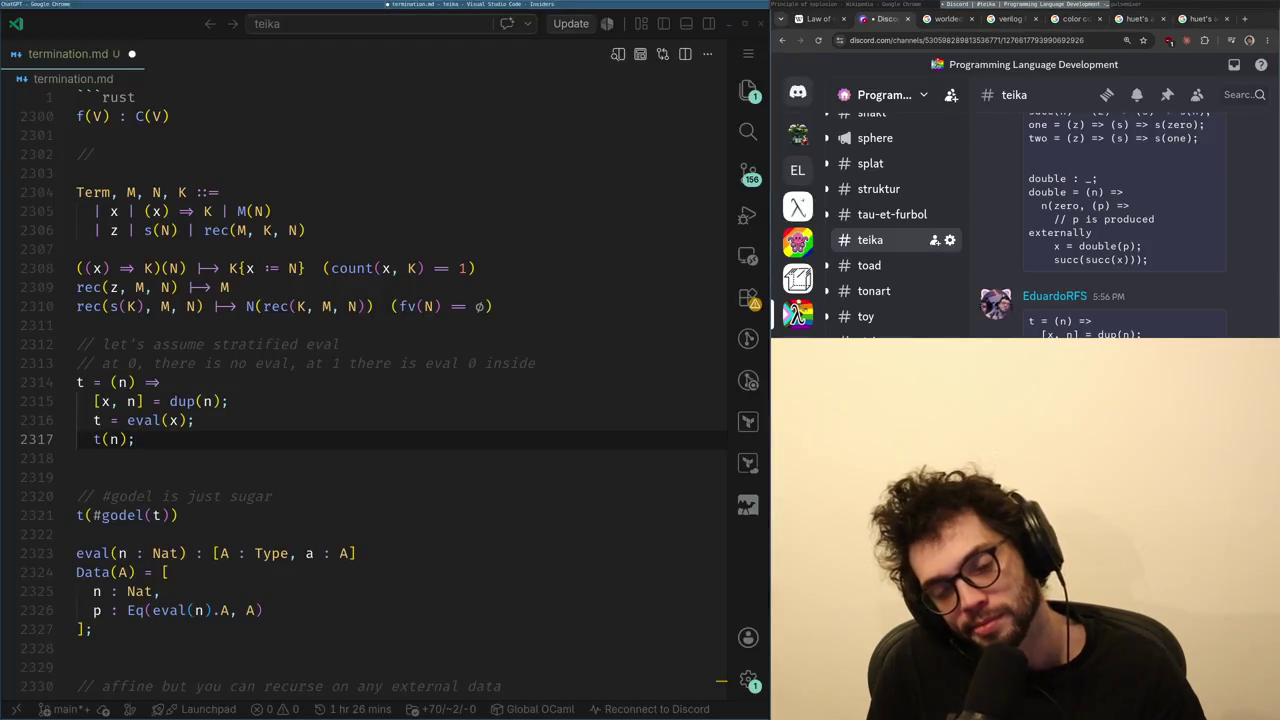
key(alt+Tab)
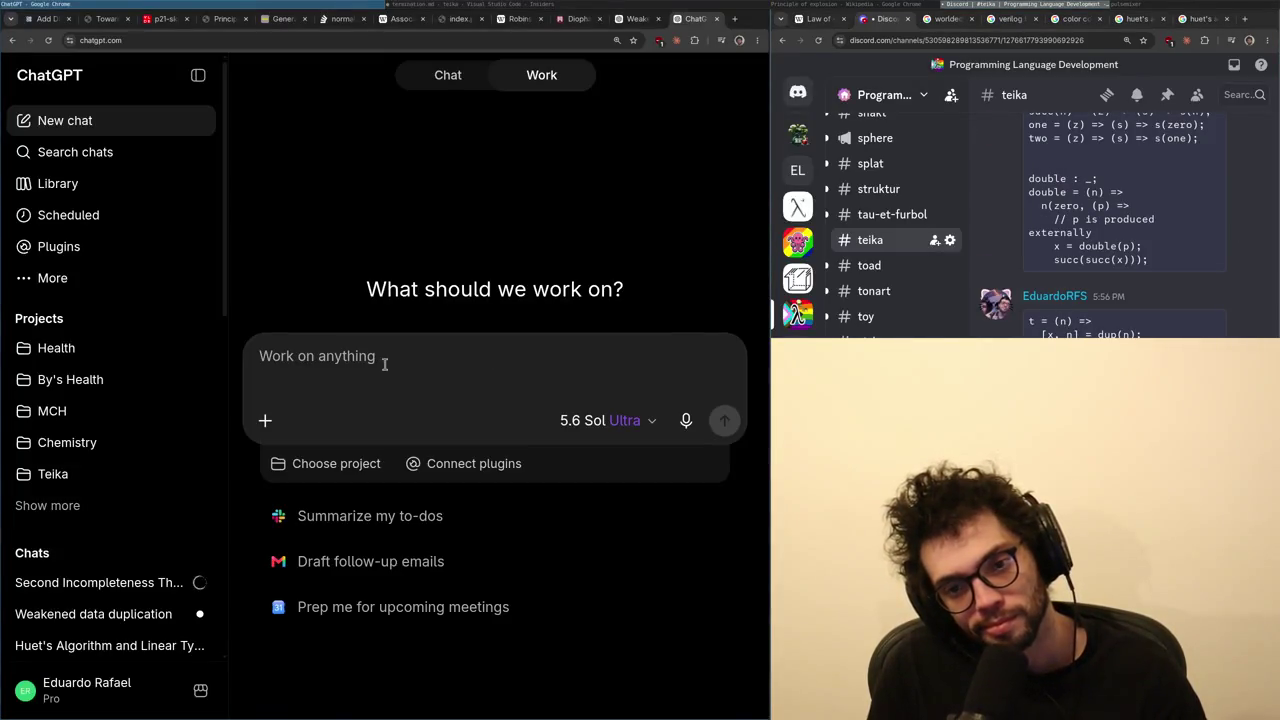
key(alt+Tab)
key(super+Up)
text(I wond)
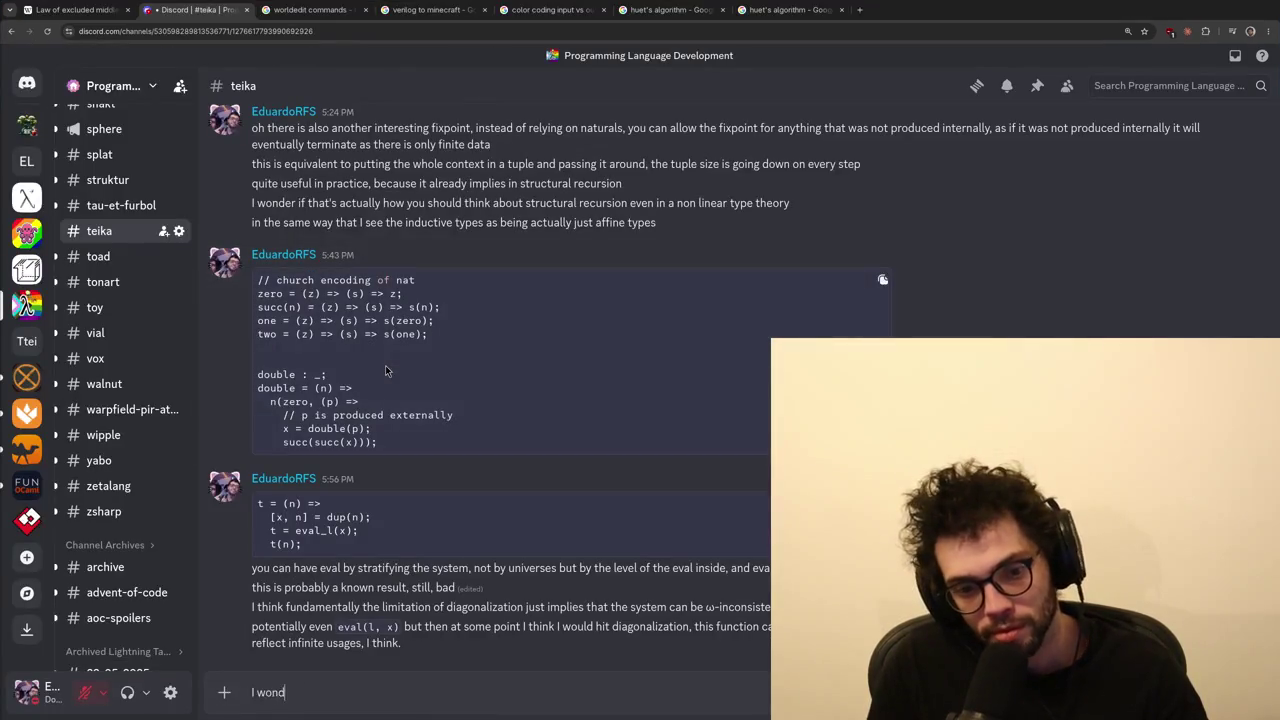
text(er if there is any)
key(ctrl+a)
key(BackSpace)
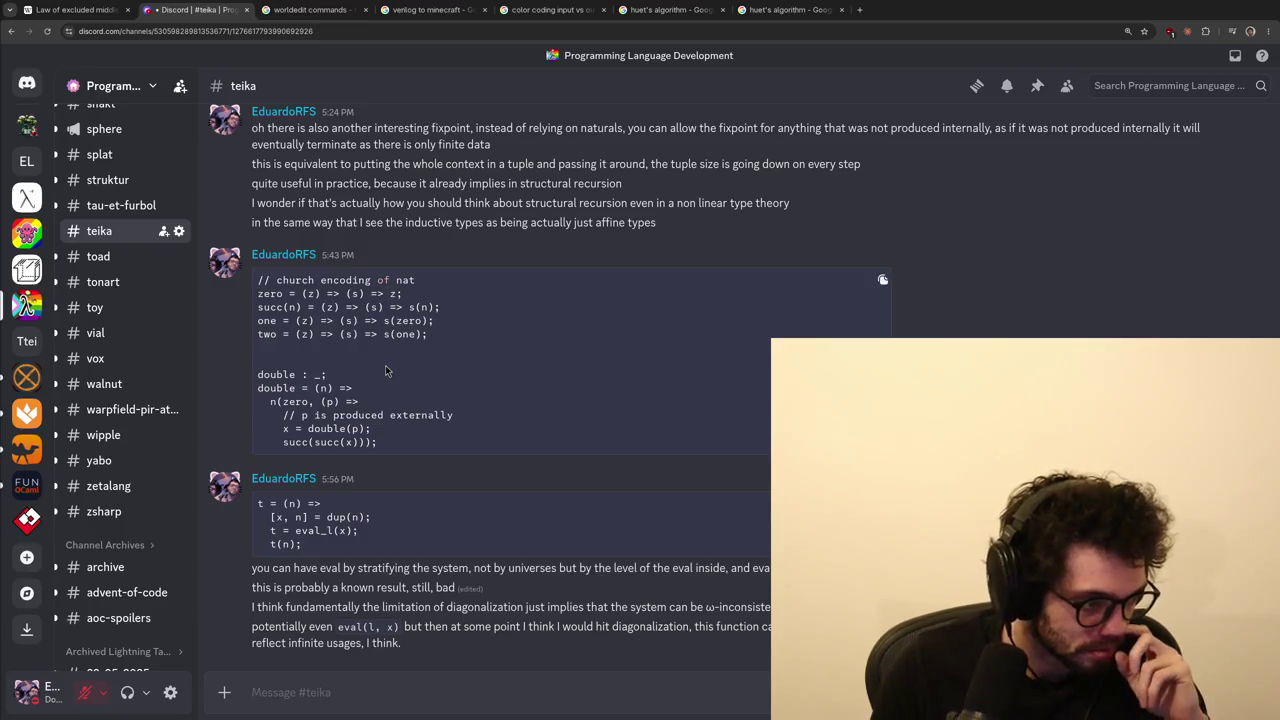
text(not sure)
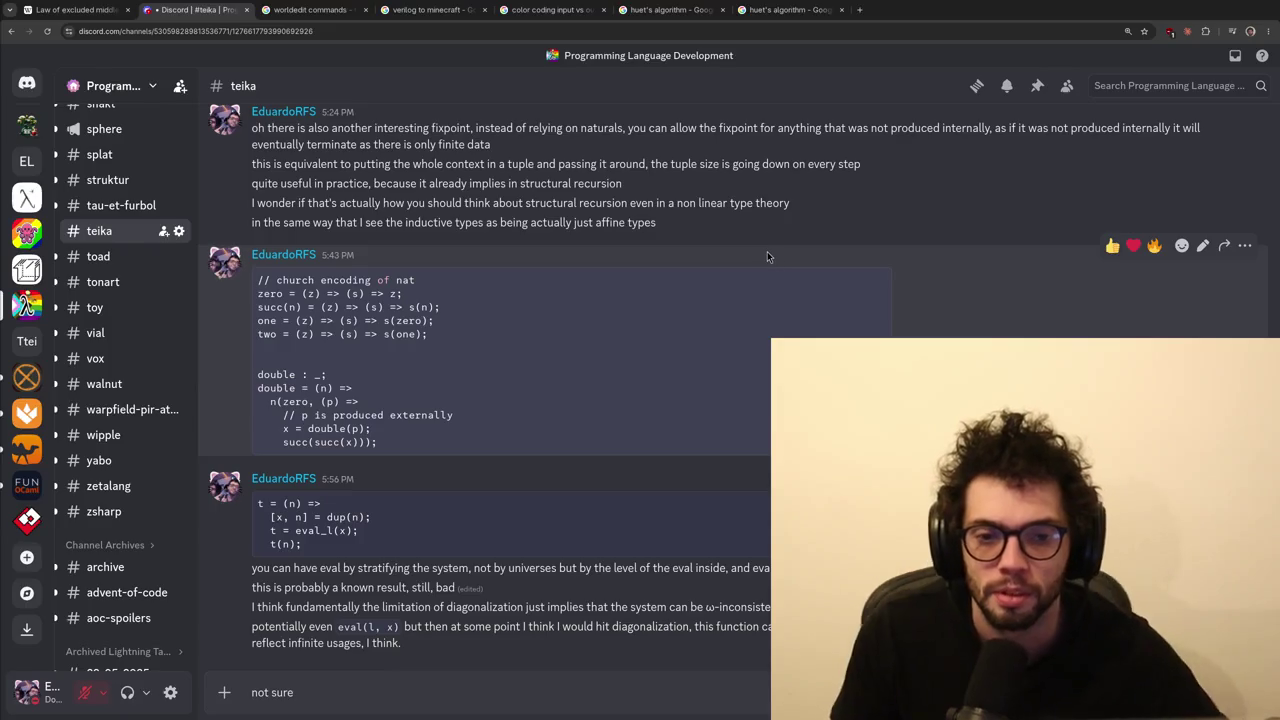
key(super+Right)
key(alt+Tab)
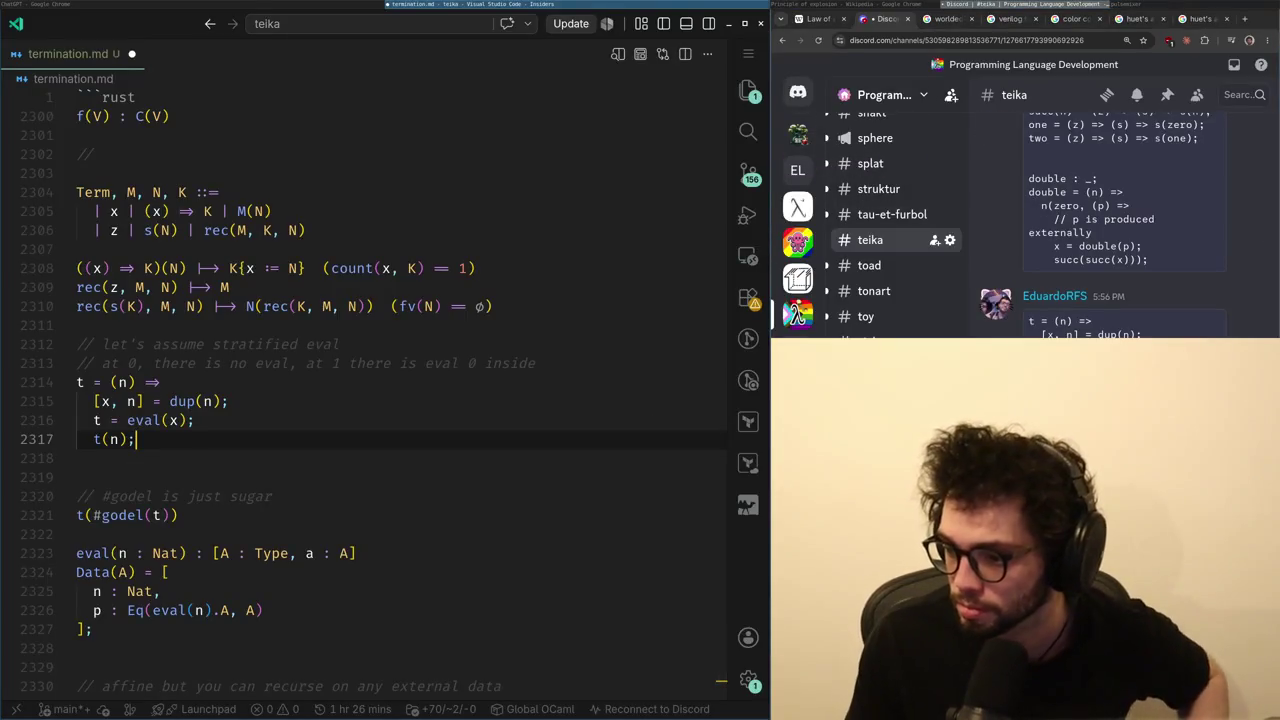
key(alt+Tab)
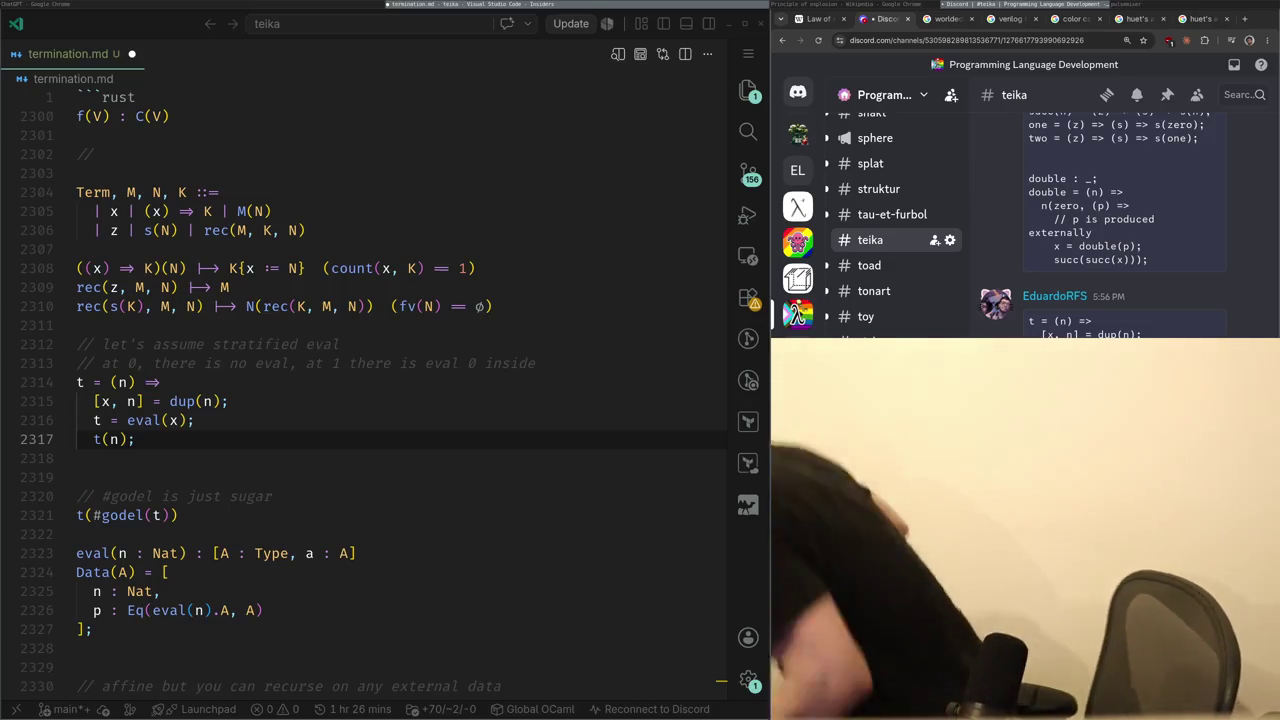
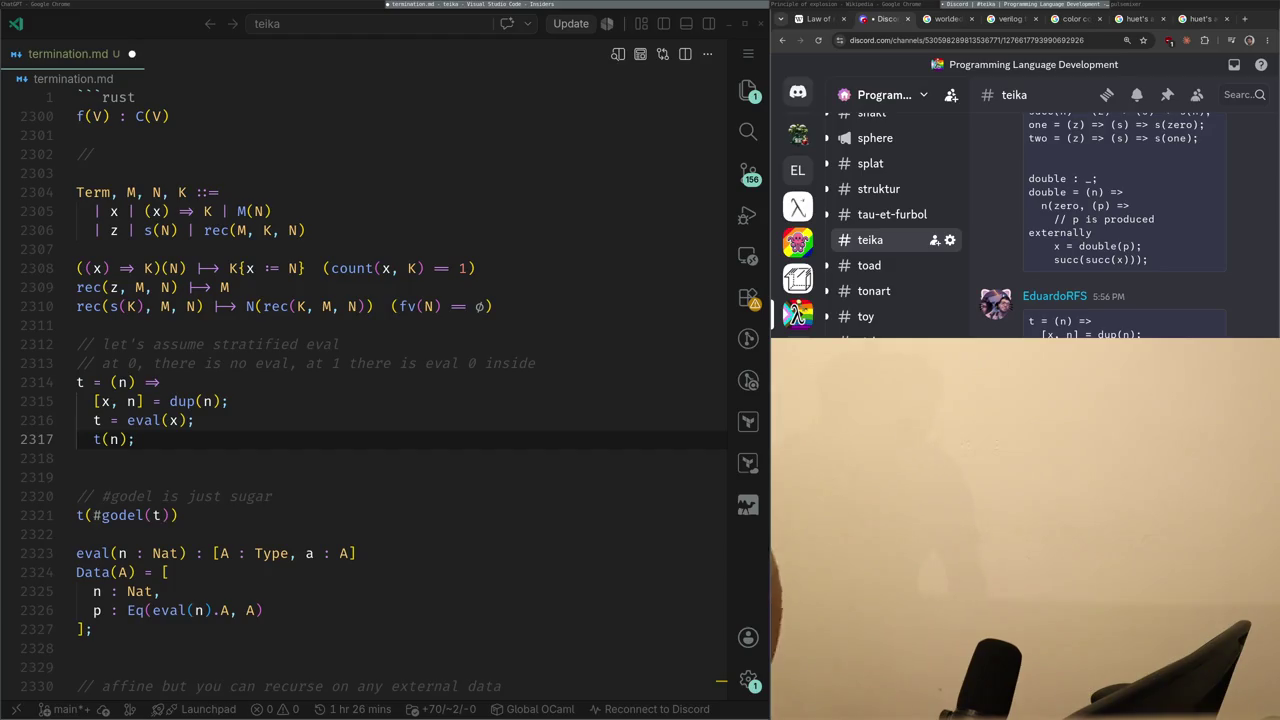
- Move the cursor below the eval definition onto the empty line 2319 of termination.md
scroll(400, 557, down, 2)
key(Down)
key(Down)
key(Return)
key(BackSpace)
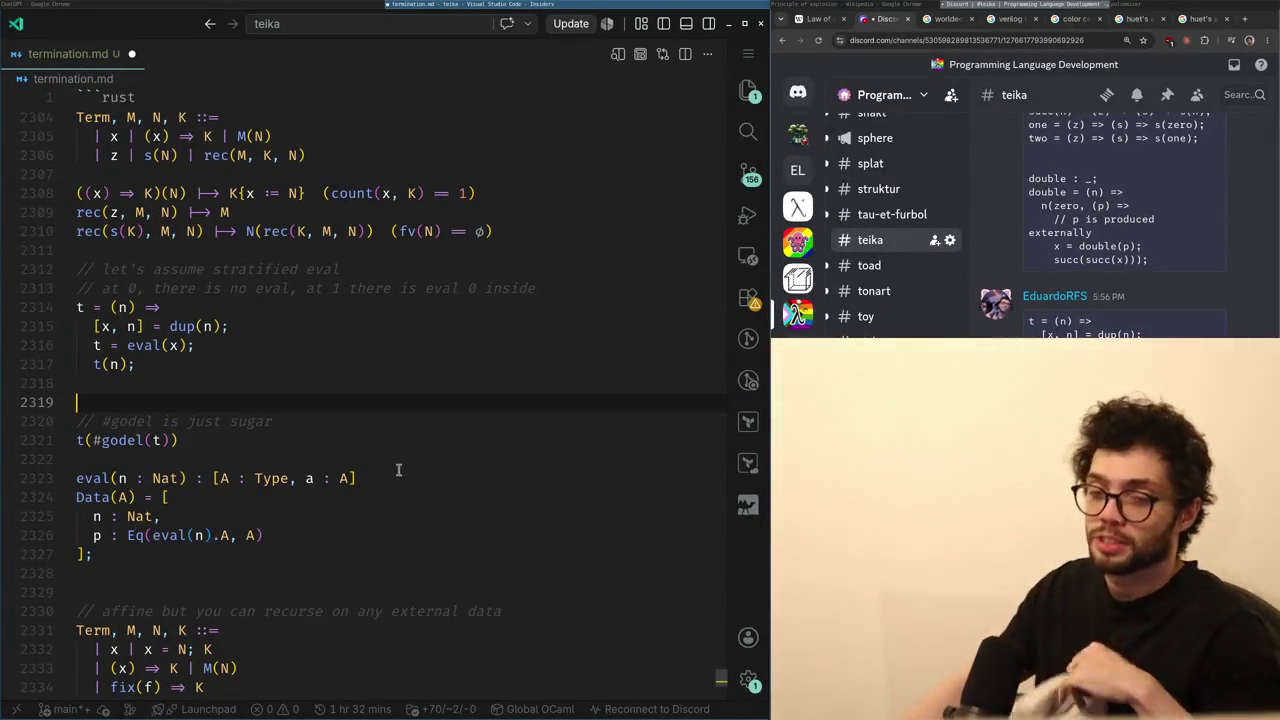
- Switch to Chrome and load youtube.com in a new tab
key(alt+Tab)
key(ctrl+t)
text(youtube.com)
key(Return)
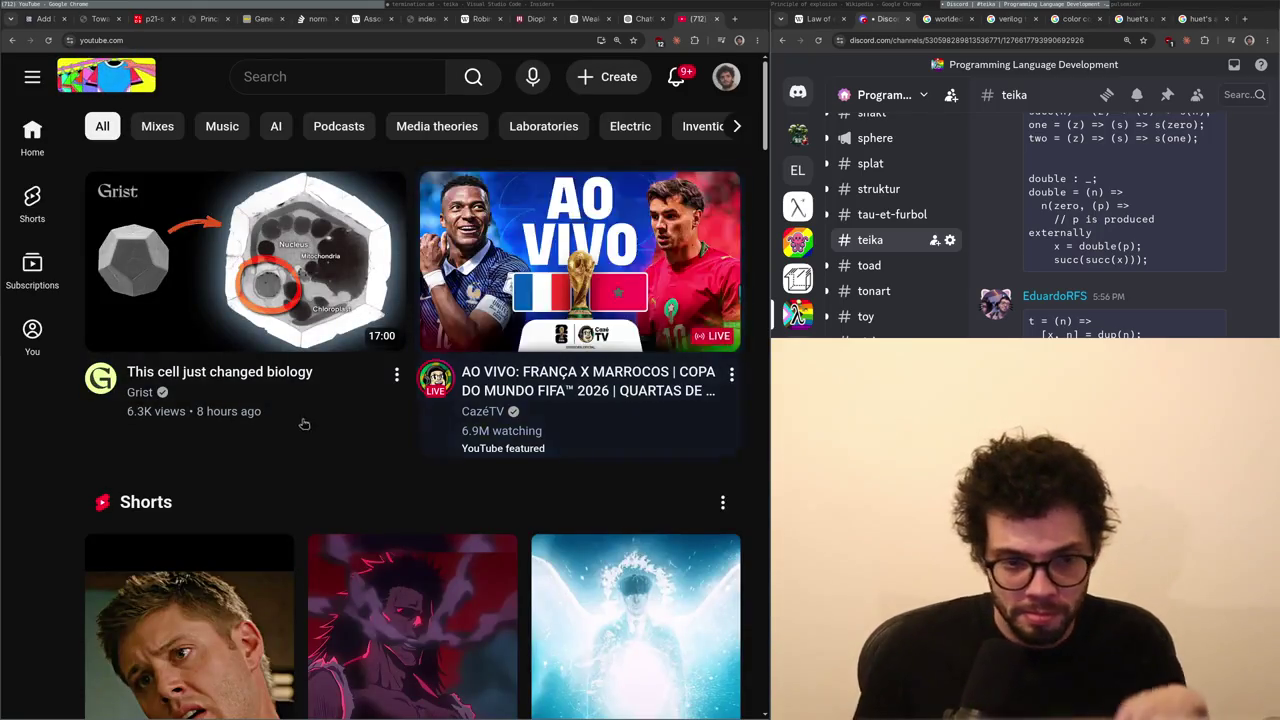
- Scroll the YouTube home feed and open 'Physicists Just Broke One Of Quantum Physics' Biggest Restraints'
scroll(322, 410, down, 3)
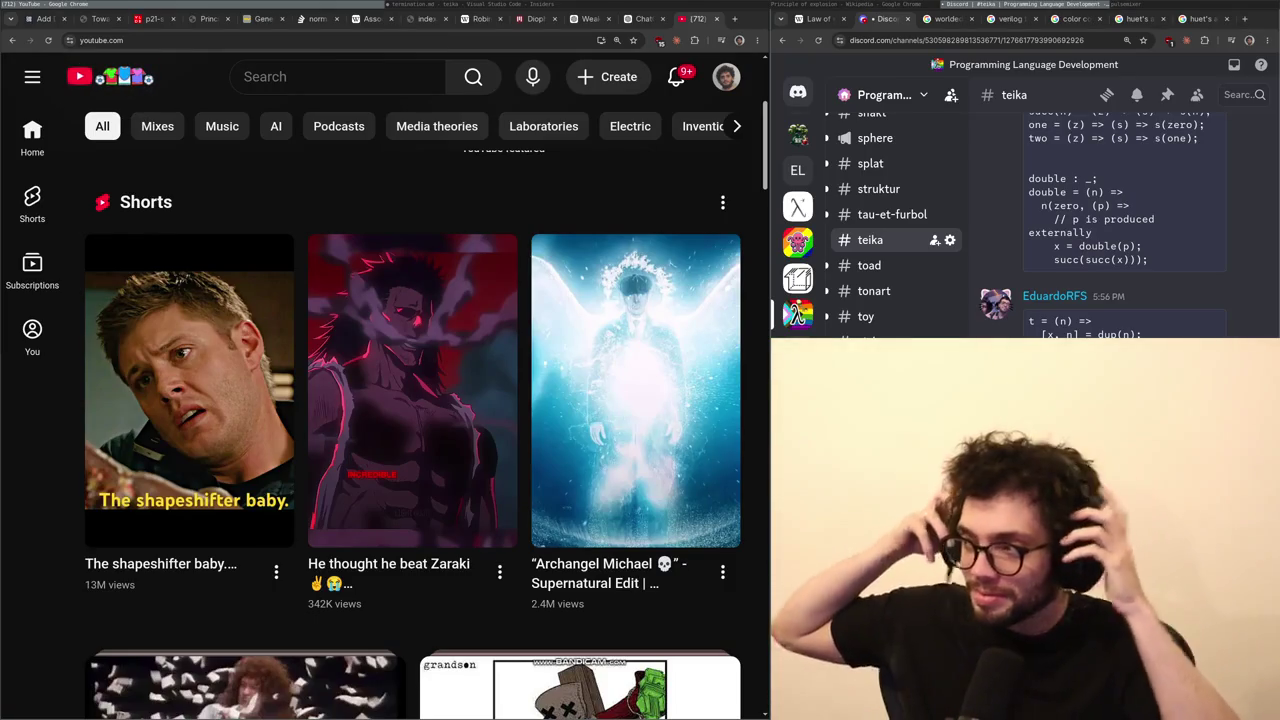
scroll(390, 503, down, 4)
scroll(390, 503, down, 10)
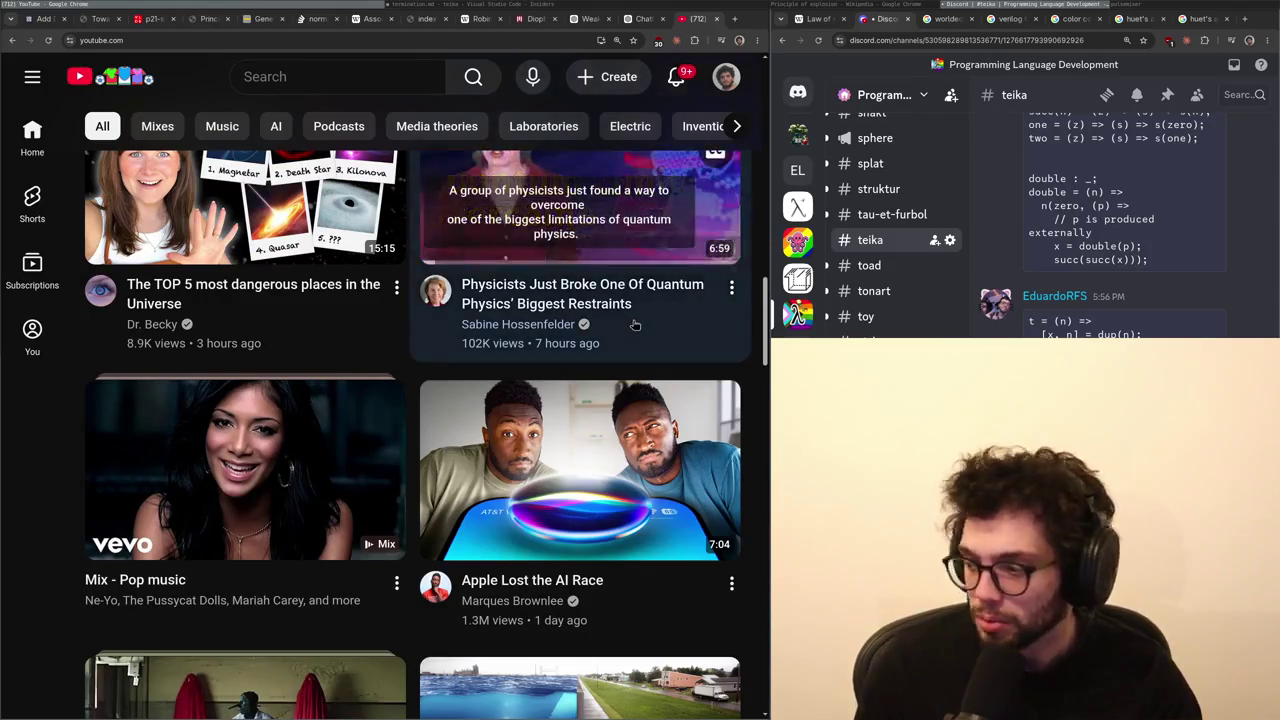
scroll(465, 580, up, 2)
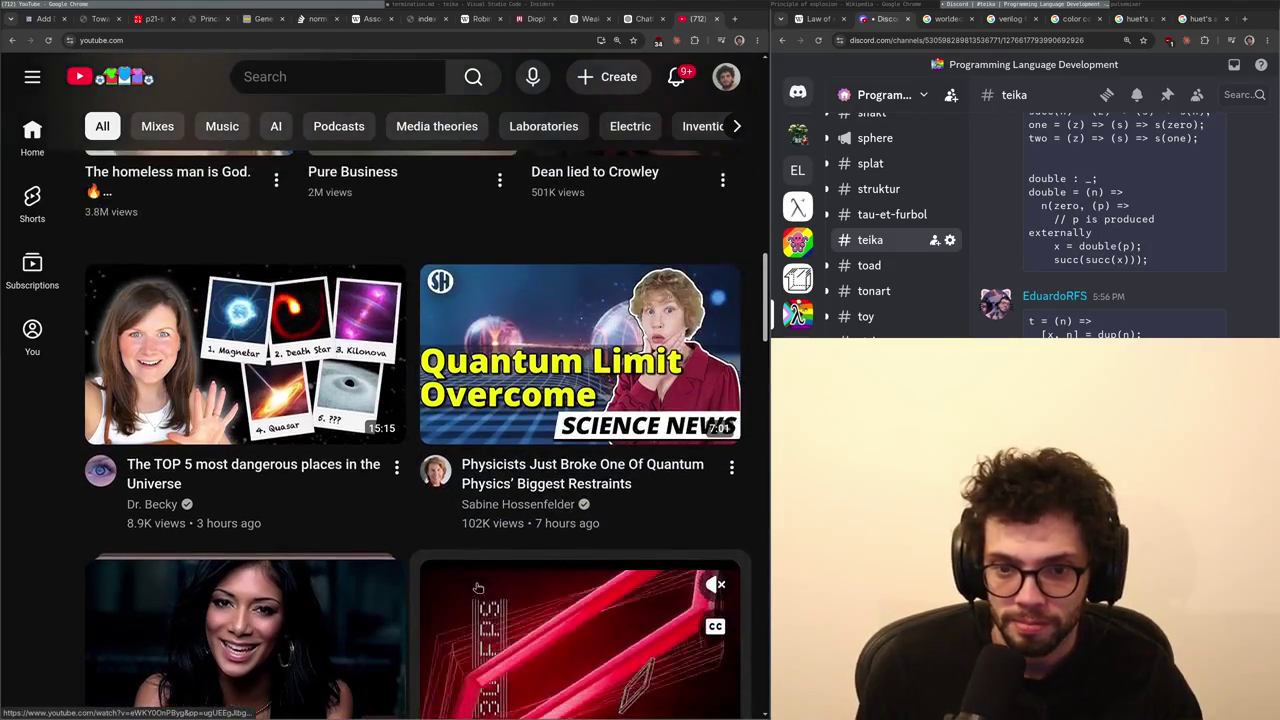
click(580, 355)
- Make the quantum physics video full screen, pause it briefly, then resume playback
key(f)
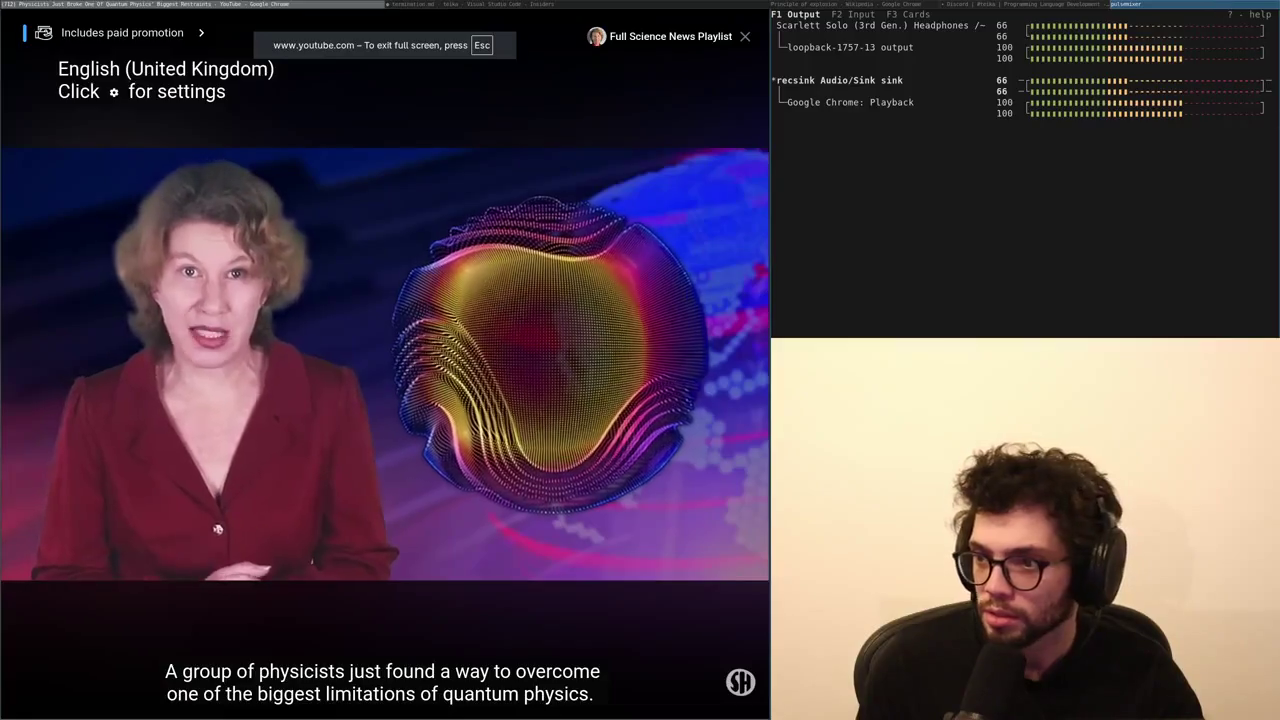
key(k)
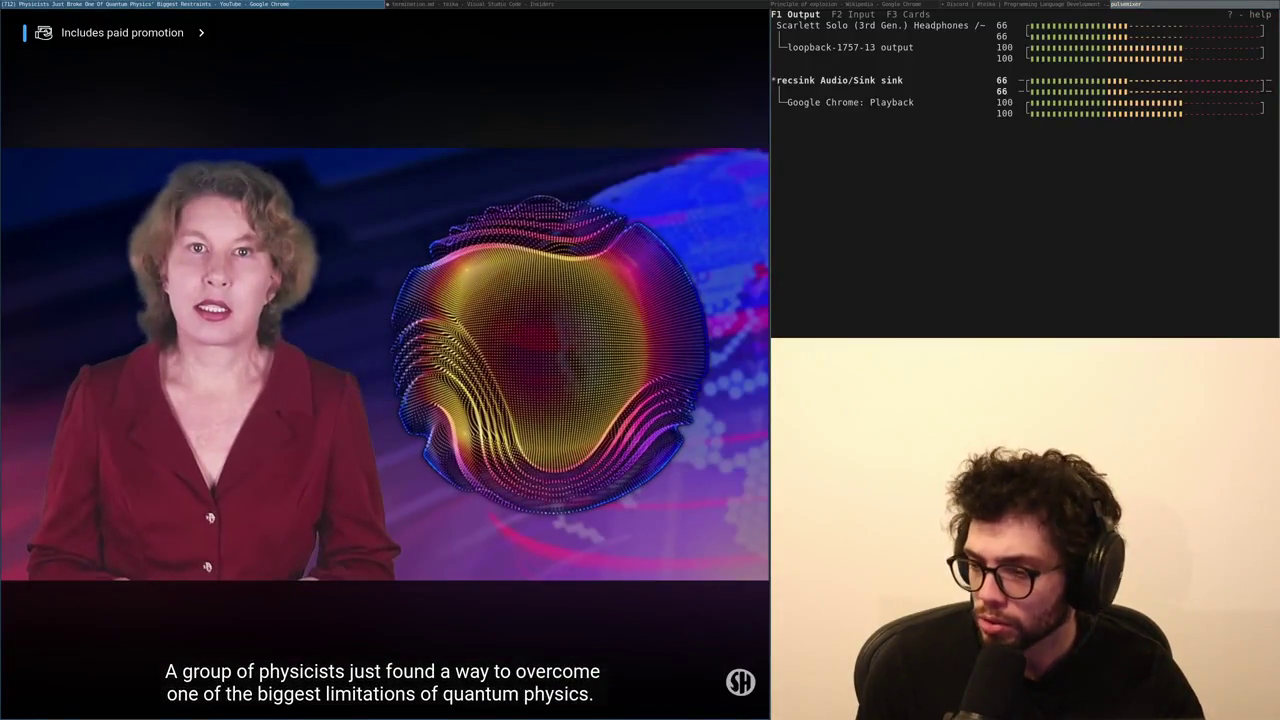
click(603, 334)
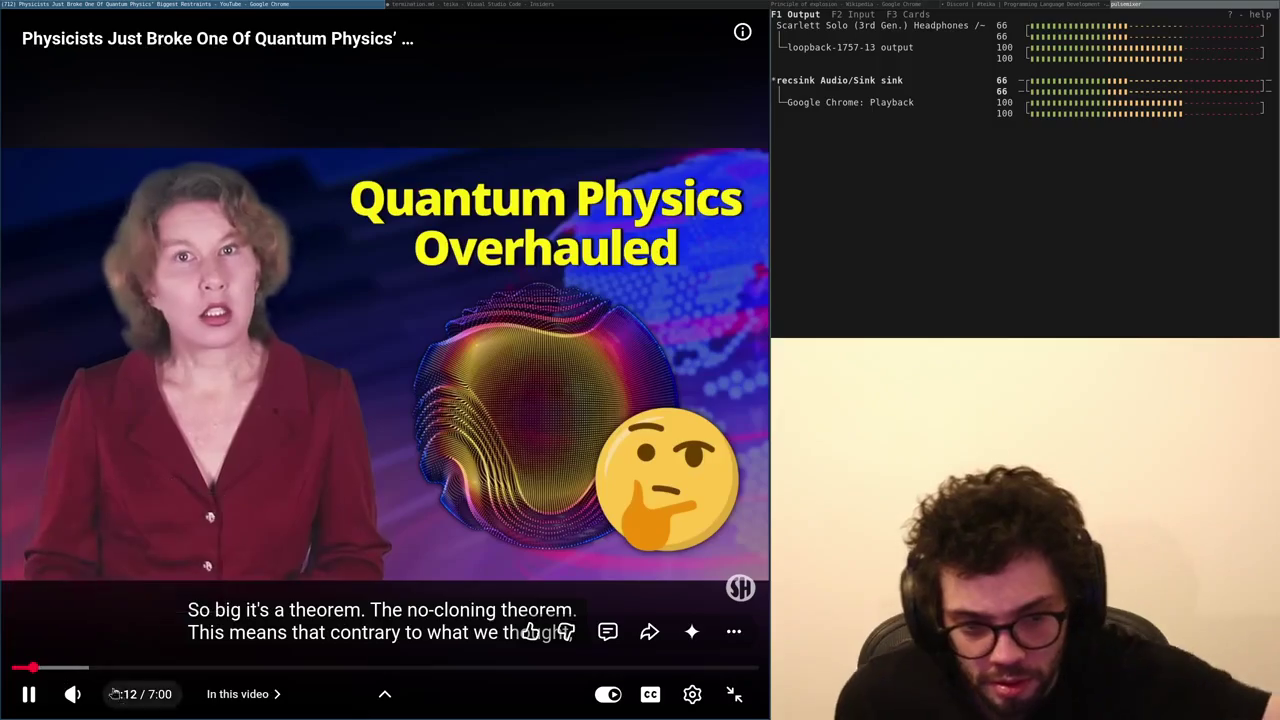
mouse_move(75, 694)
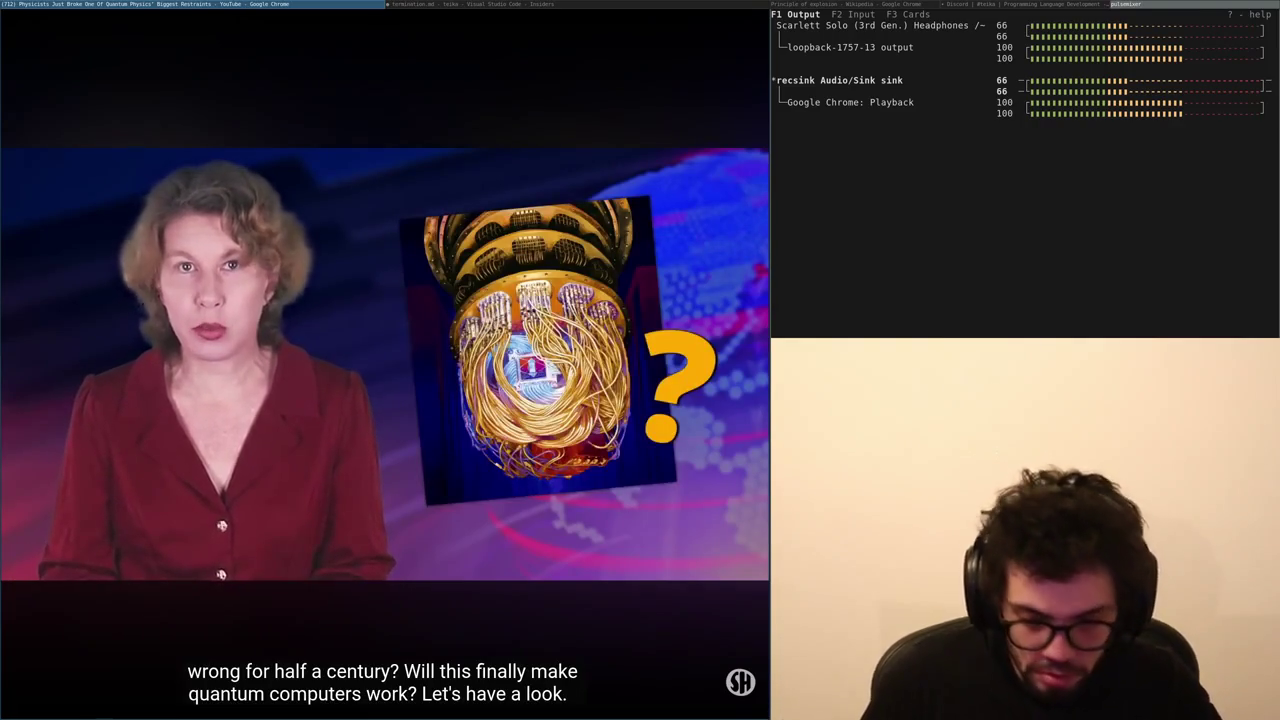
- Peek at the Discord teika channel, restore the audio mixer in the side pane, then pause and resume the video
click(845, 4)
click(1008, 5)
click(1122, 4)
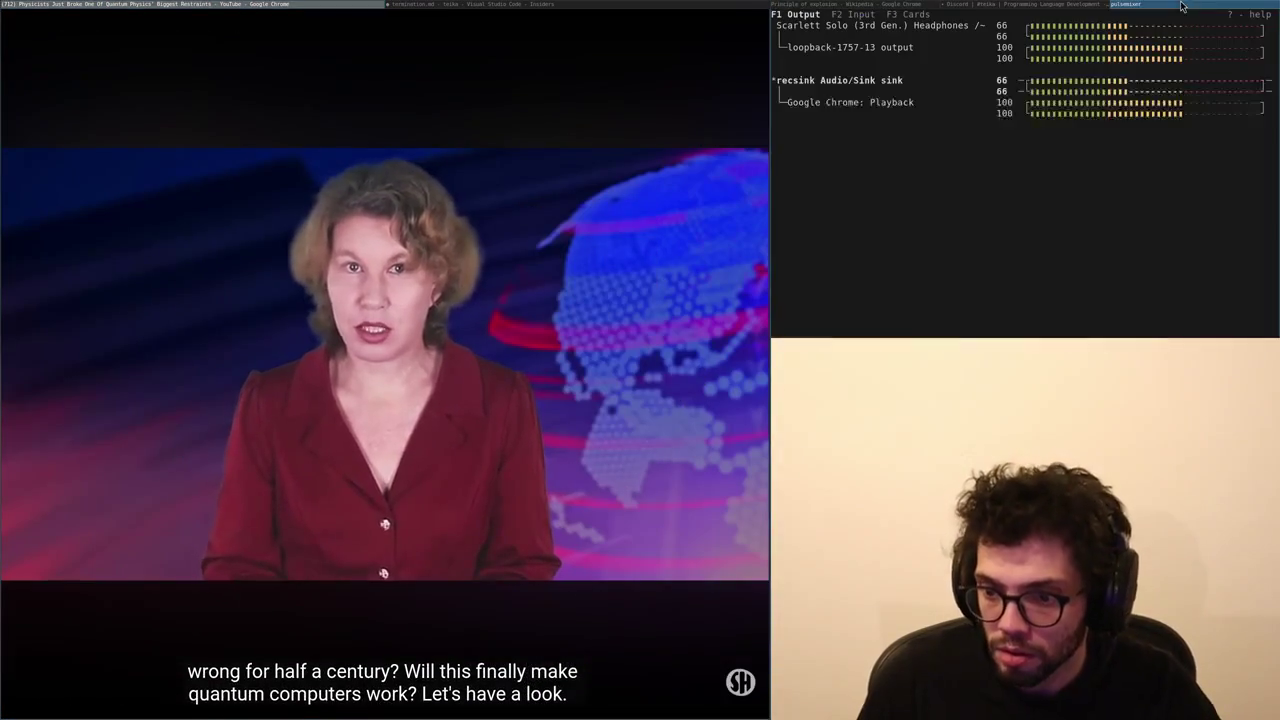
click(343, 377)
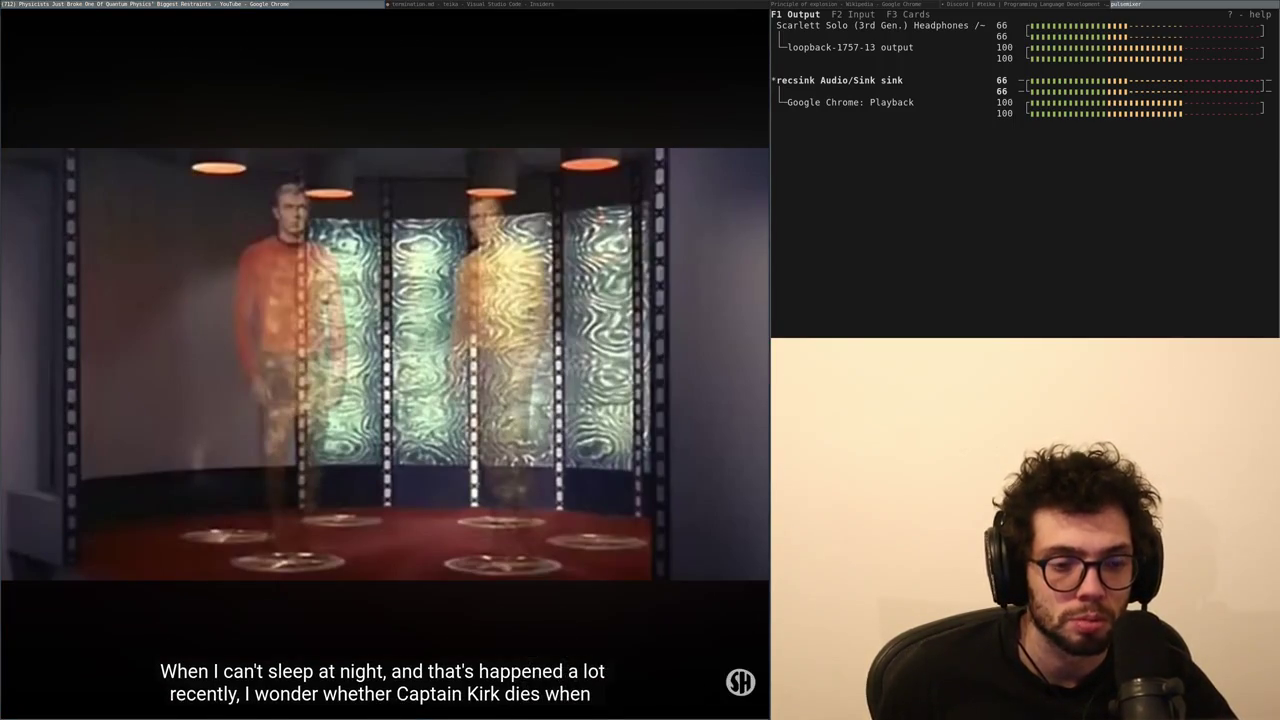
click(475, 307)
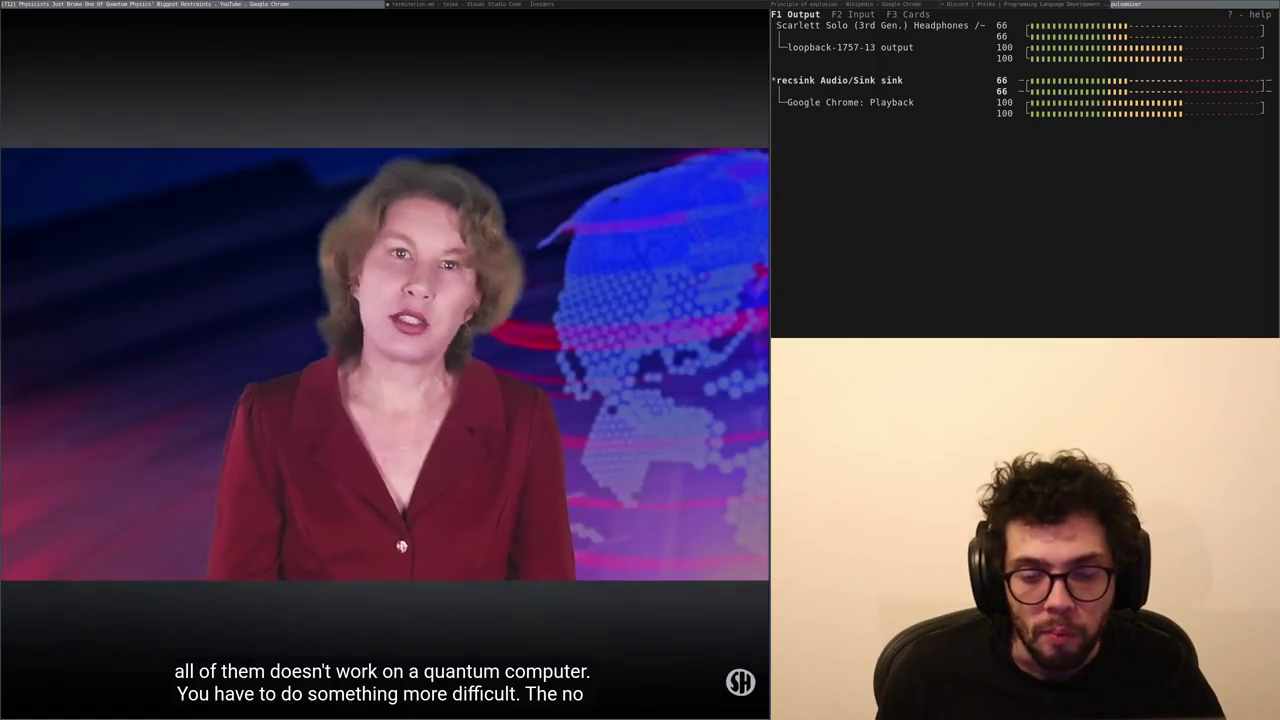
- Watch the video to the wave-function explanation, then tile the Discord teika channel beside it
mouse_move(26, 169)
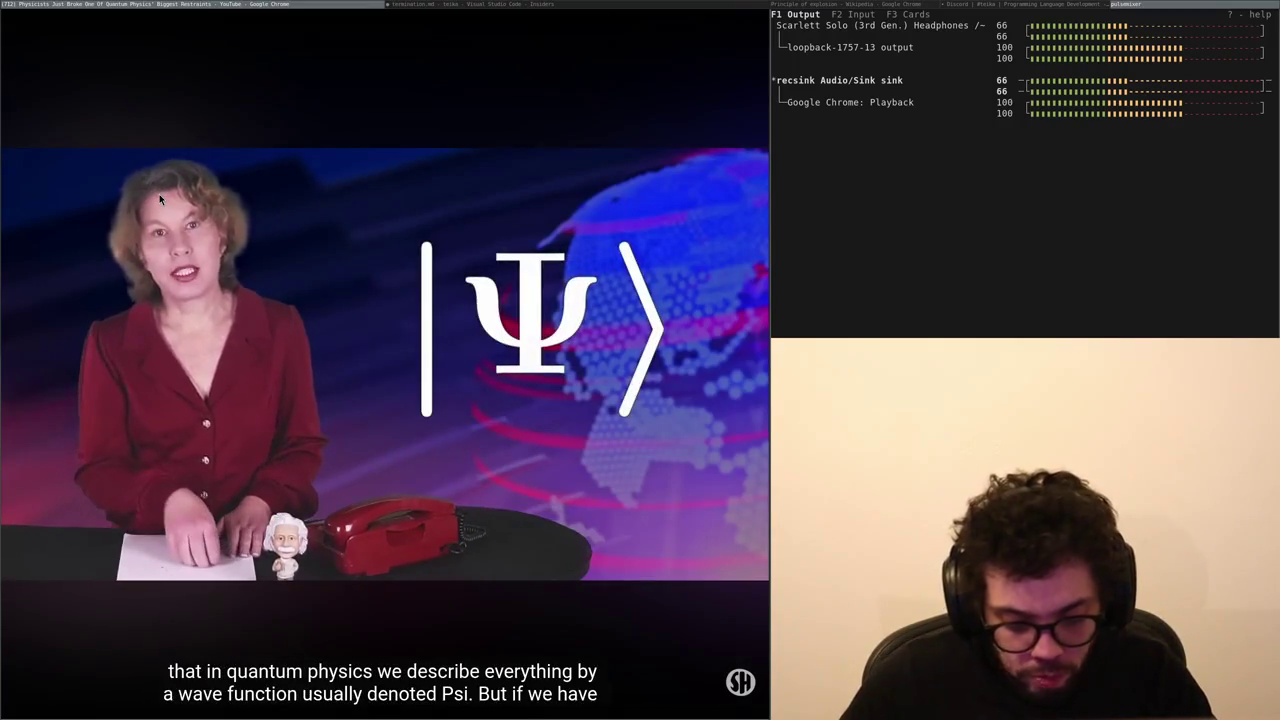
mouse_move(165, 185)
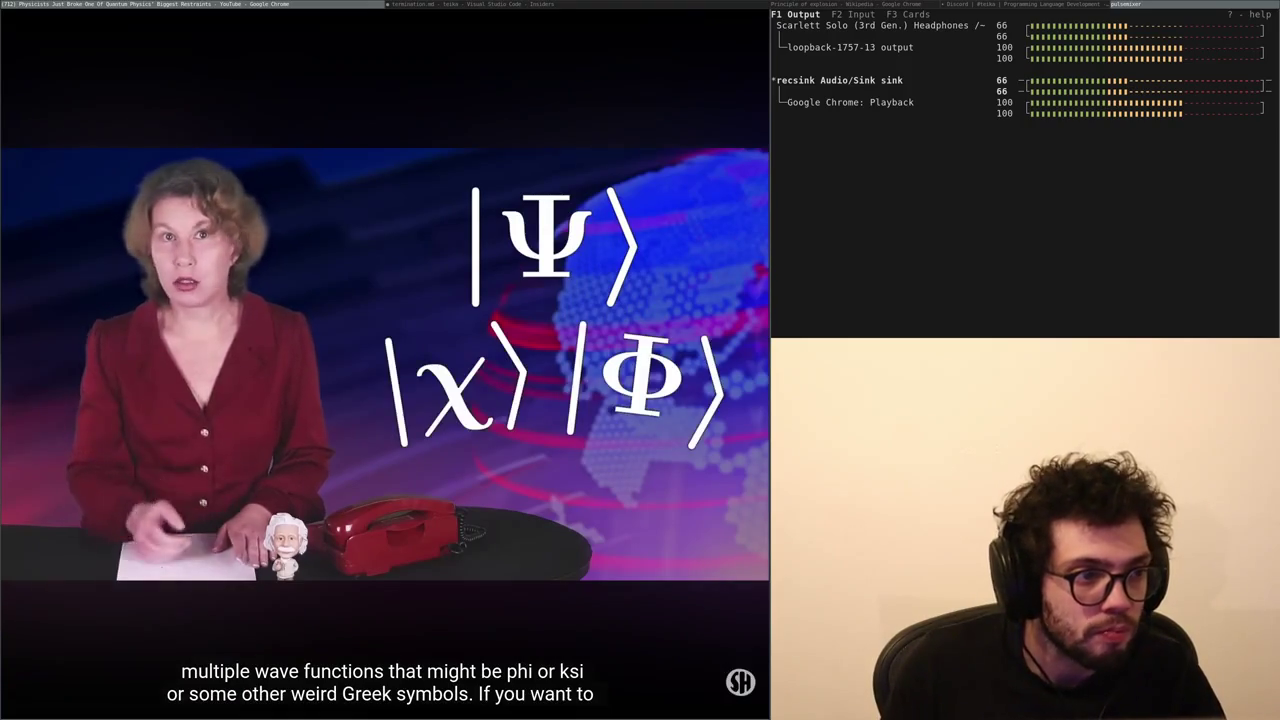
mouse_move(388, 320)
key(super+Left)
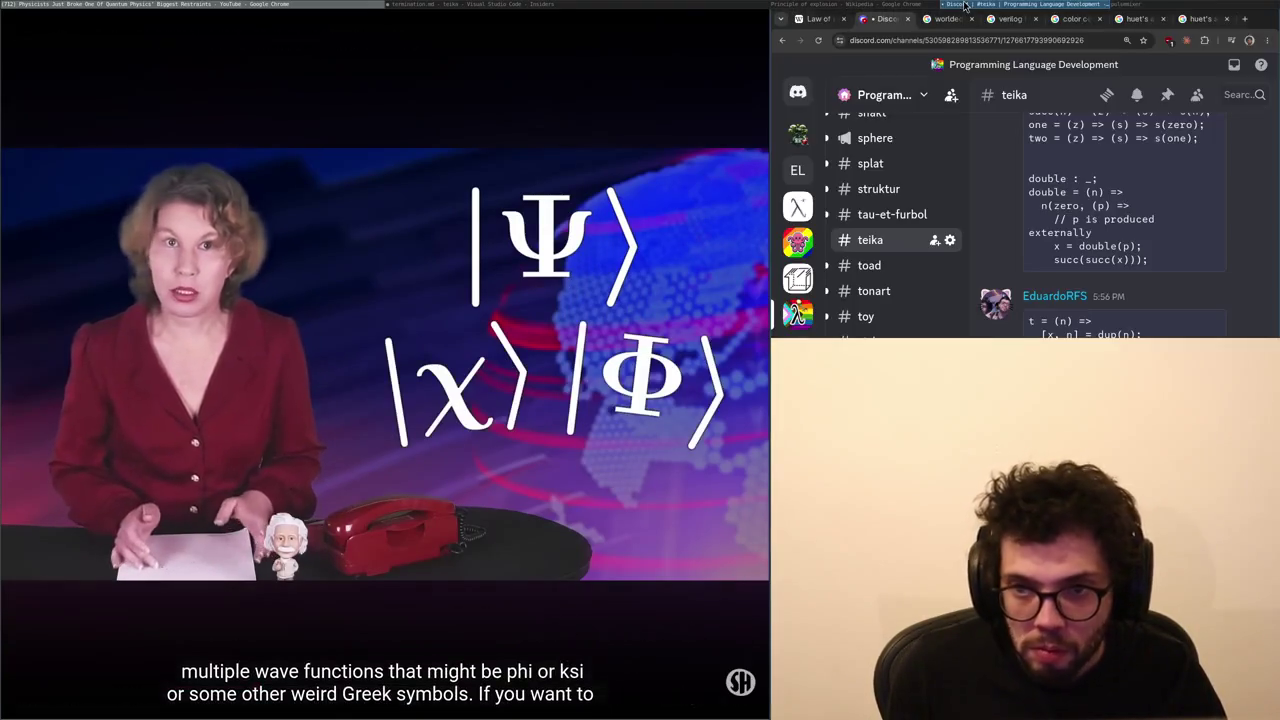
- Put the pulsemixer audio mixer back in the side pane with super+Right
key(super+Right)
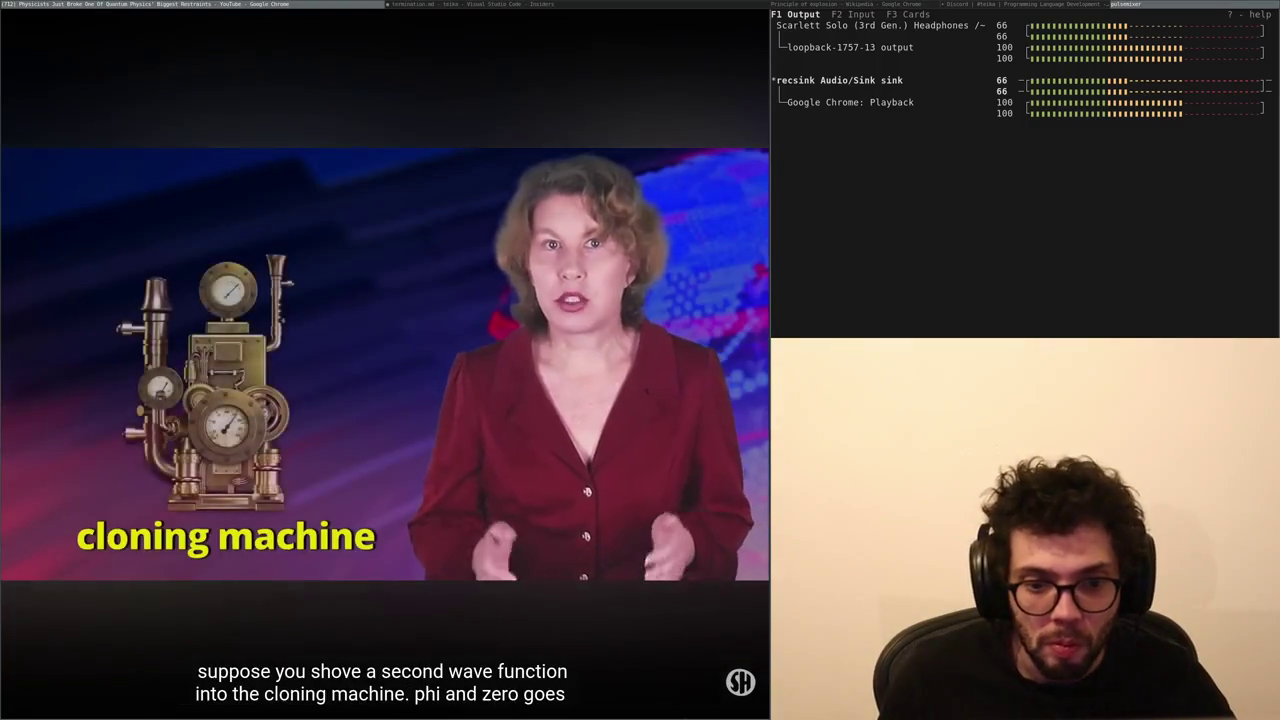
- Glance at Discord, then pause the video at 4:00 on the 'Preserve Probabilities!' slide
click(920, 4)
scroll(920, 4, down, 1)
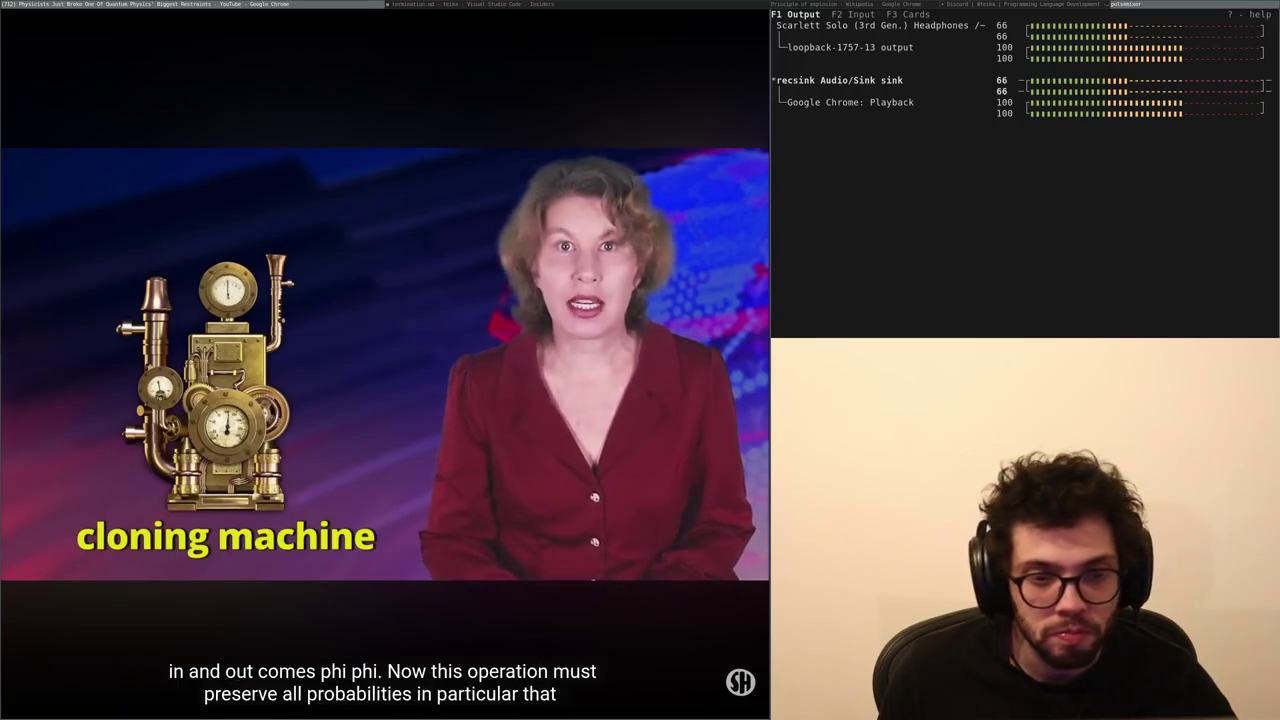
mouse_move(257, 484)
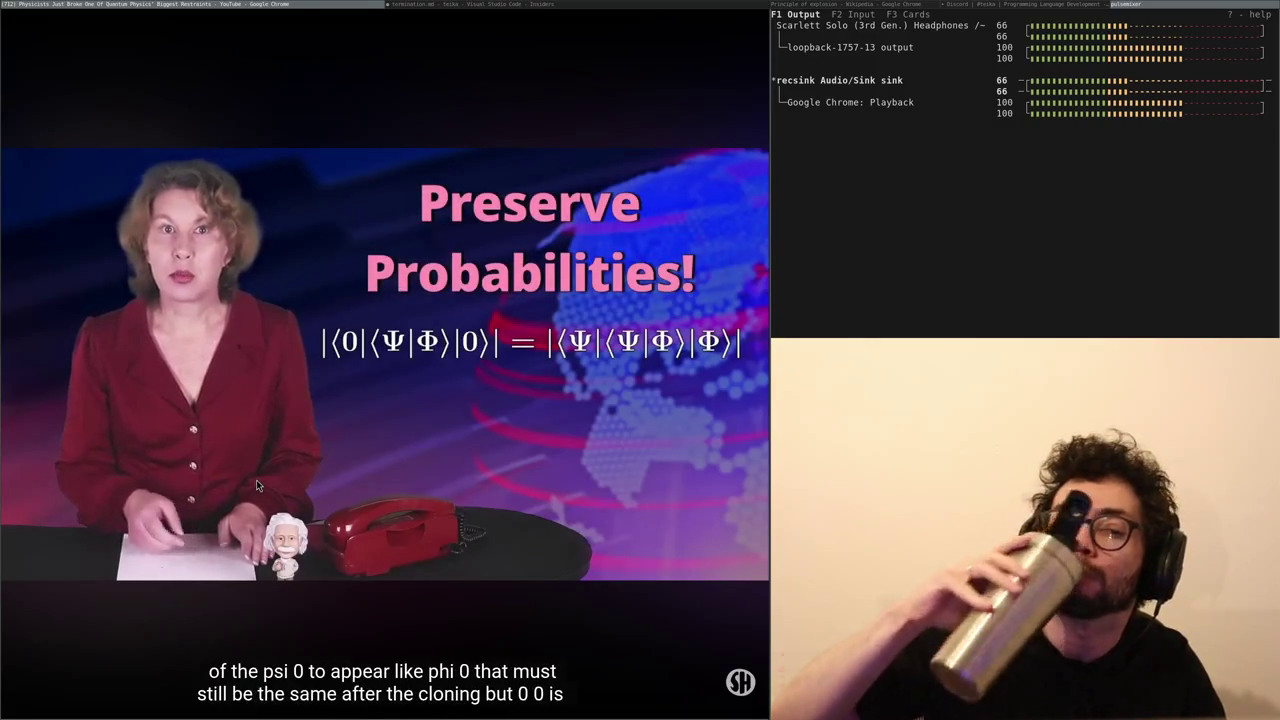
mouse_move(333, 403)
click(394, 433)
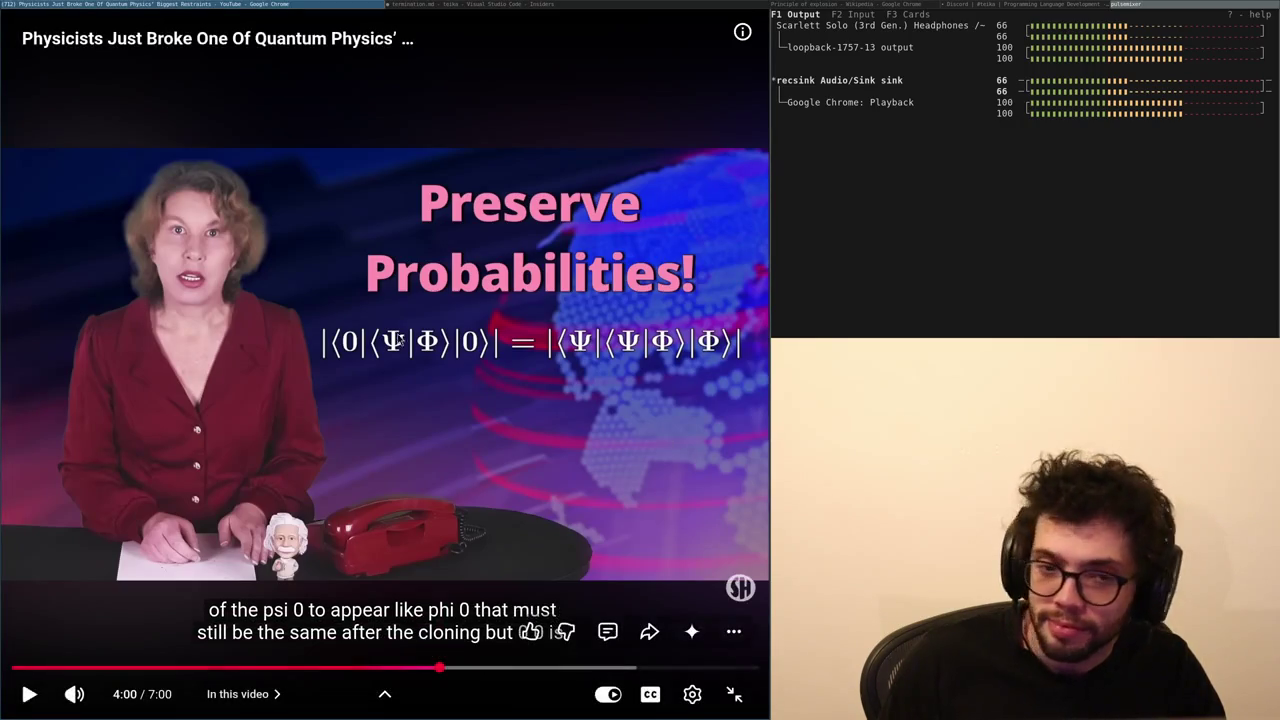
- Resume the video, pause it at 4:37, then resume again
click(394, 433)
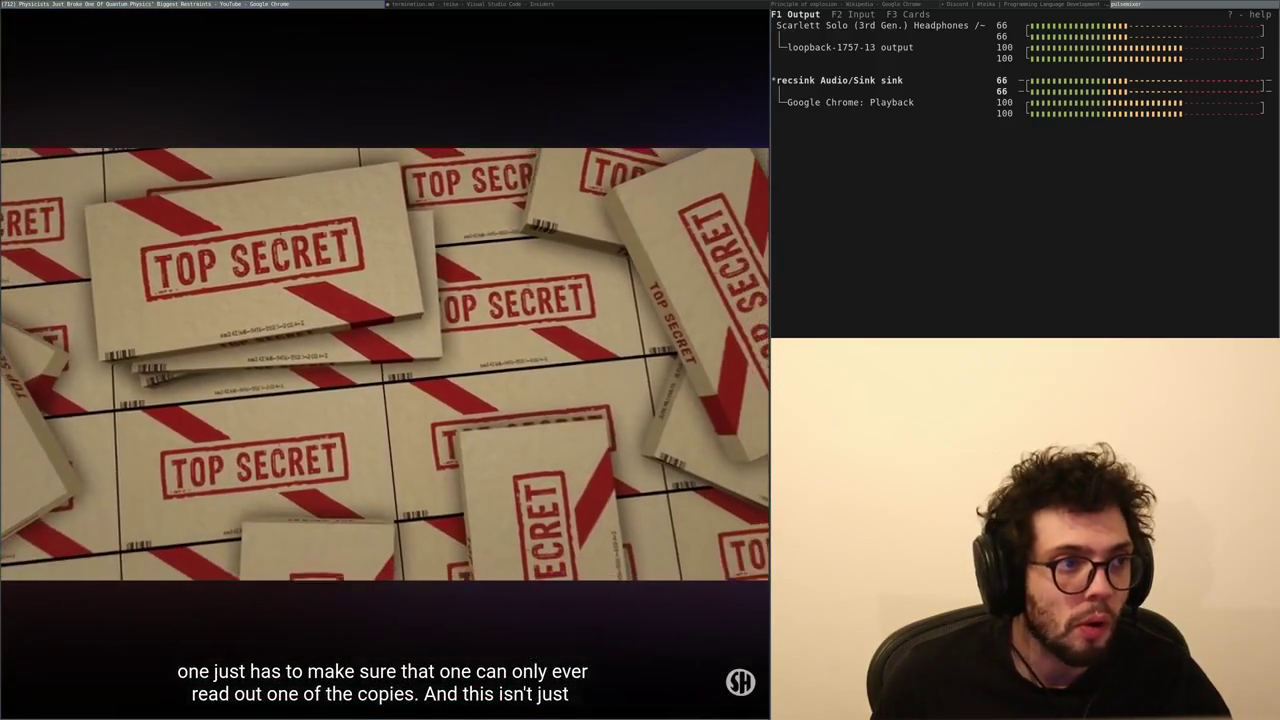
click(313, 242)
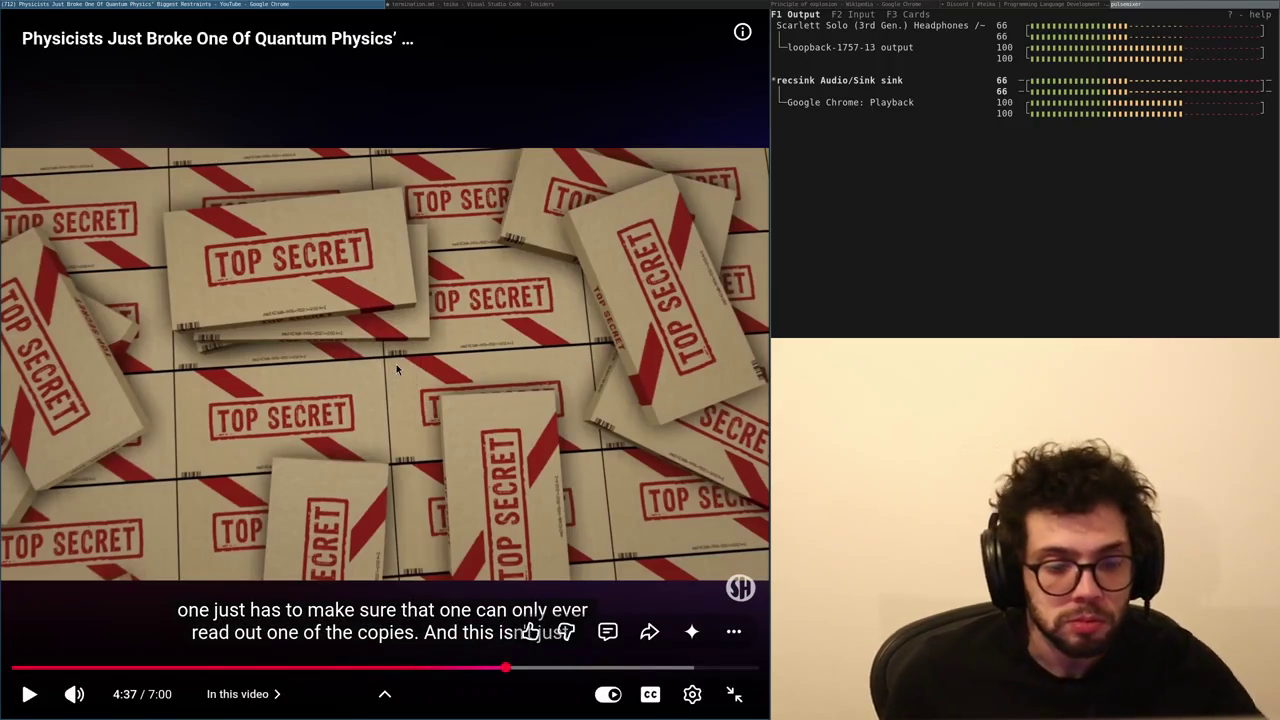
click(533, 351)
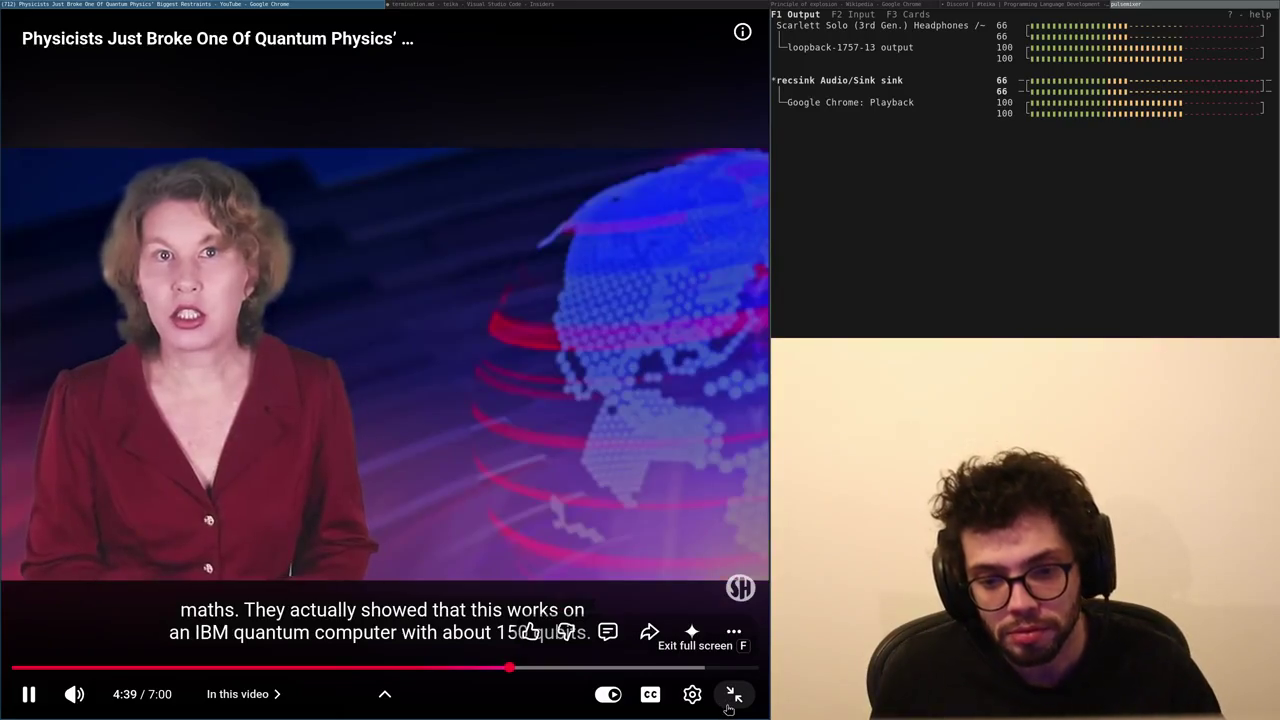
- Leave full screen for the watch page, pause and resume, then return to full screen
click(732, 697)
key(space)
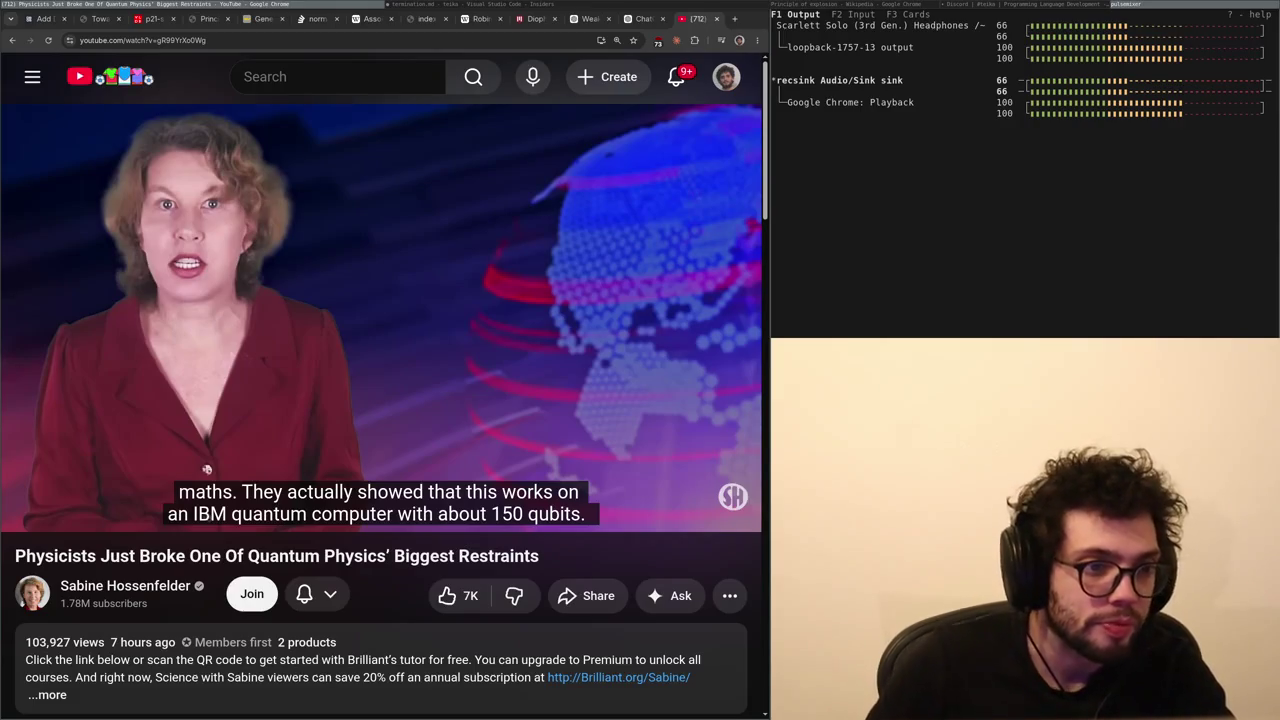
click(366, 306)
key(f)
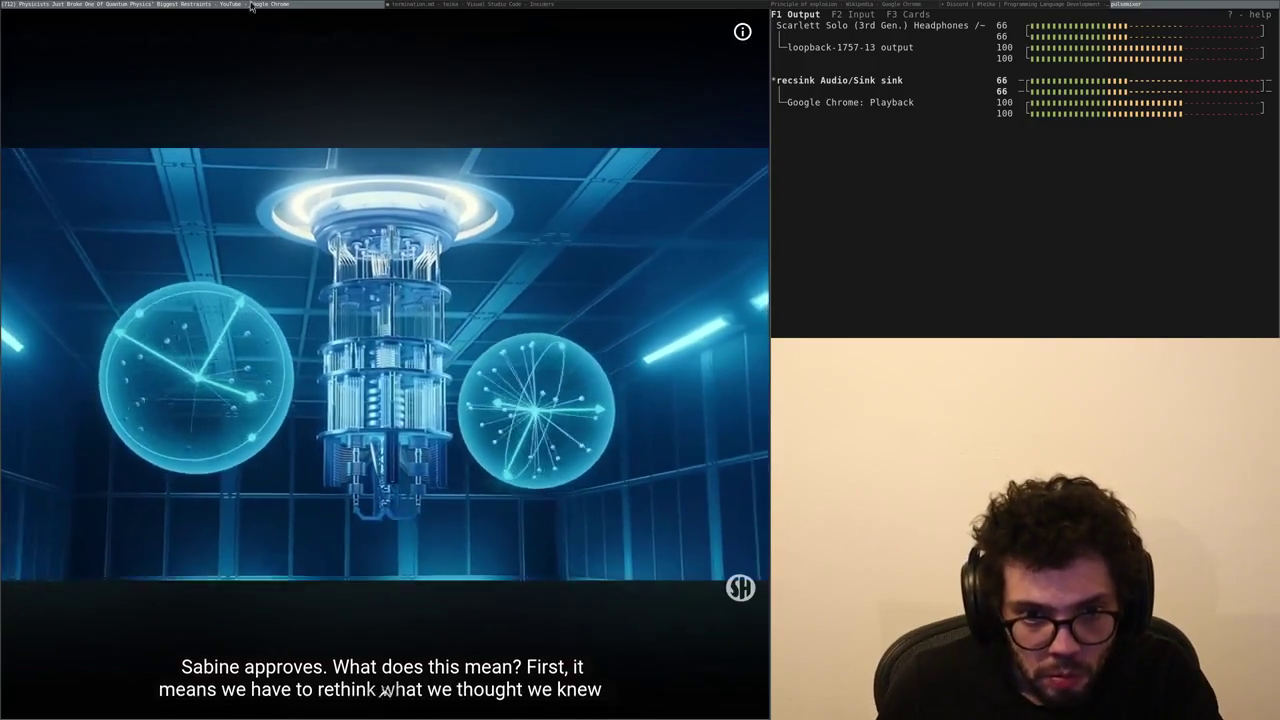
- Keep the video playing full screen, with one brief pause, past 5:29 into the tax advisor remarks
mouse_move(285, 259)
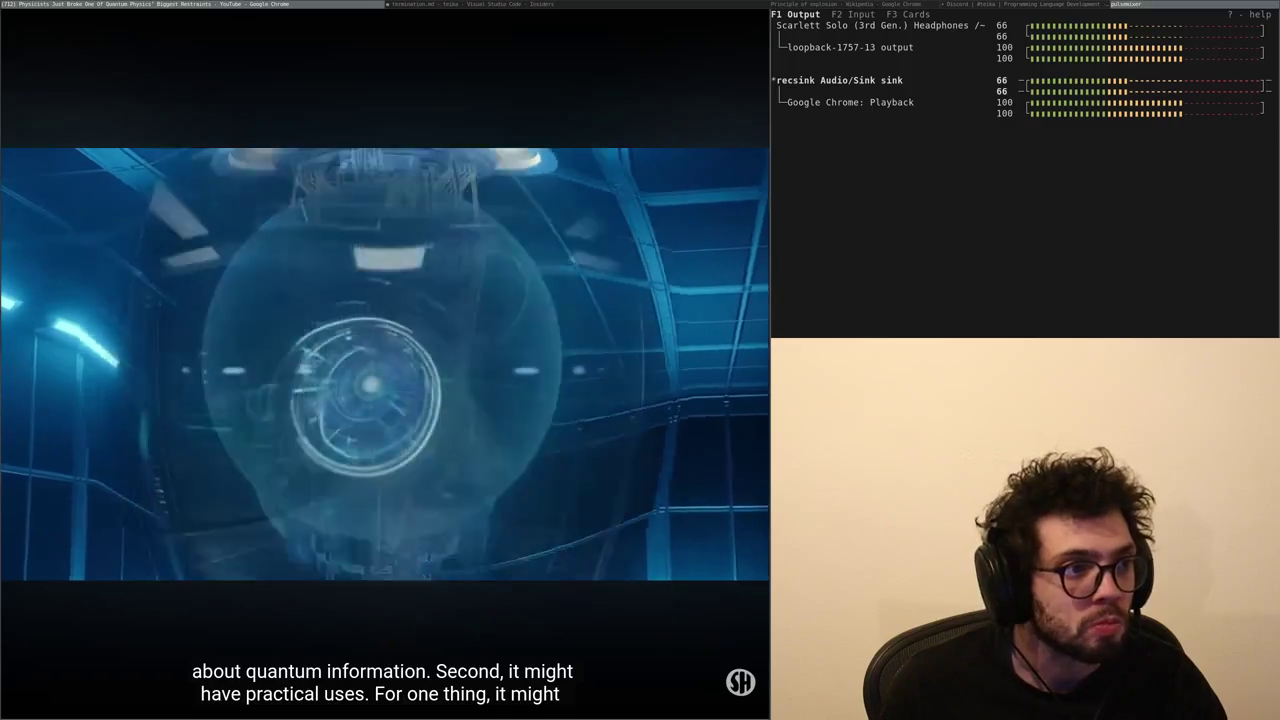
key(space)
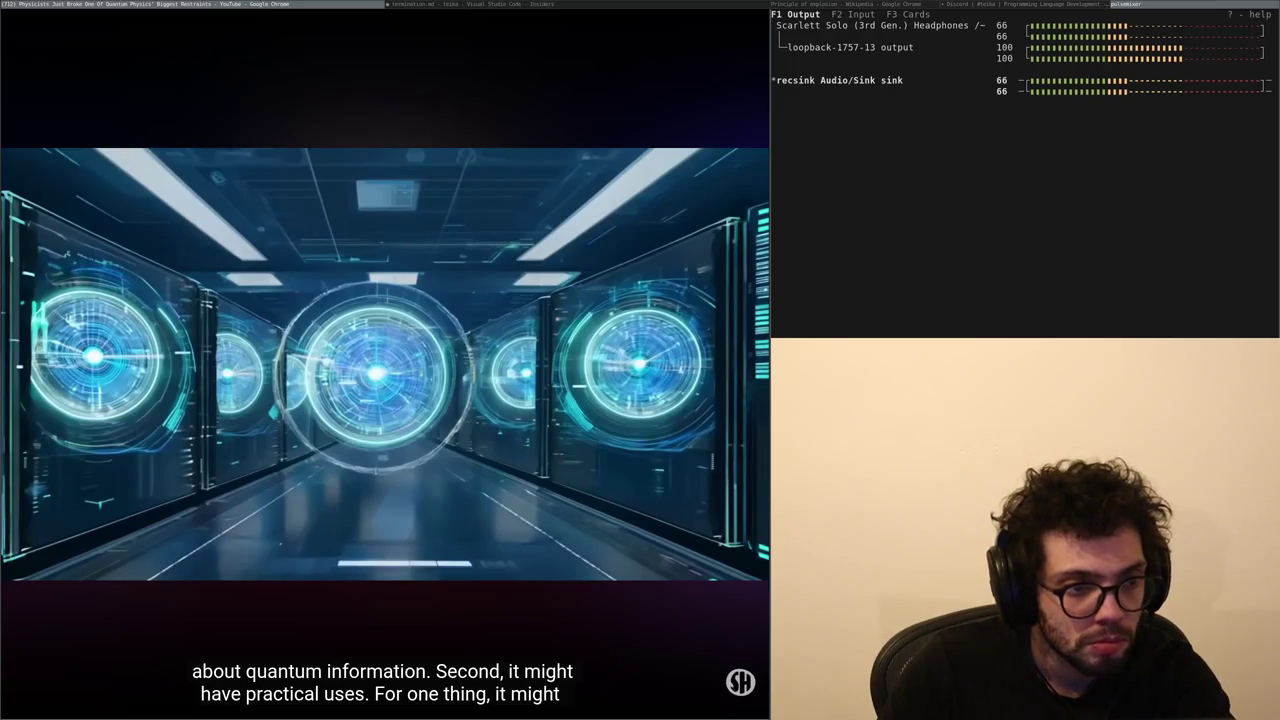
click(143, 388)
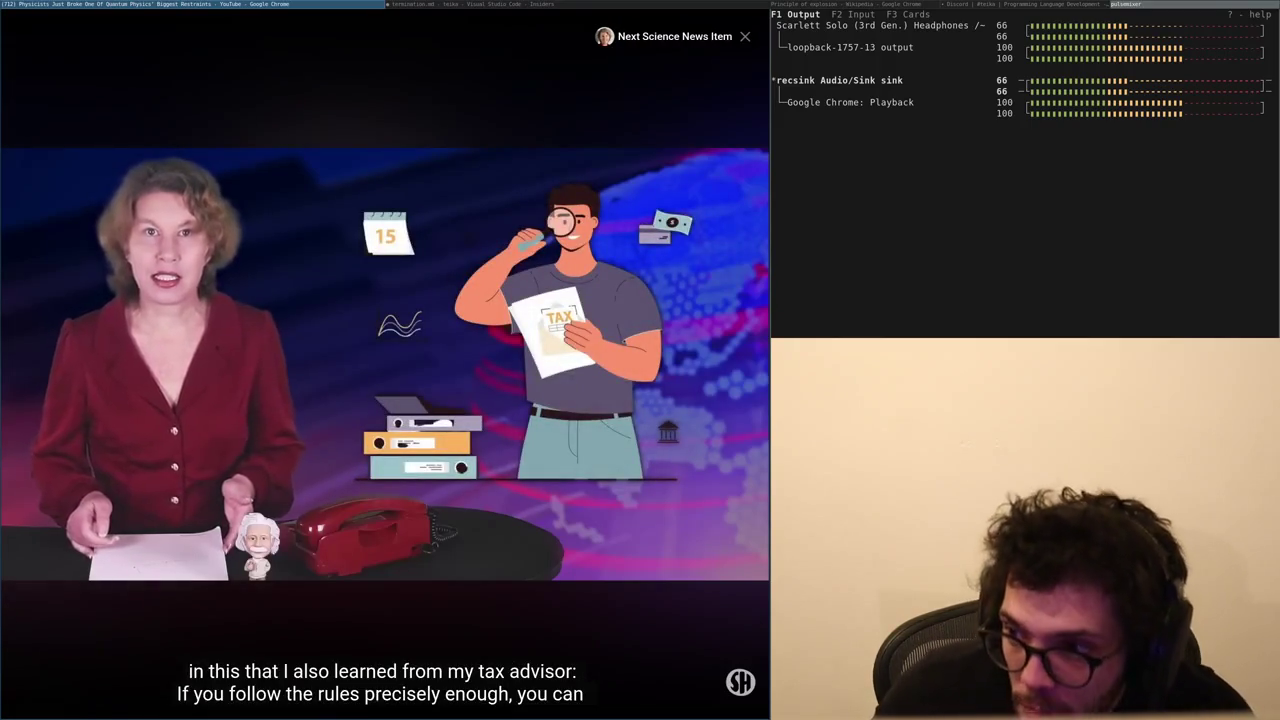
- Pause and resume the video through the 5:53 Brilliant sponsor segment, then pause and exit full screen
mouse_move(59, 201)
click(420, 340)
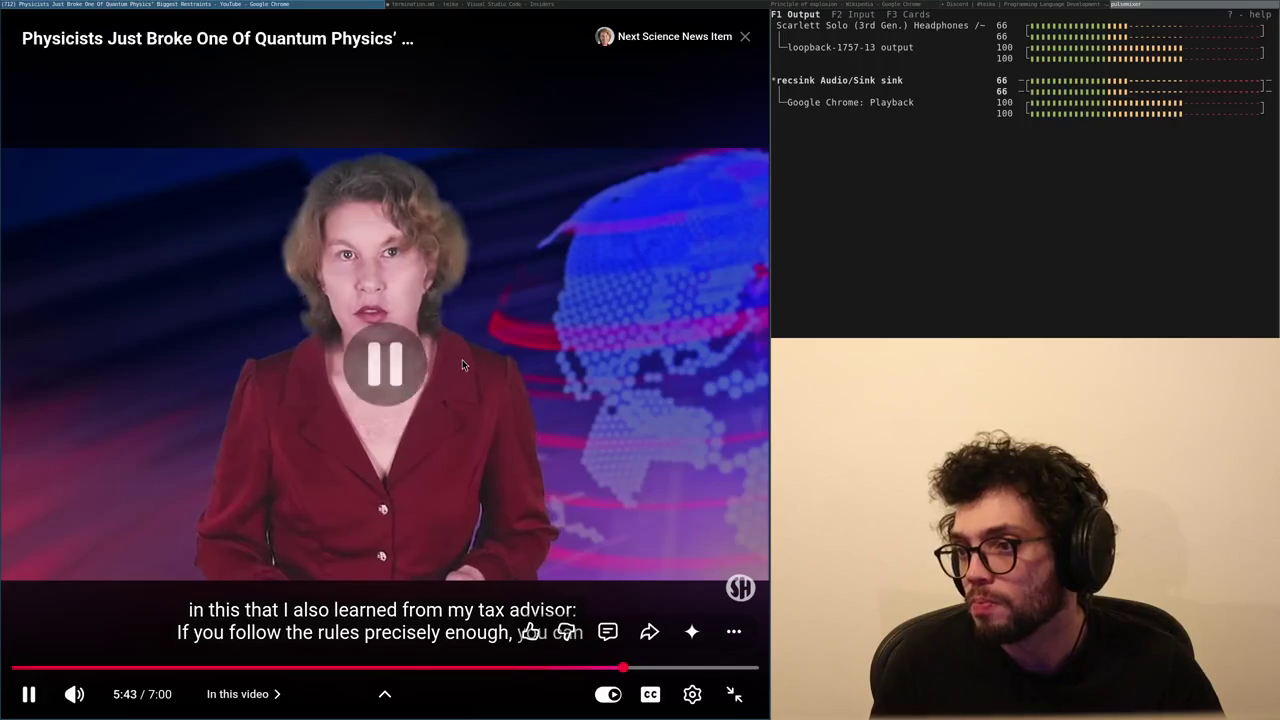
mouse_move(385, 318)
mouse_down()
mouse_move(883, 309)
mouse_move(1008, 336)
mouse_up()
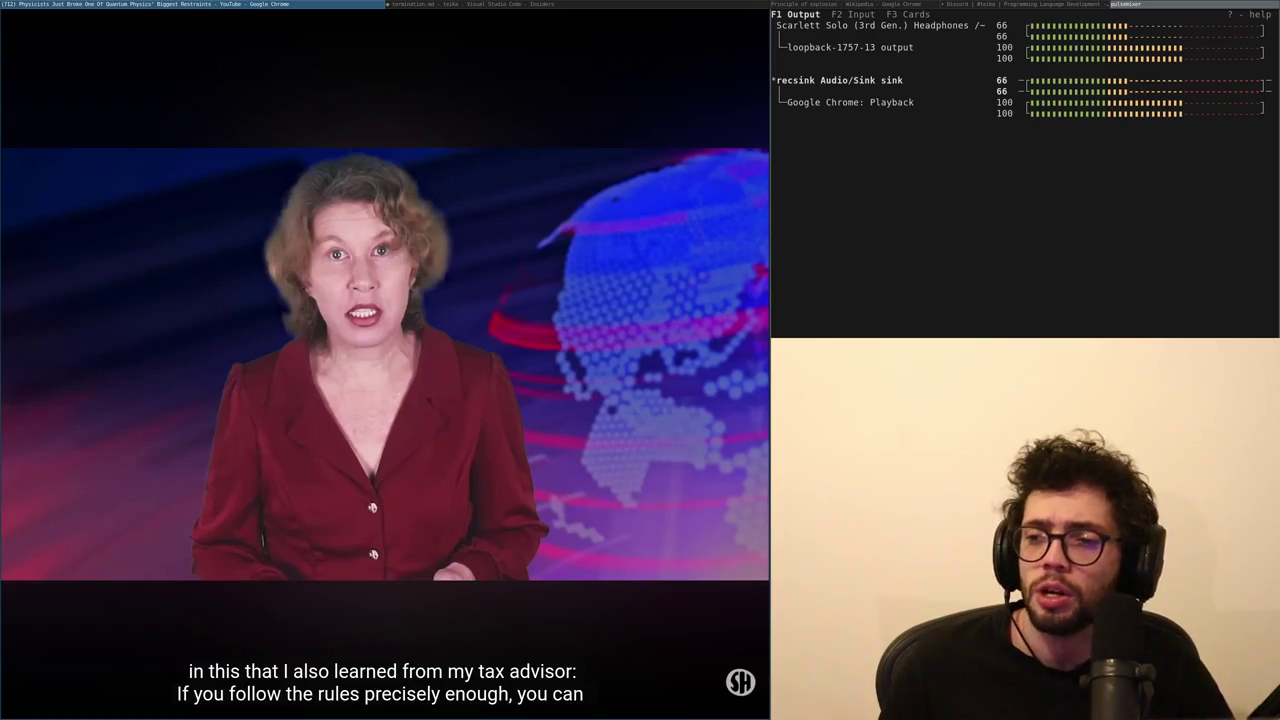
click(360, 372)
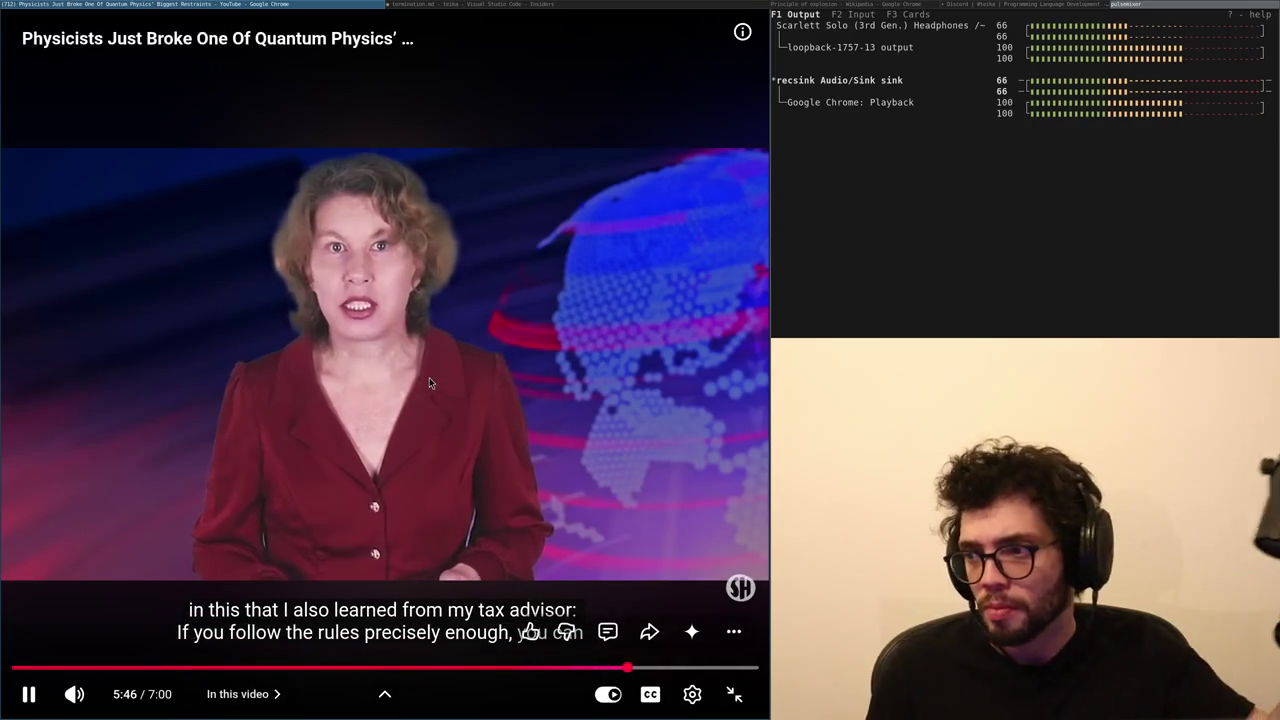
click(544, 352)
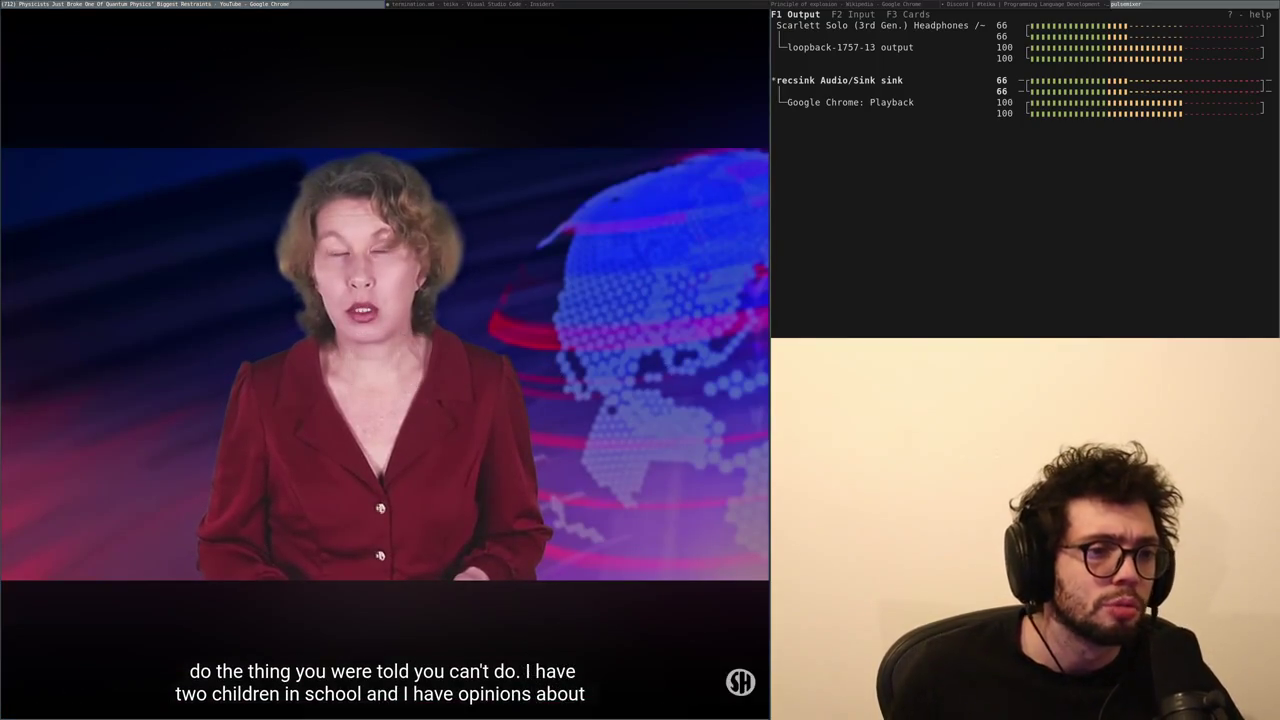
key(space)
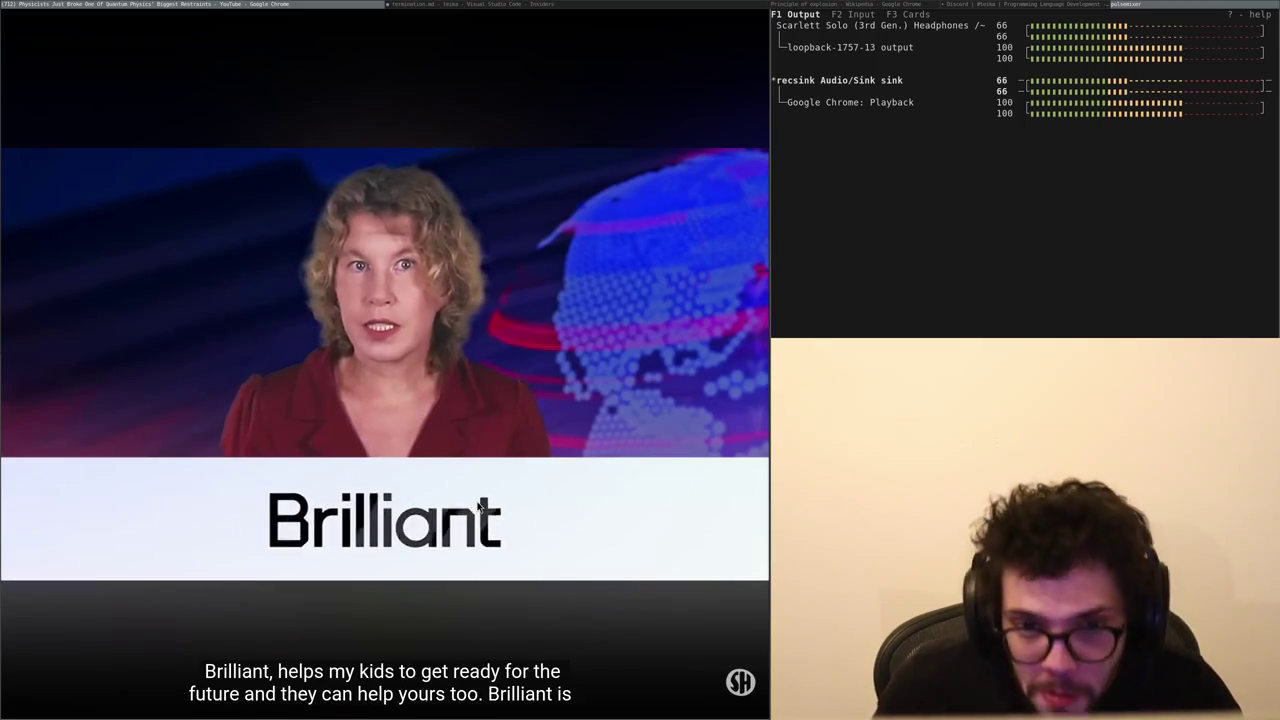
click(443, 401)
click(745, 695)
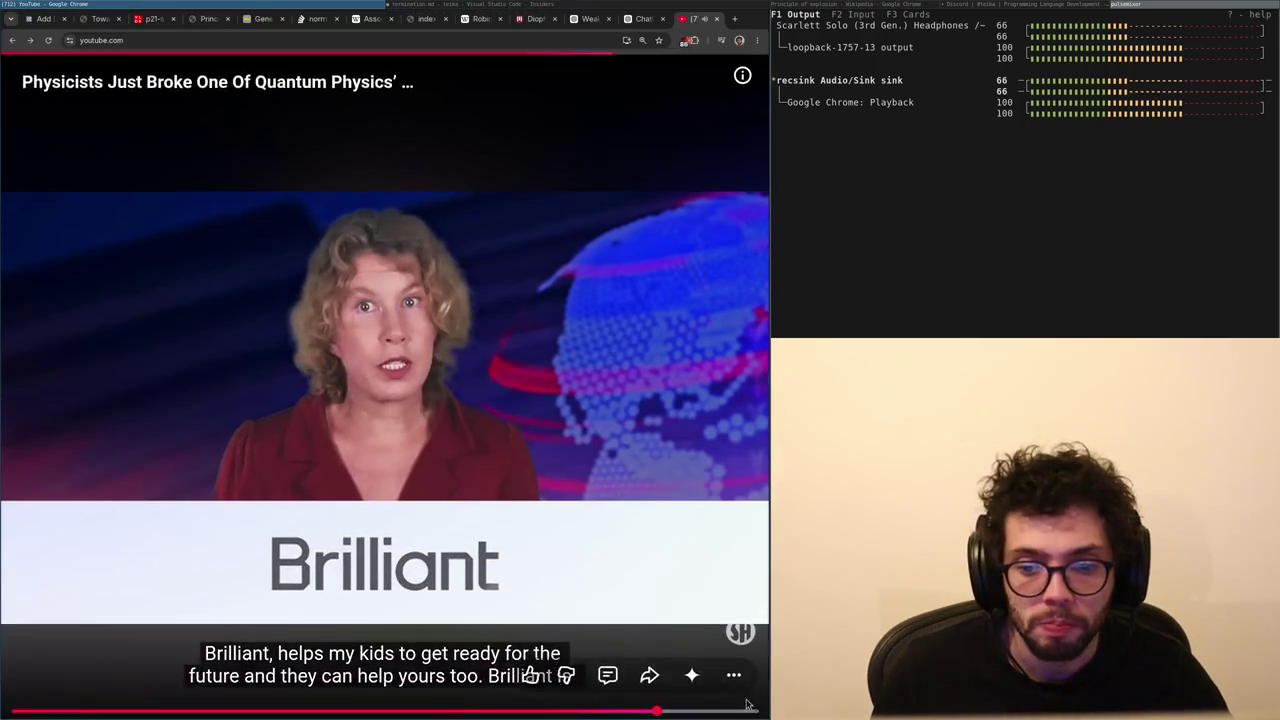
- Scroll the home feed and open 'The Math Problem That Fooled Terry Tao' video
scroll(406, 439, down, 7)
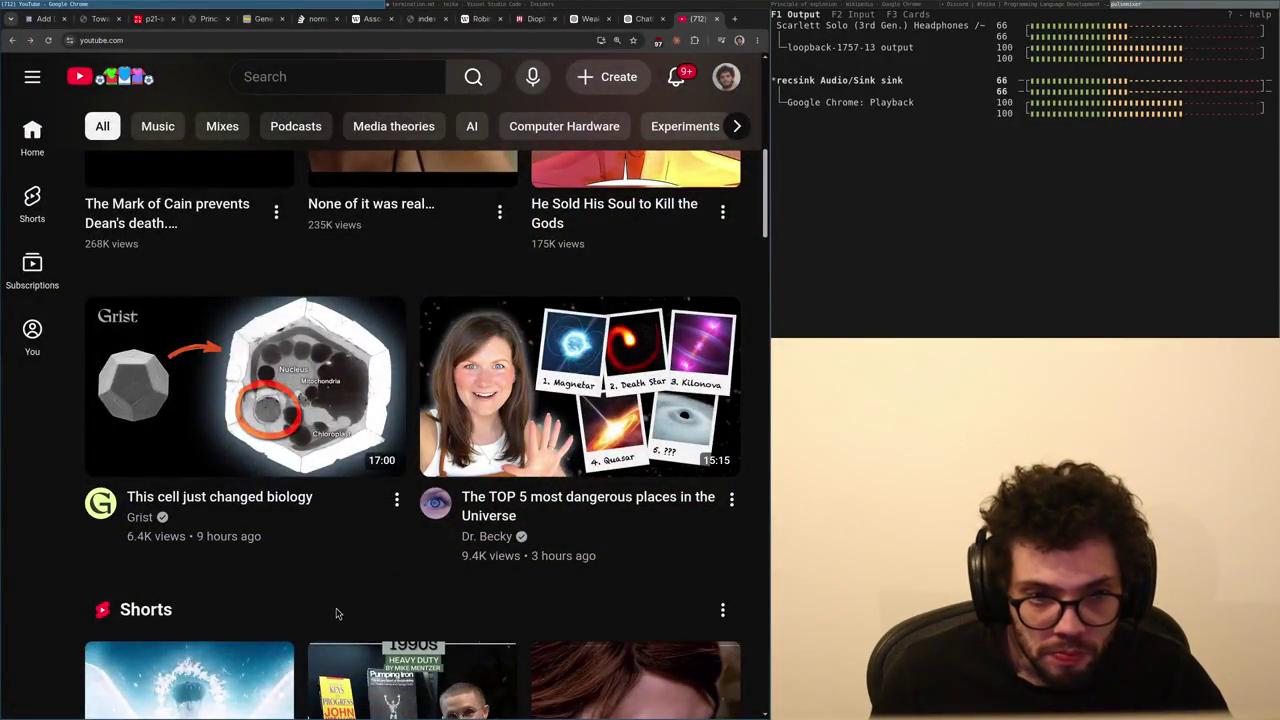
scroll(336, 613, down, 2)
scroll(150, 580, down, 1)
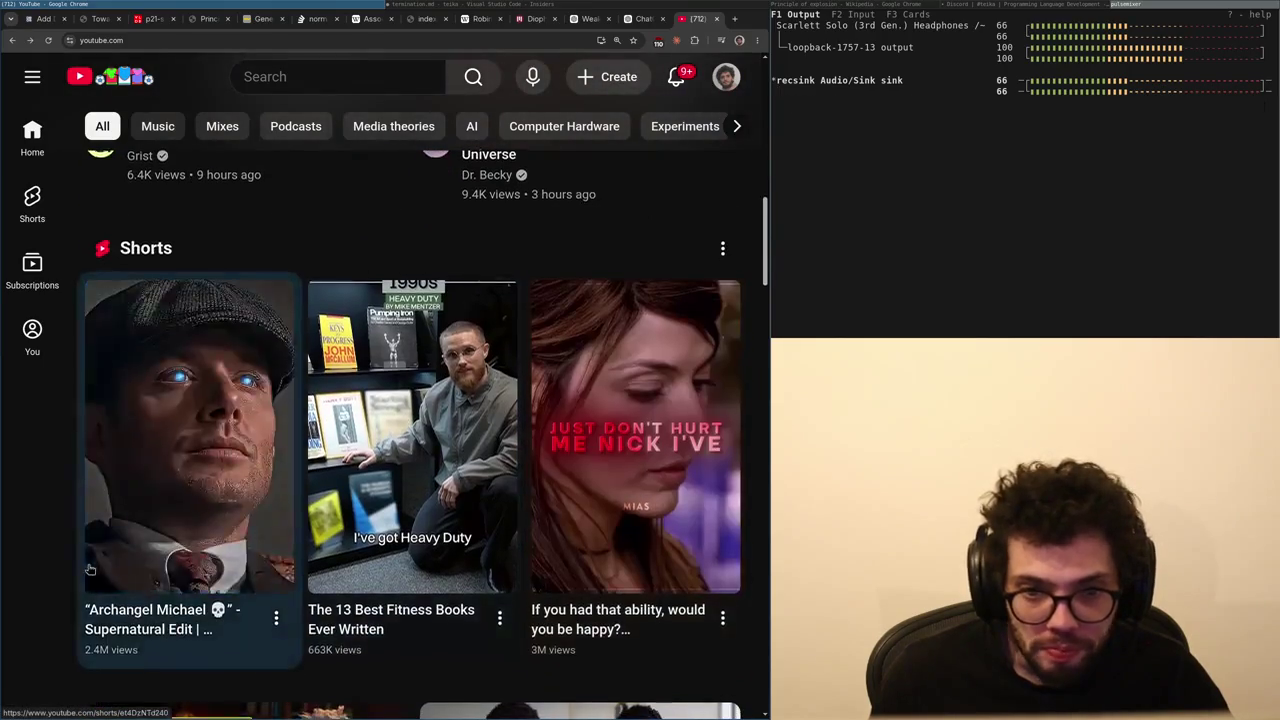
scroll(89, 569, down, 2)
scroll(88, 565, down, 2)
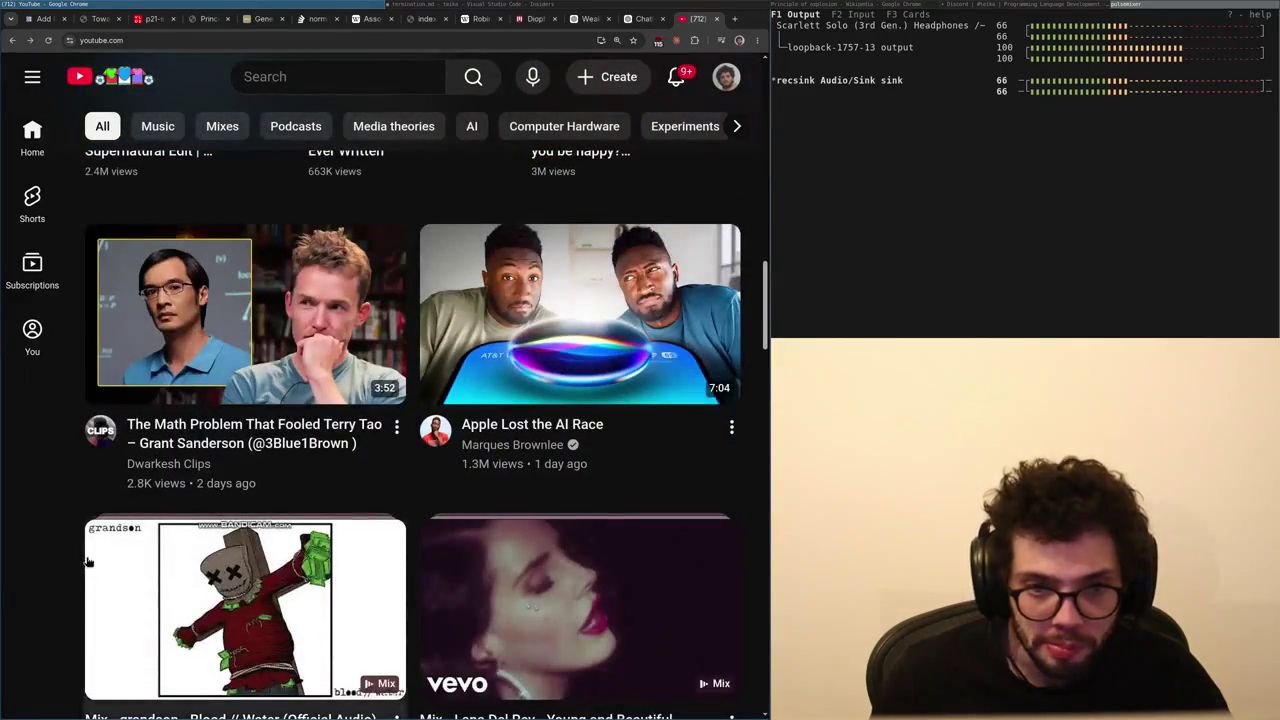
click(316, 309)
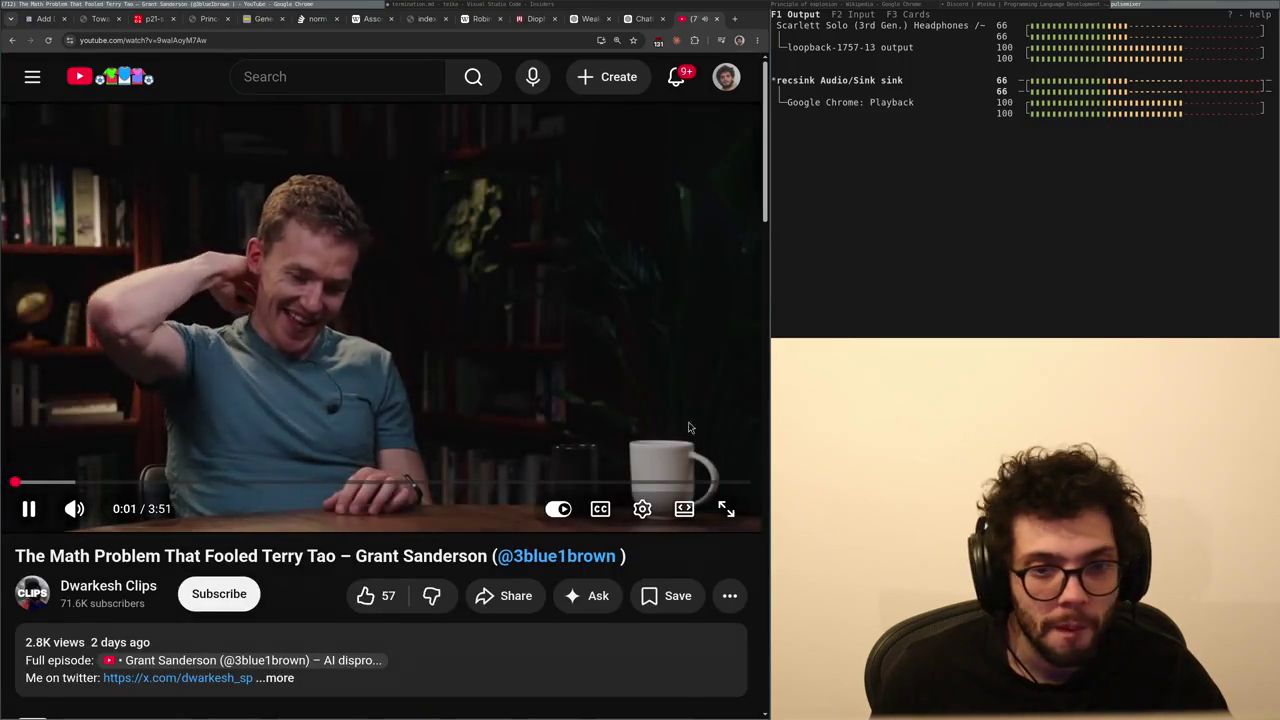
- Turn on captions and play the Terry Tao video full screen
click(600, 509)
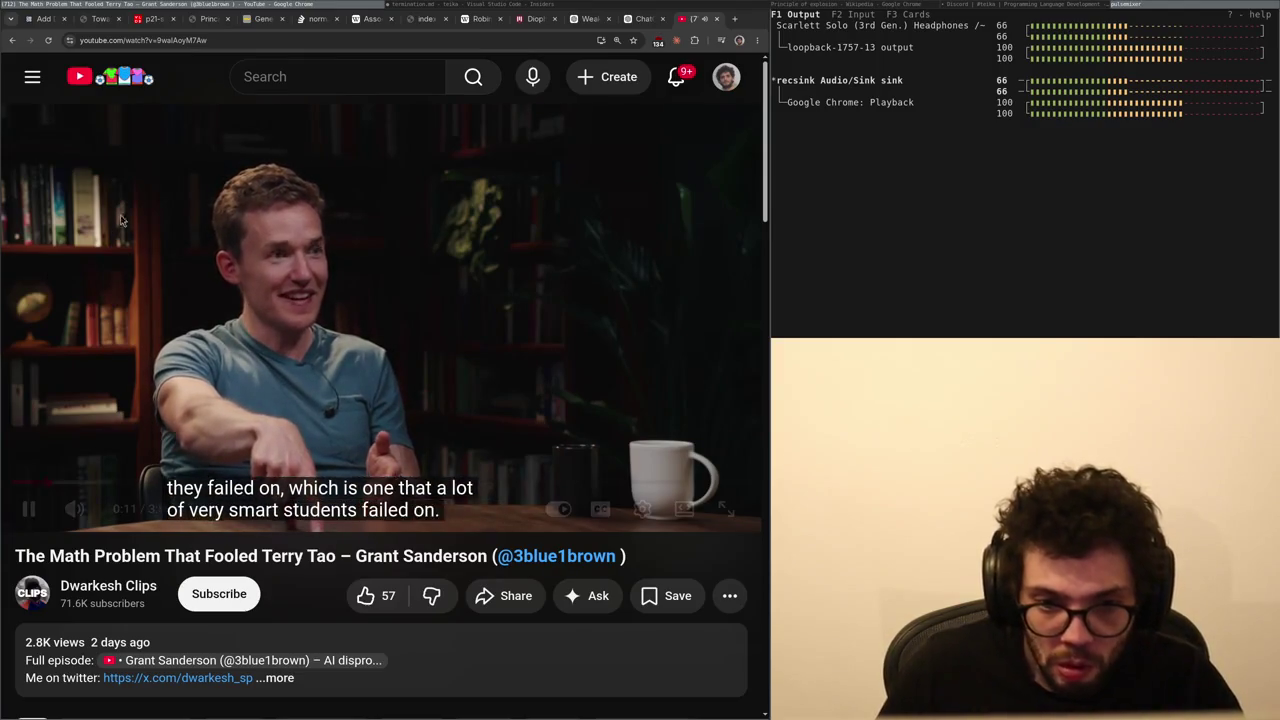
scroll(700, 420, down, 1)
click(726, 454)
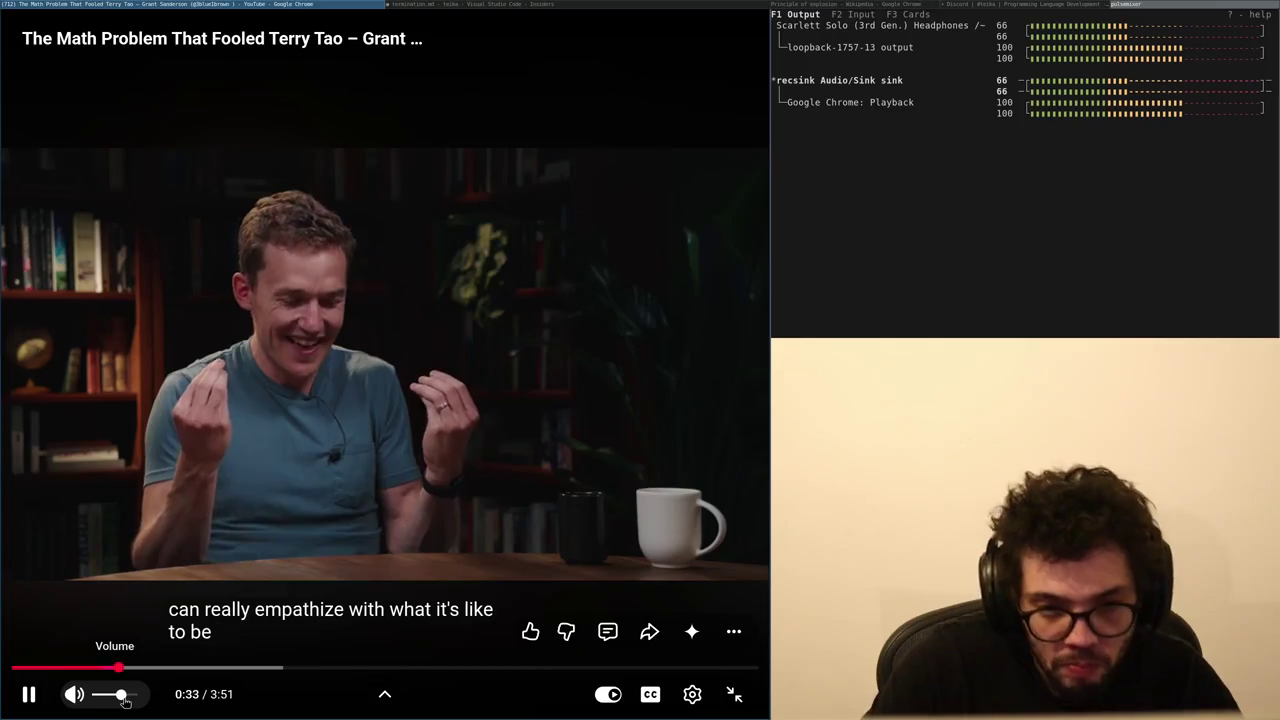
scroll(125, 700, down, 2)
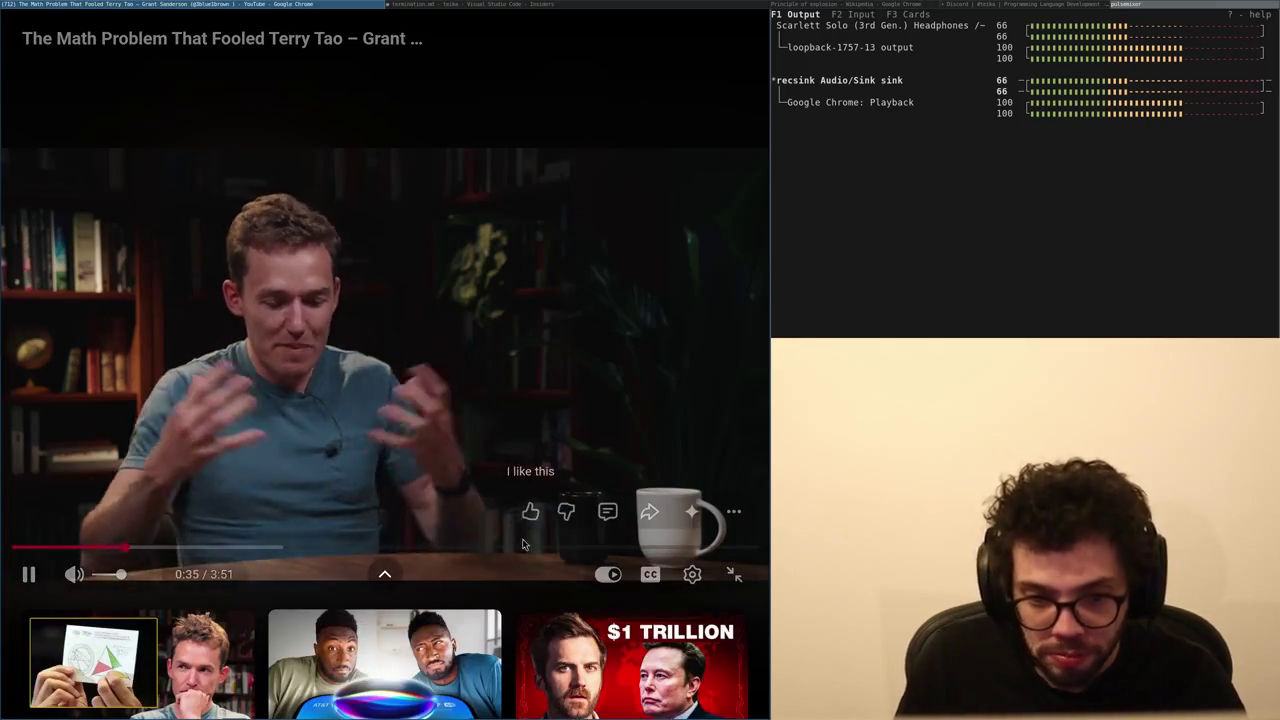
scroll(368, 415, up, 2)
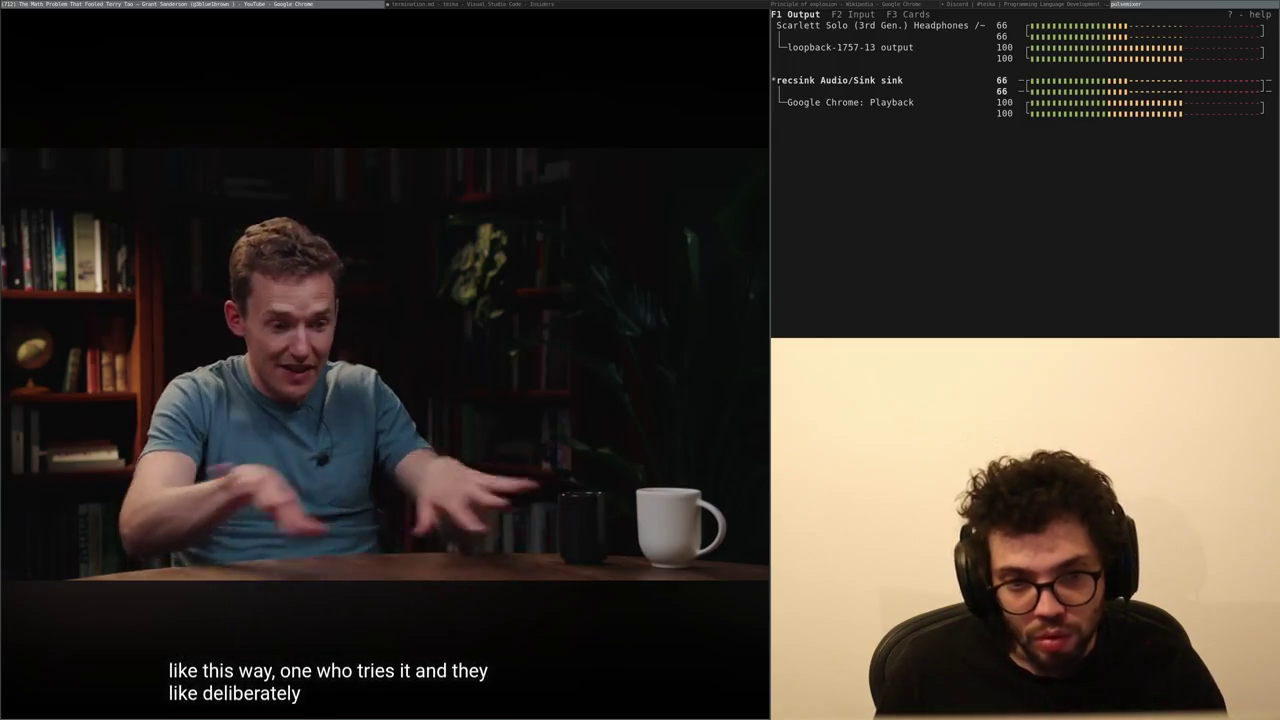
mouse_move(60, 194)
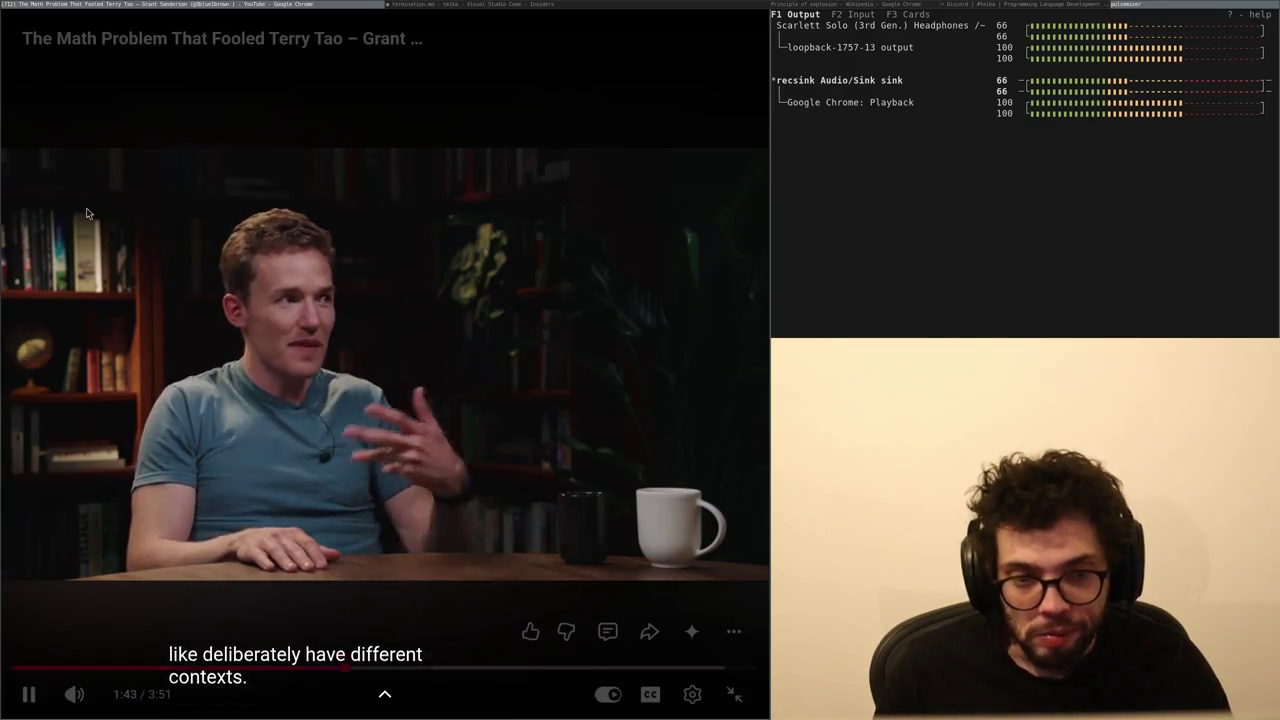
mouse_move(75, 694)
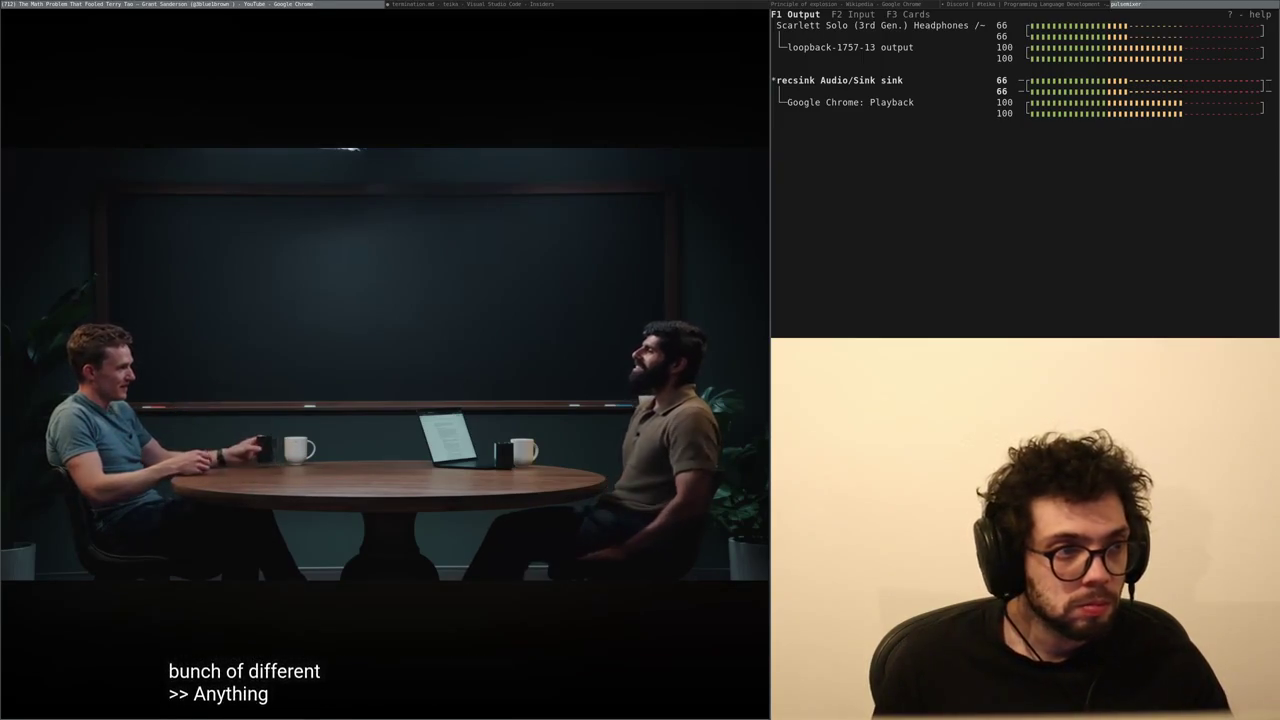
mouse_move(530, 448)
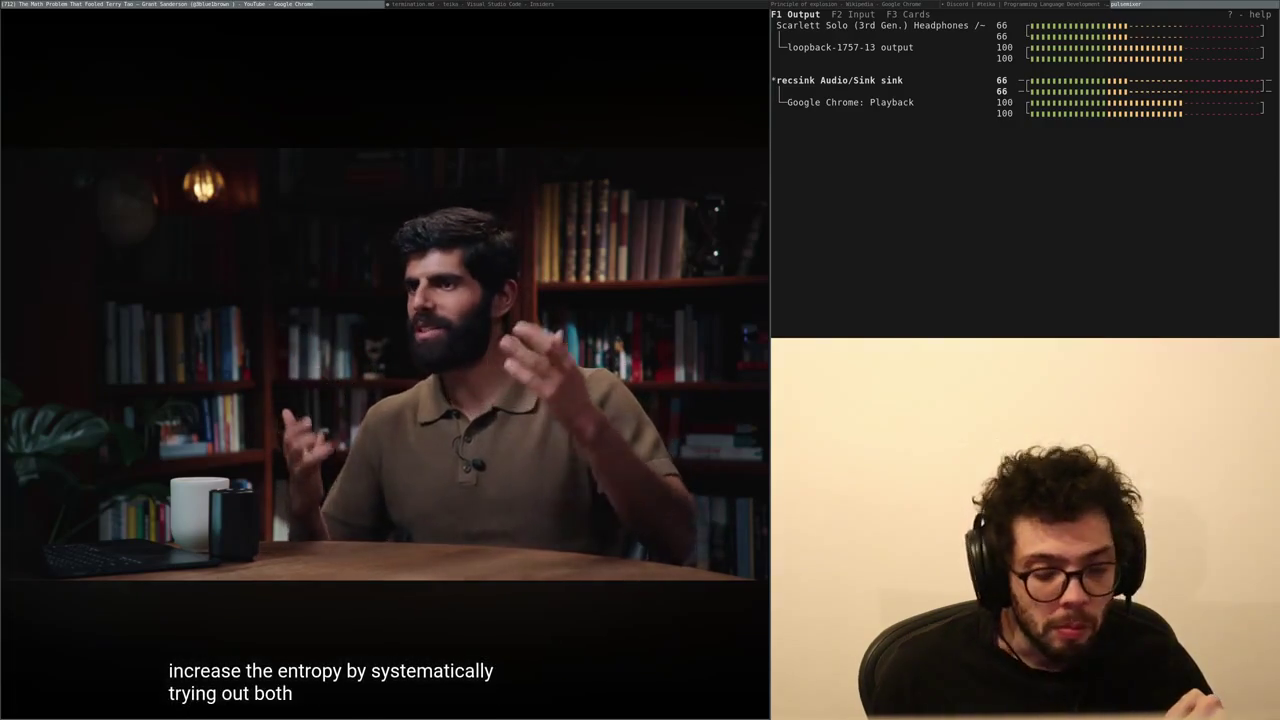
mouse_move(217, 474)
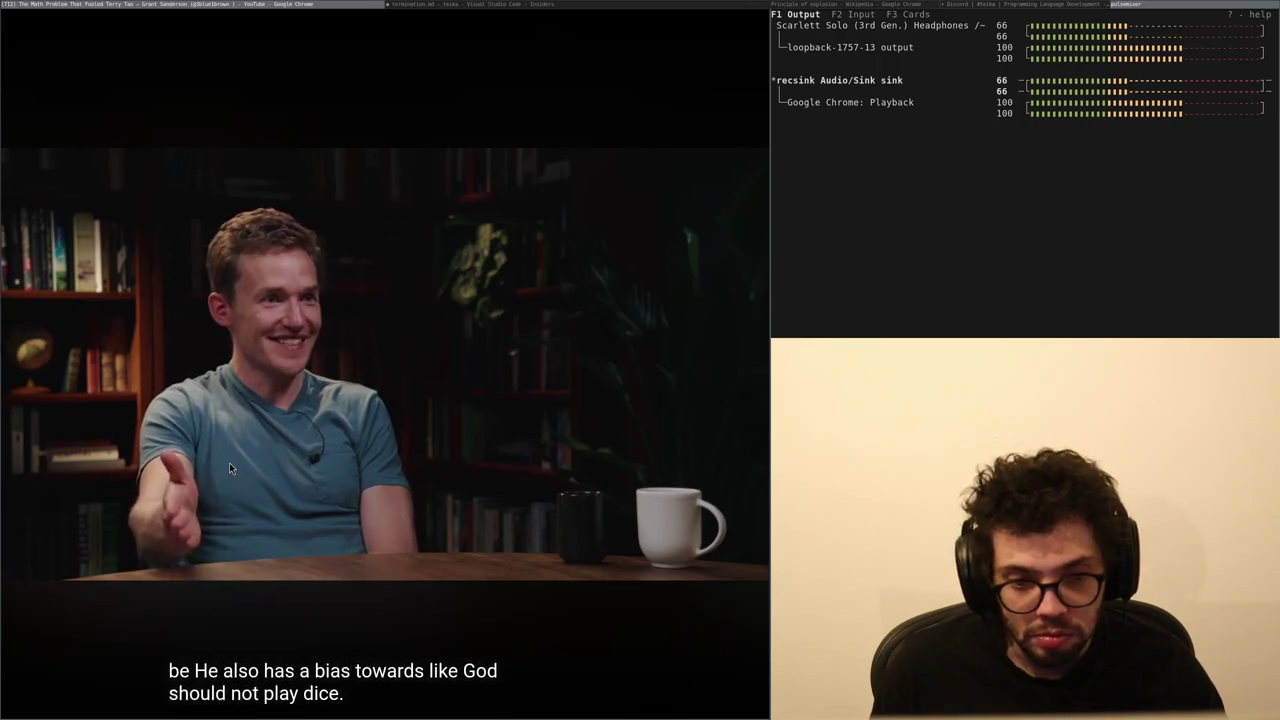
mouse_move(355, 395)
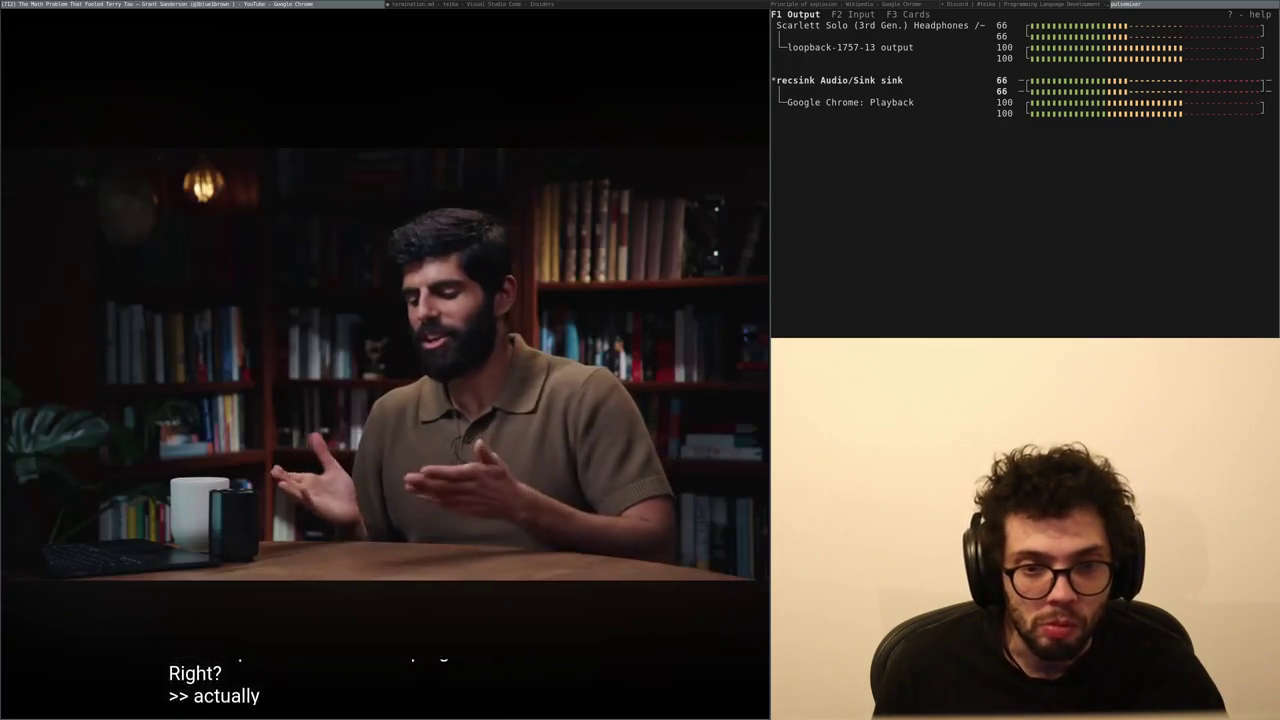
mouse_move(478, 335)
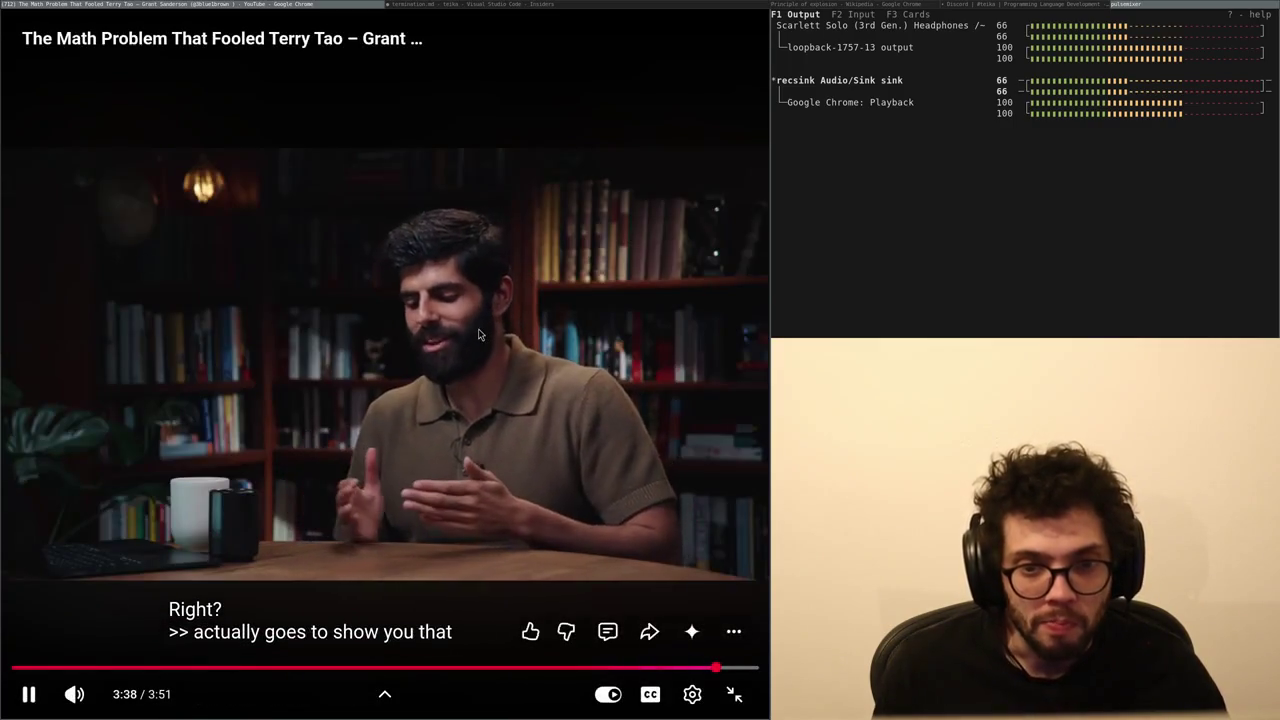
click(734, 694)
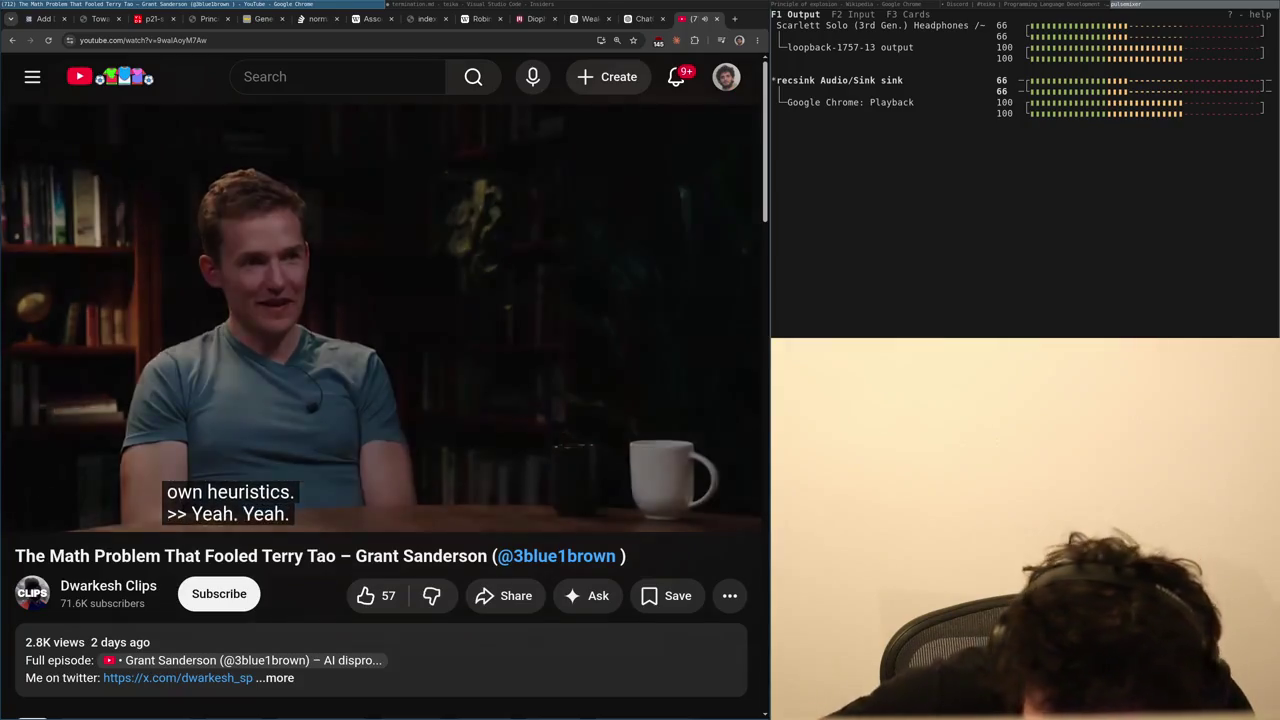
- Pause the Terry Tao video, then load x.com in a new tab
click(463, 281)
scroll(480, 290, down, 15)
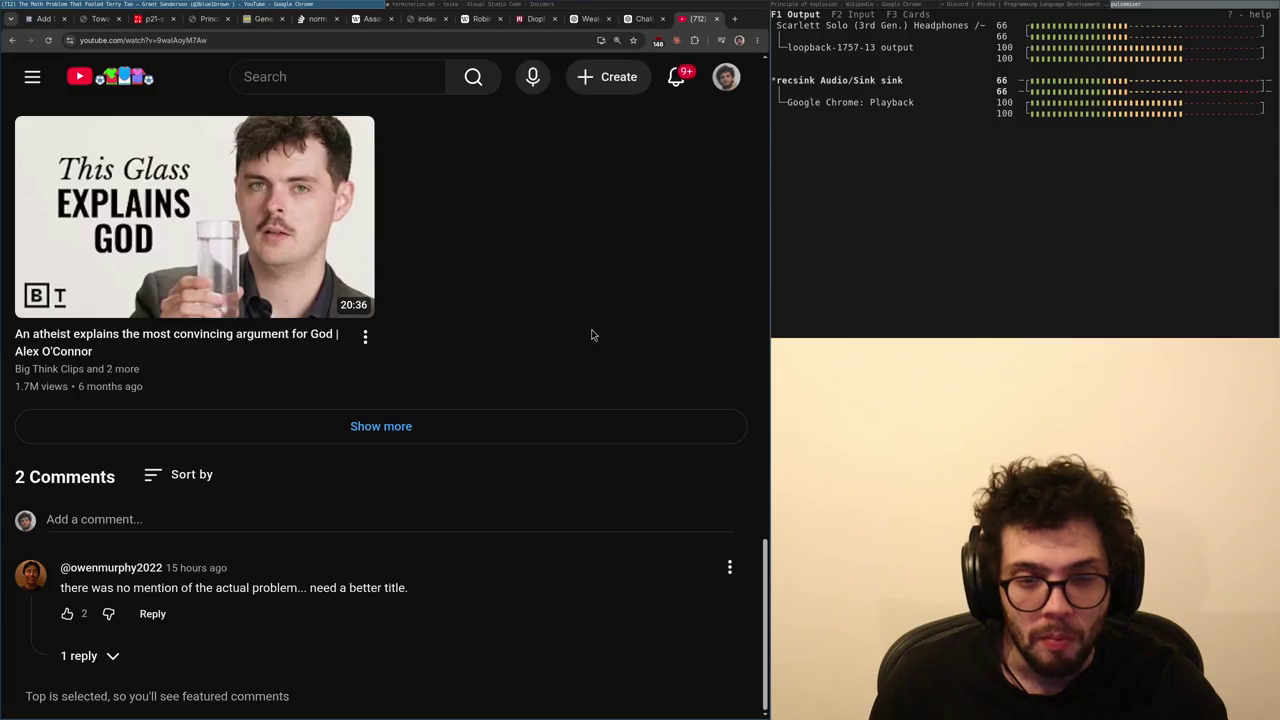
key(ctrl+t)
text(x.com)
key(Return)
- Back on YouTube, expand the reply under the top comment, then switch to the X tab
key(ctrl+shift+Tab)
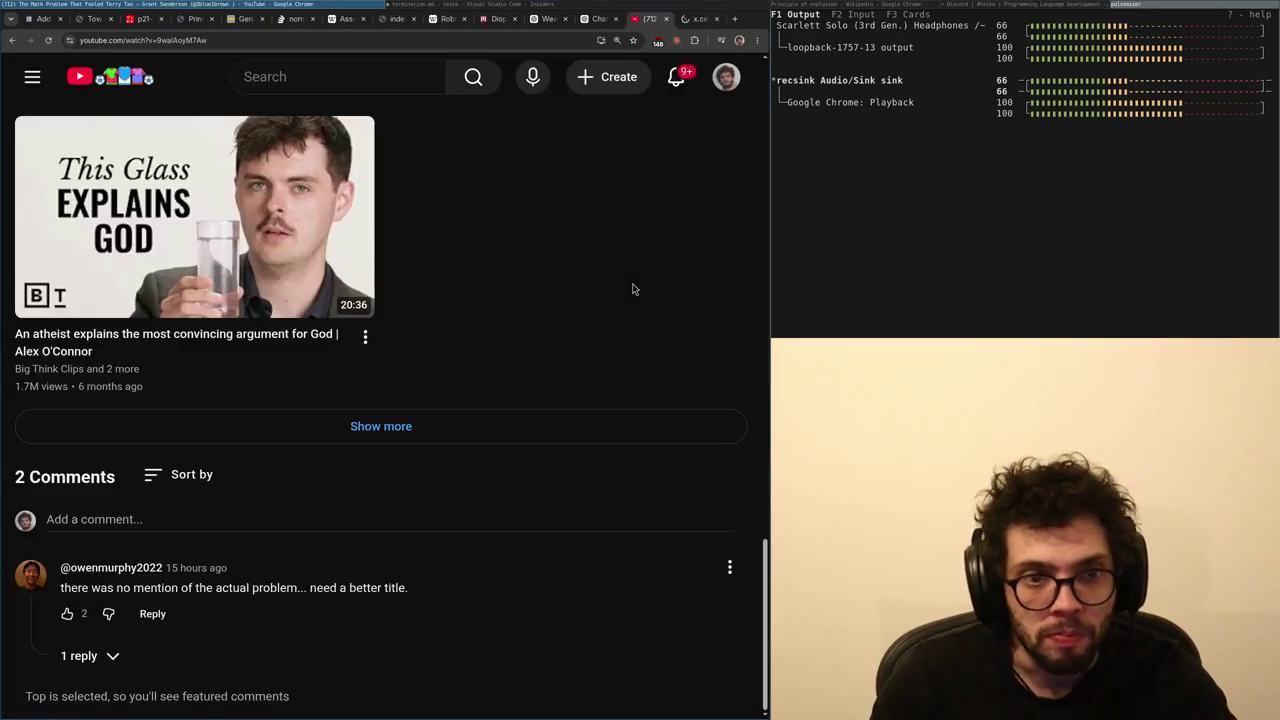
click(80, 655)
scroll(335, 557, down, 2)
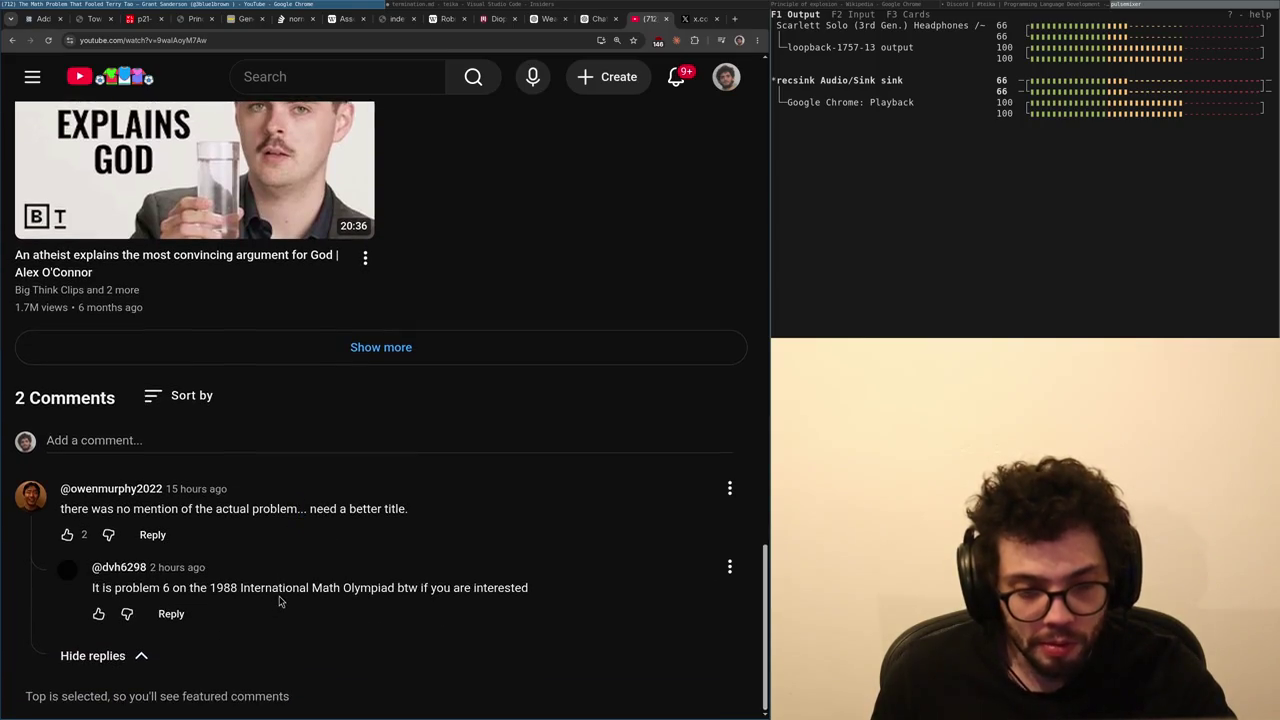
key(ctrl+Tab)
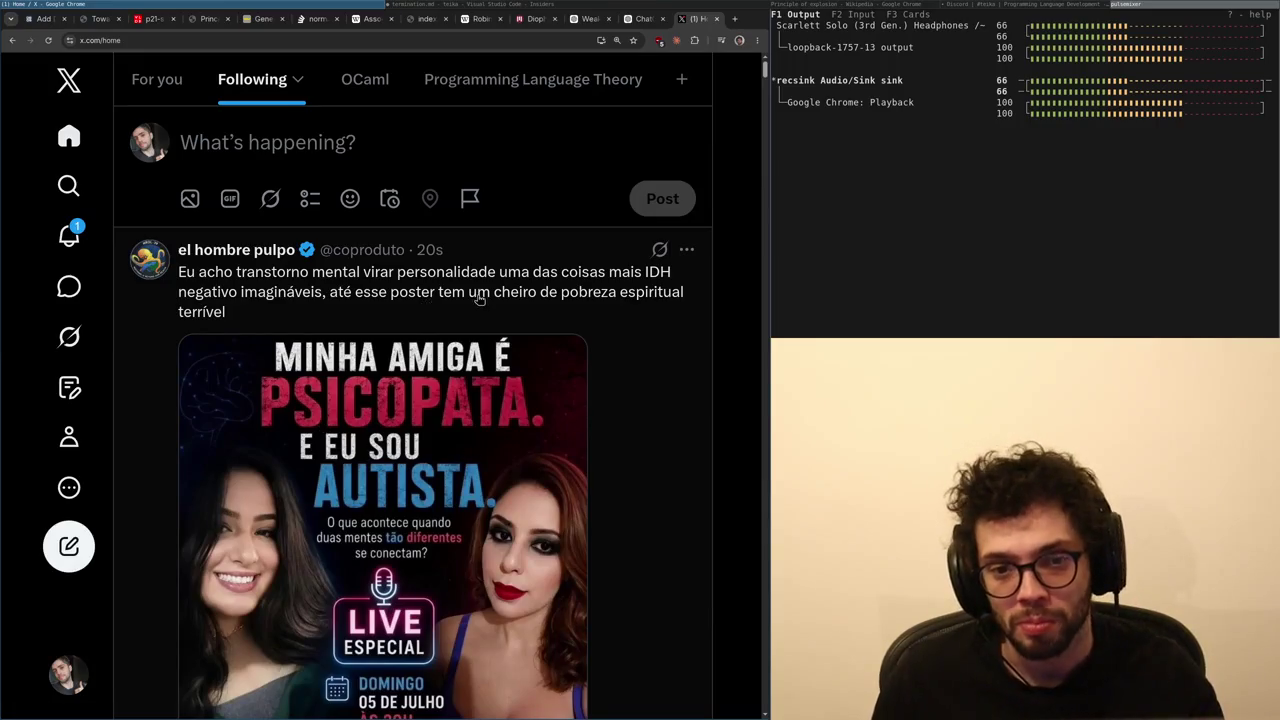
- Open the post about the poster and clear the draft reply 'Sexta'
scroll(479, 299, down, 3)
scroll(594, 371, up, 2)
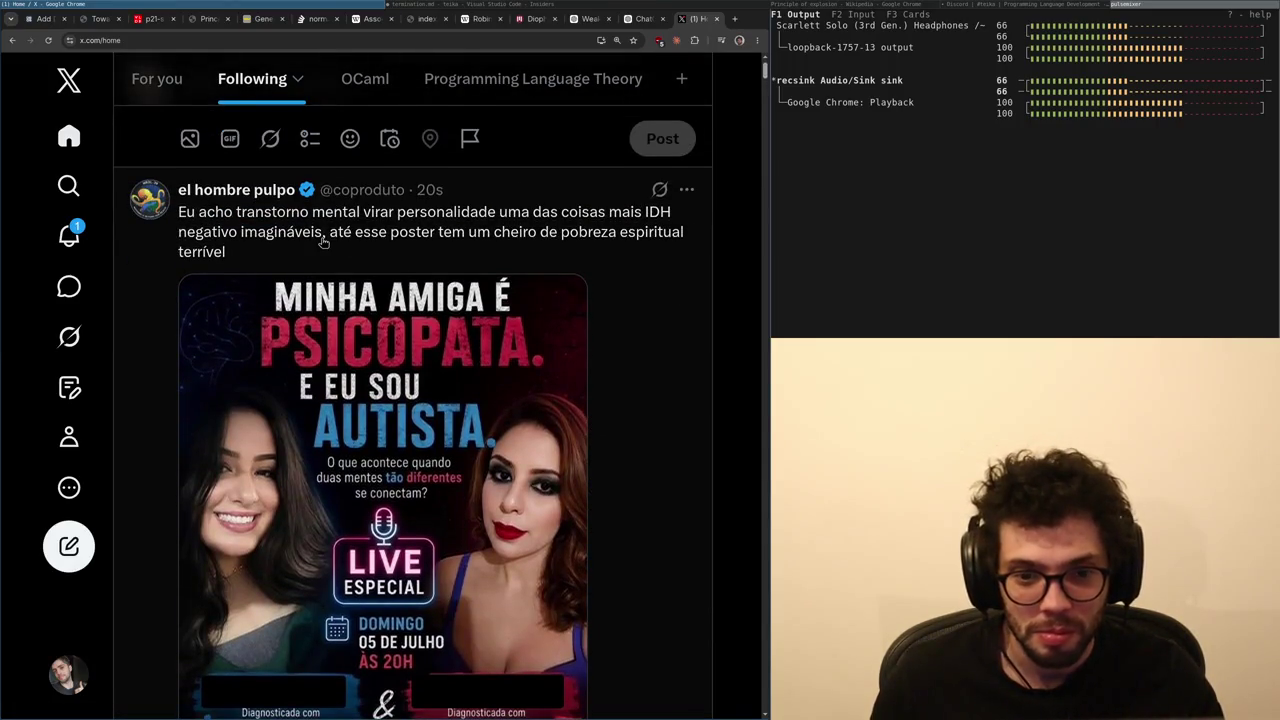
click(320, 238)
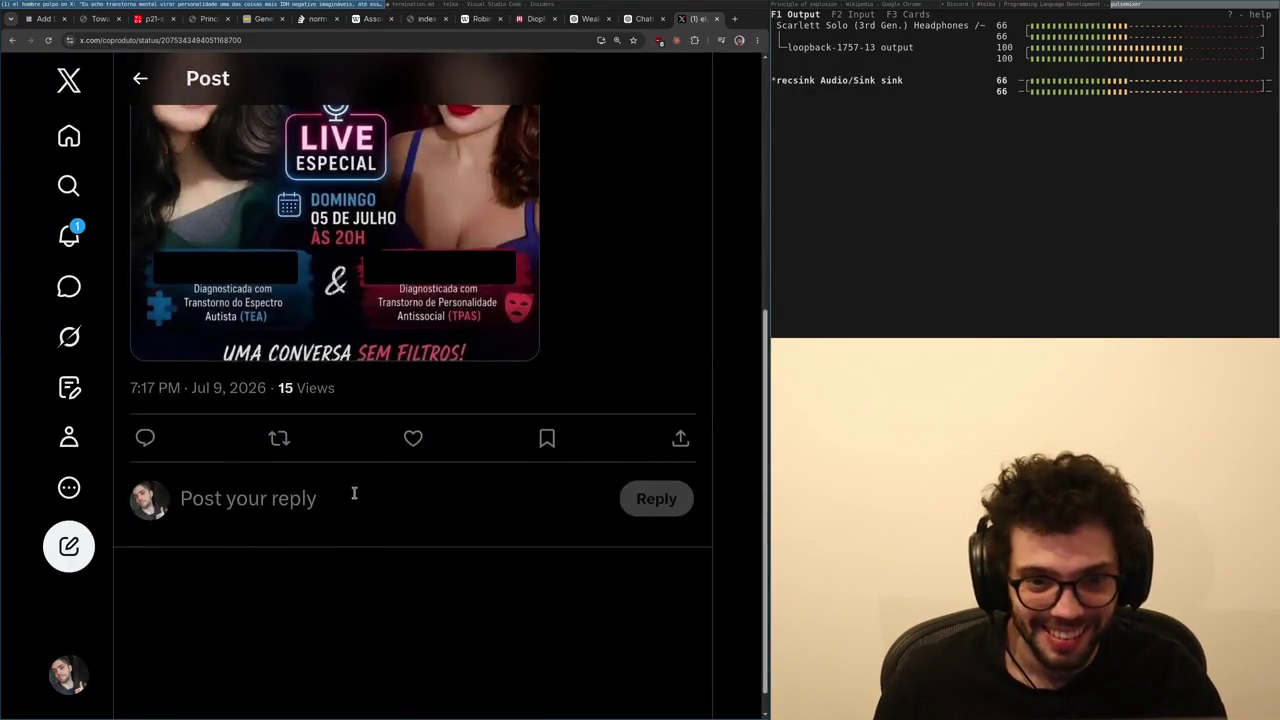
scroll(495, 279, up, 2)
scroll(427, 317, down, 3)
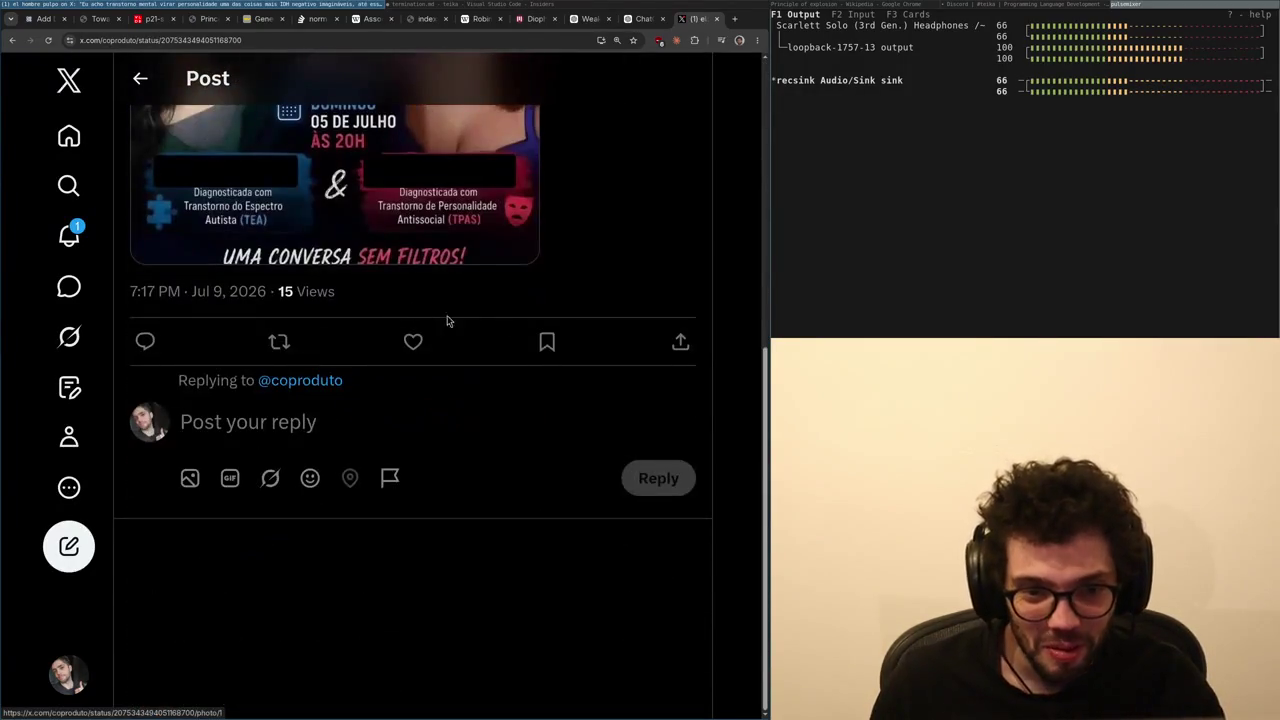
scroll(532, 341, up, 3)
scroll(541, 340, up, 3)
scroll(541, 343, down, 4)
scroll(549, 349, up, 3)
scroll(549, 394, down, 3)
scroll(555, 397, down, 2)
text(Sexta)
key(BackSpace)
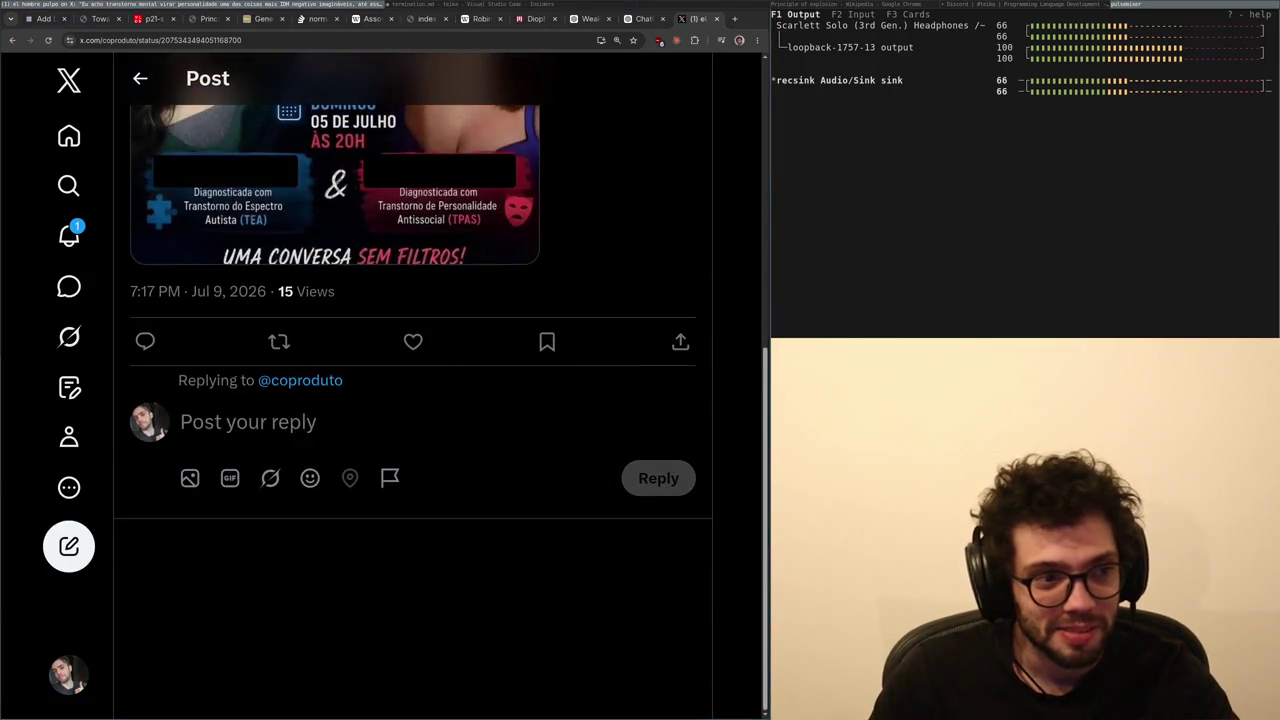
- View the poster image enlarged, close it, and briefly visit Notifications before returning
scroll(291, 297, up, 2)
click(291, 297)
key(Escape)
click(68, 232)
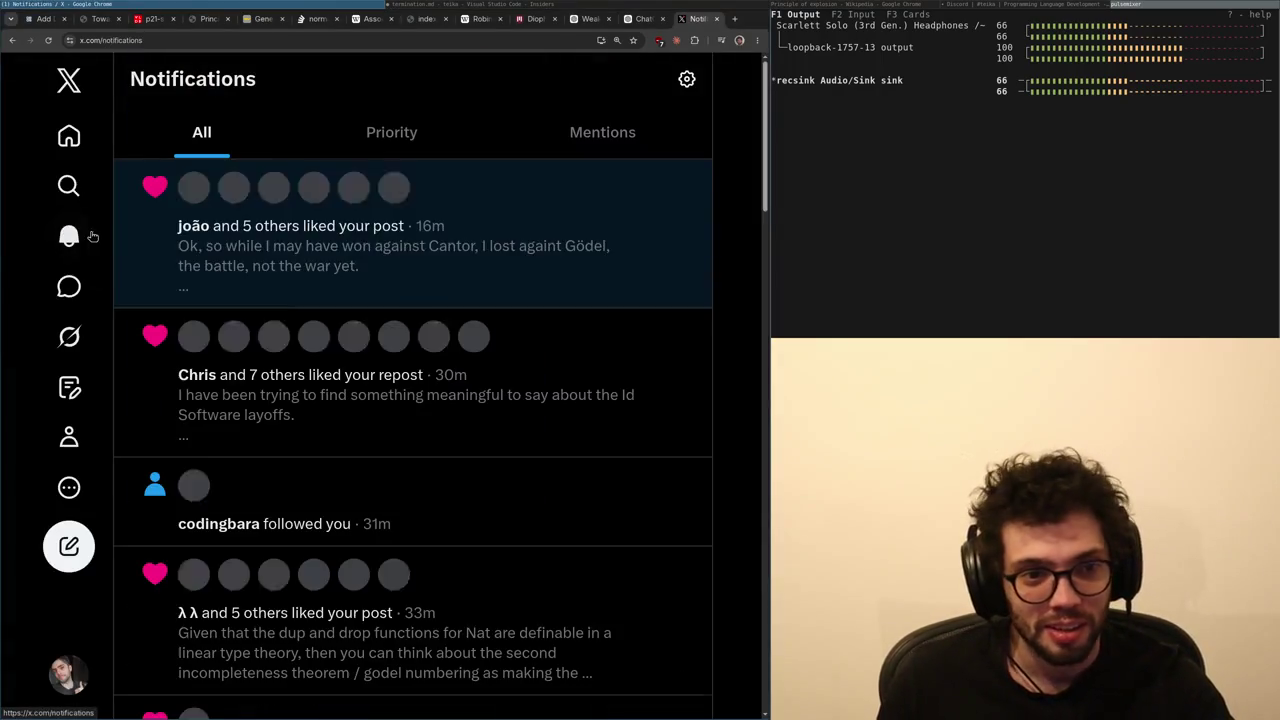
key(alt+Left)
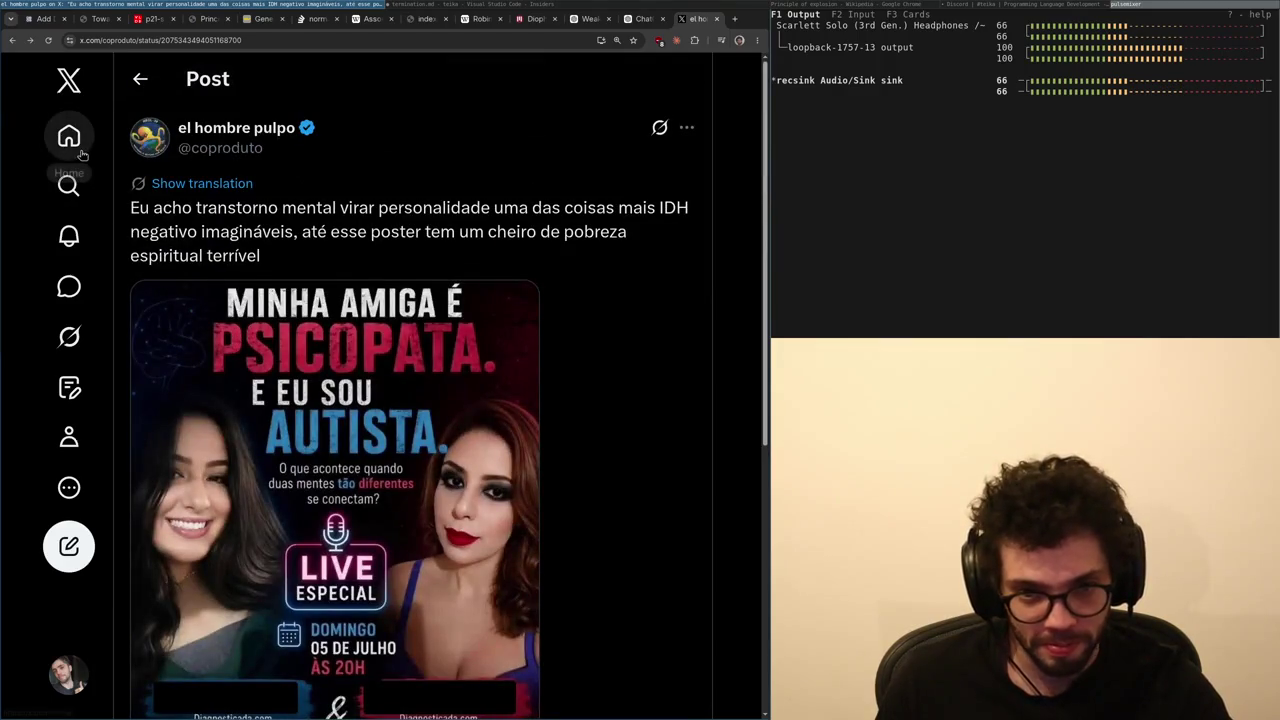
- Go to the Home Following feed and scroll down to zeta's tweet, selecting part of its text
click(72, 143)
scroll(334, 389, down, 7)
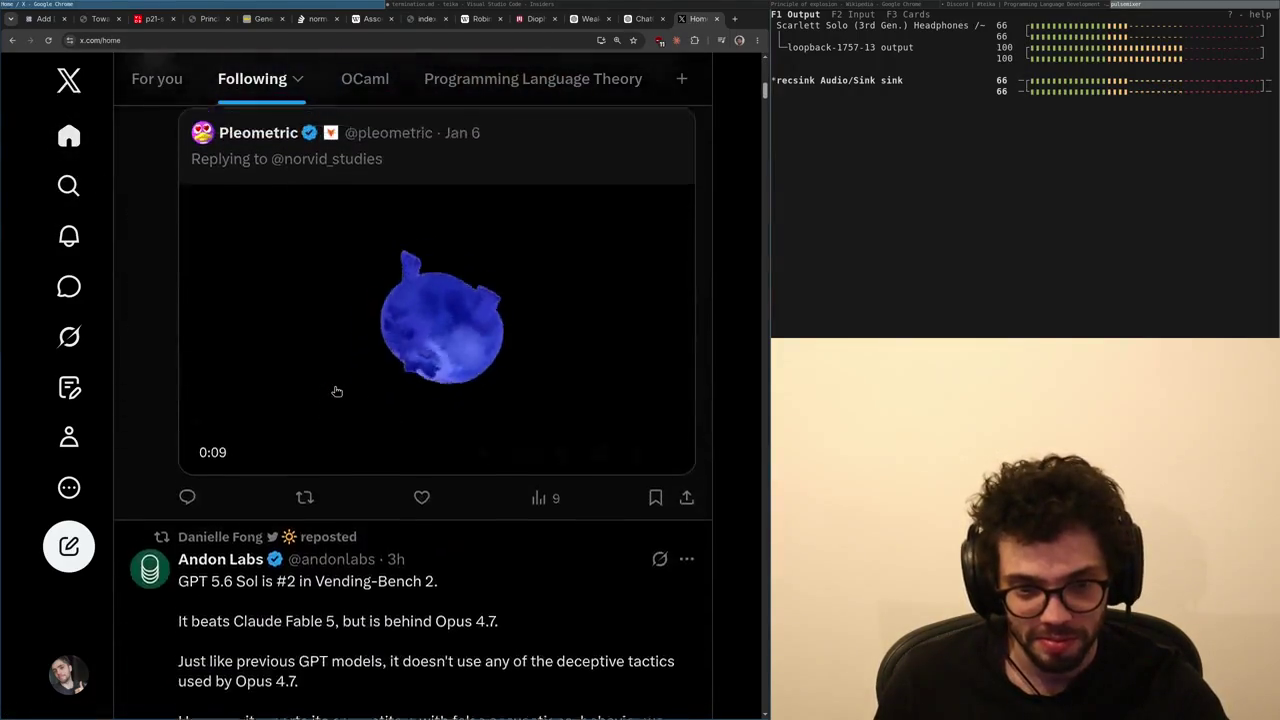
scroll(334, 389, up, 2)
scroll(334, 389, down, 15)
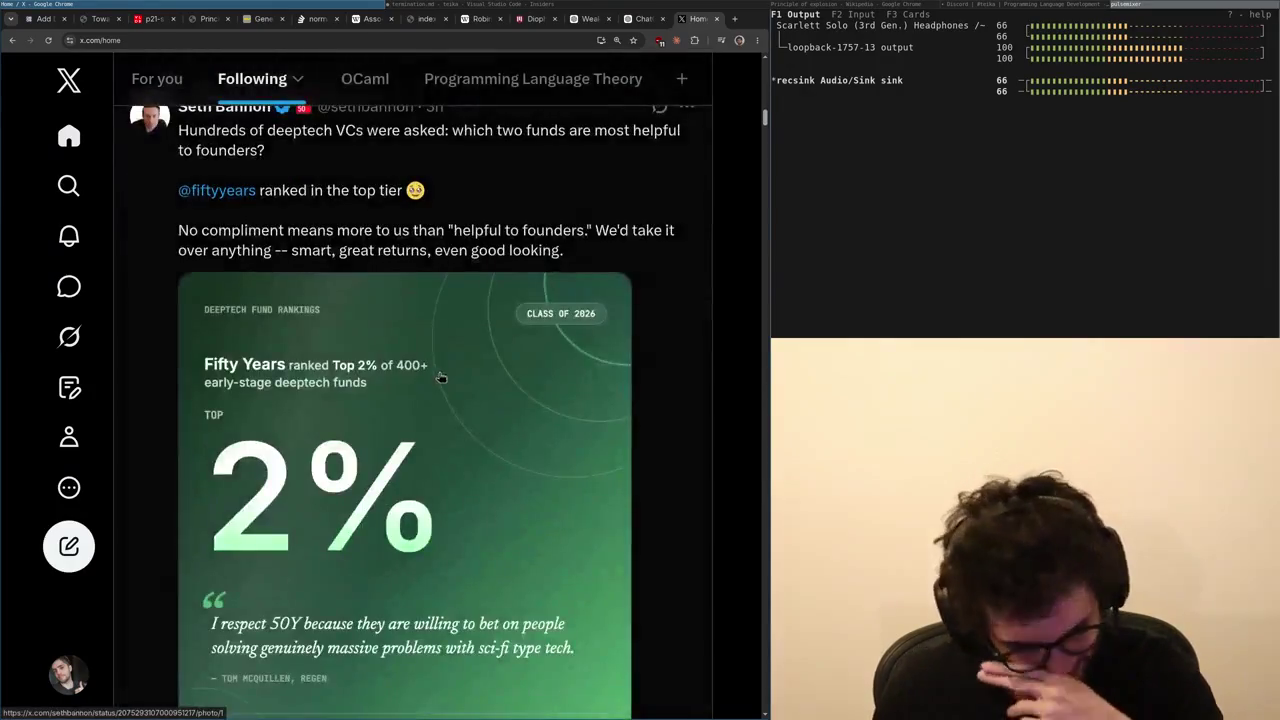
scroll(365, 365, up, 4)
scroll(380, 390, down, 12)
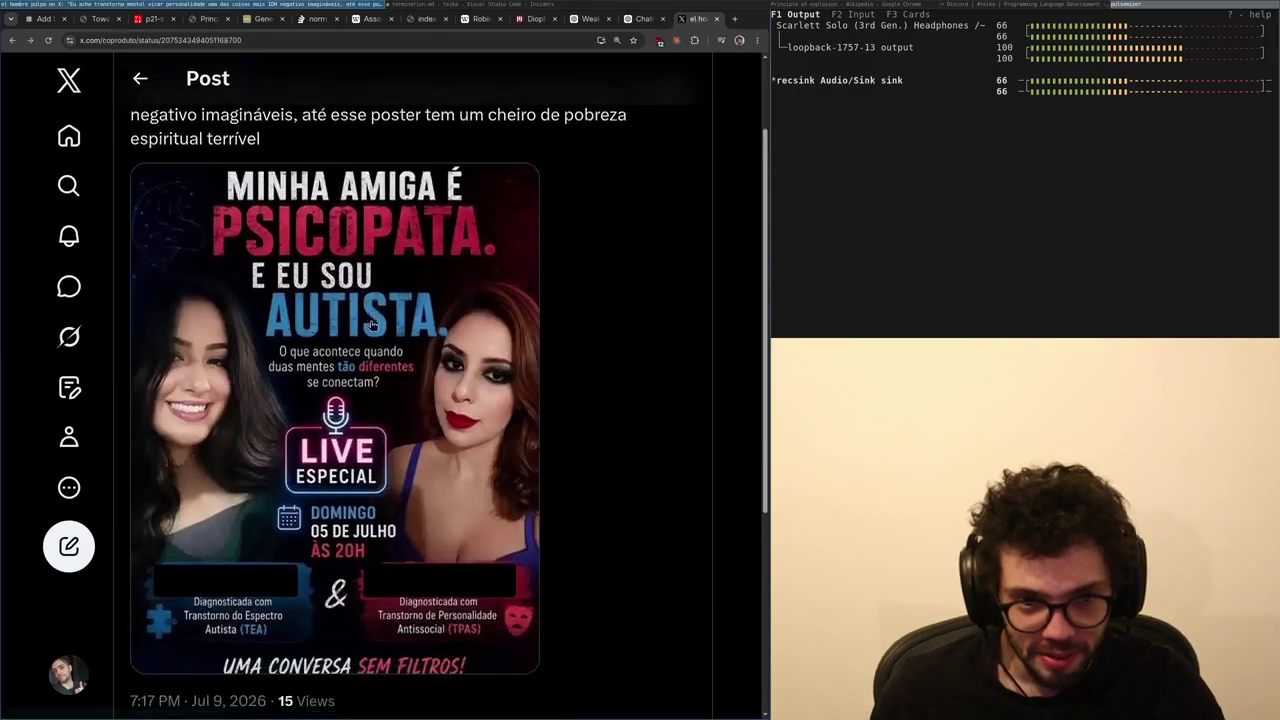
scroll(276, 336, down, 5)
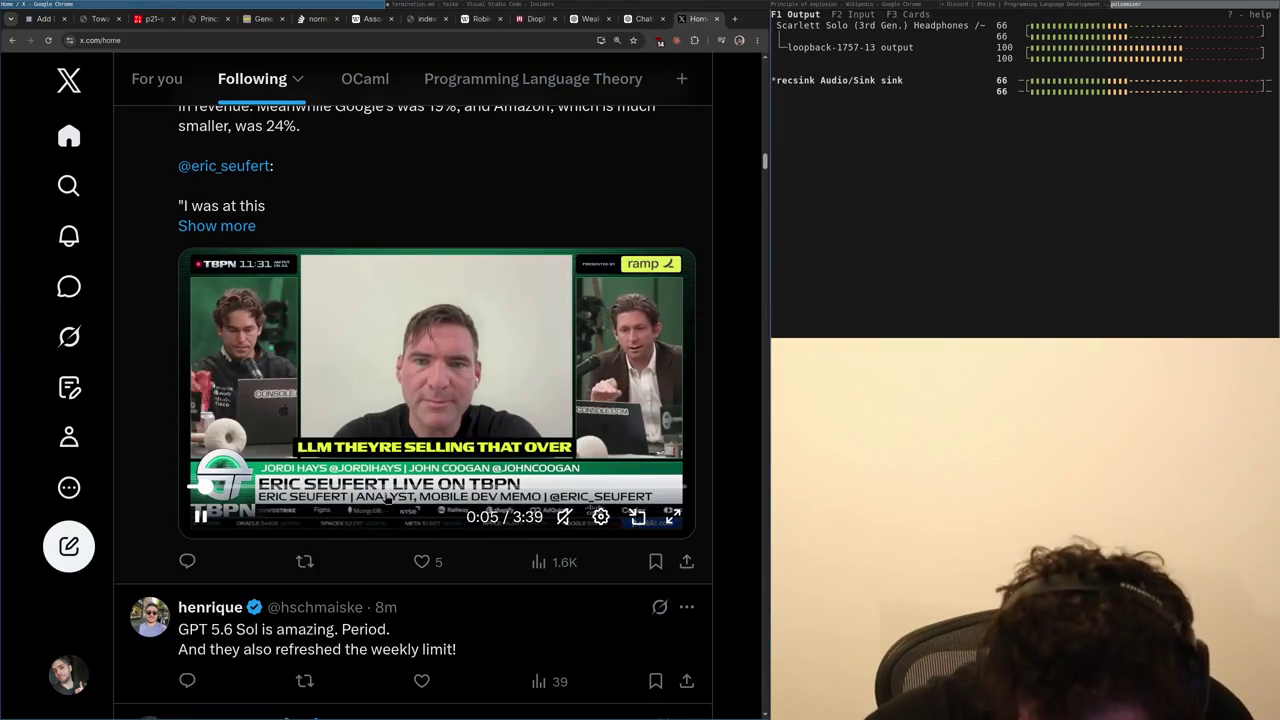
scroll(578, 507, down, 1)
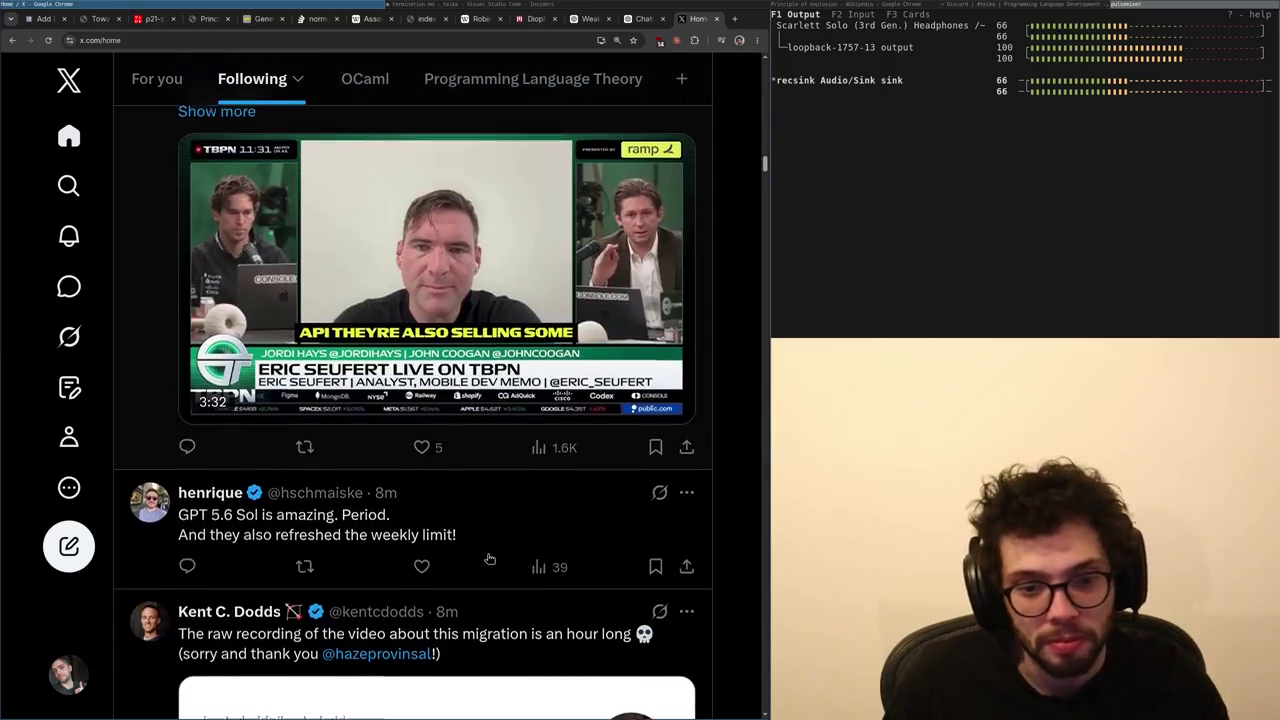
scroll(578, 507, down, 4)
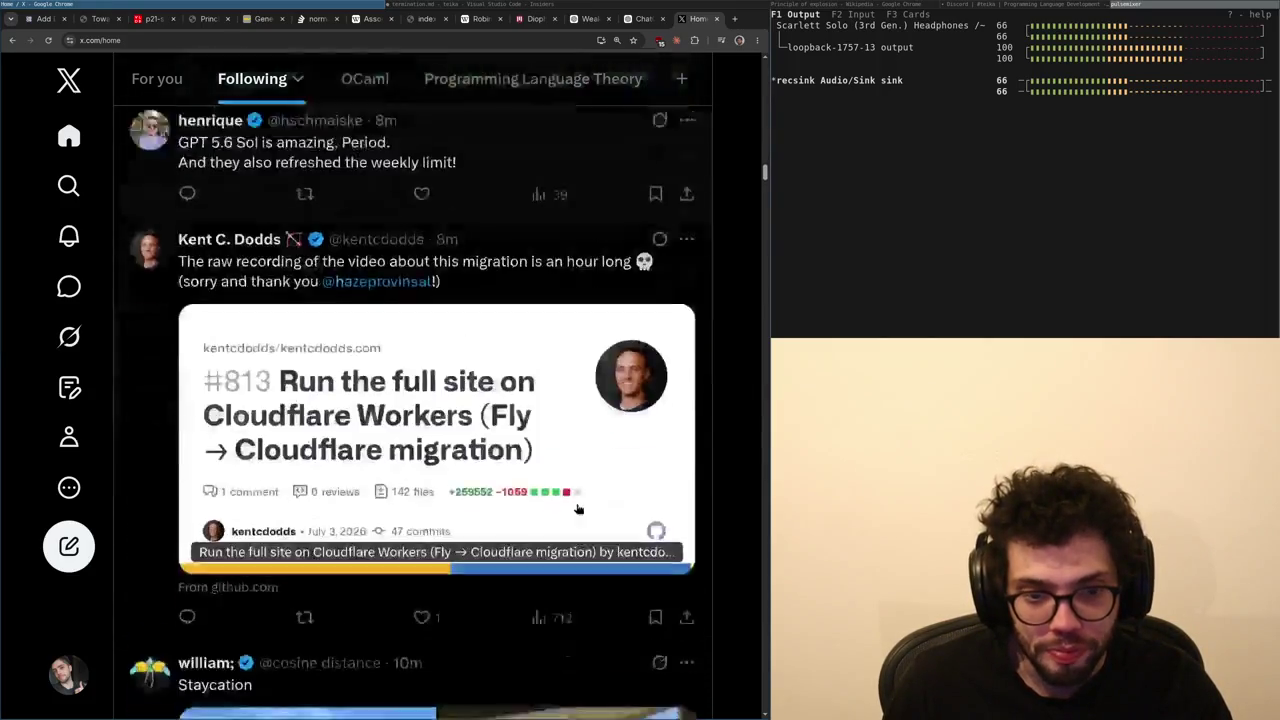
scroll(516, 433, down, 5)
scroll(516, 433, up, 4)
scroll(516, 433, down, 5)
scroll(518, 440, down, 4)
scroll(518, 440, up, 4)
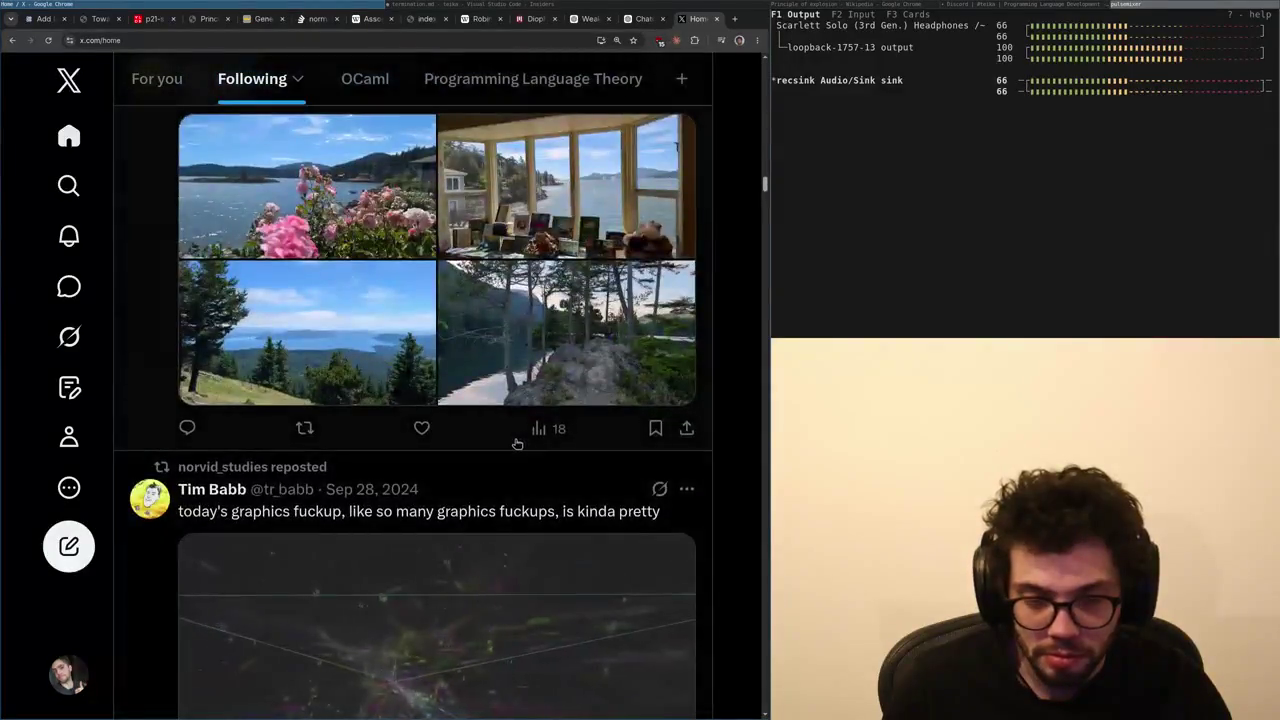
scroll(516, 433, down, 11)
scroll(516, 432, down, 15)
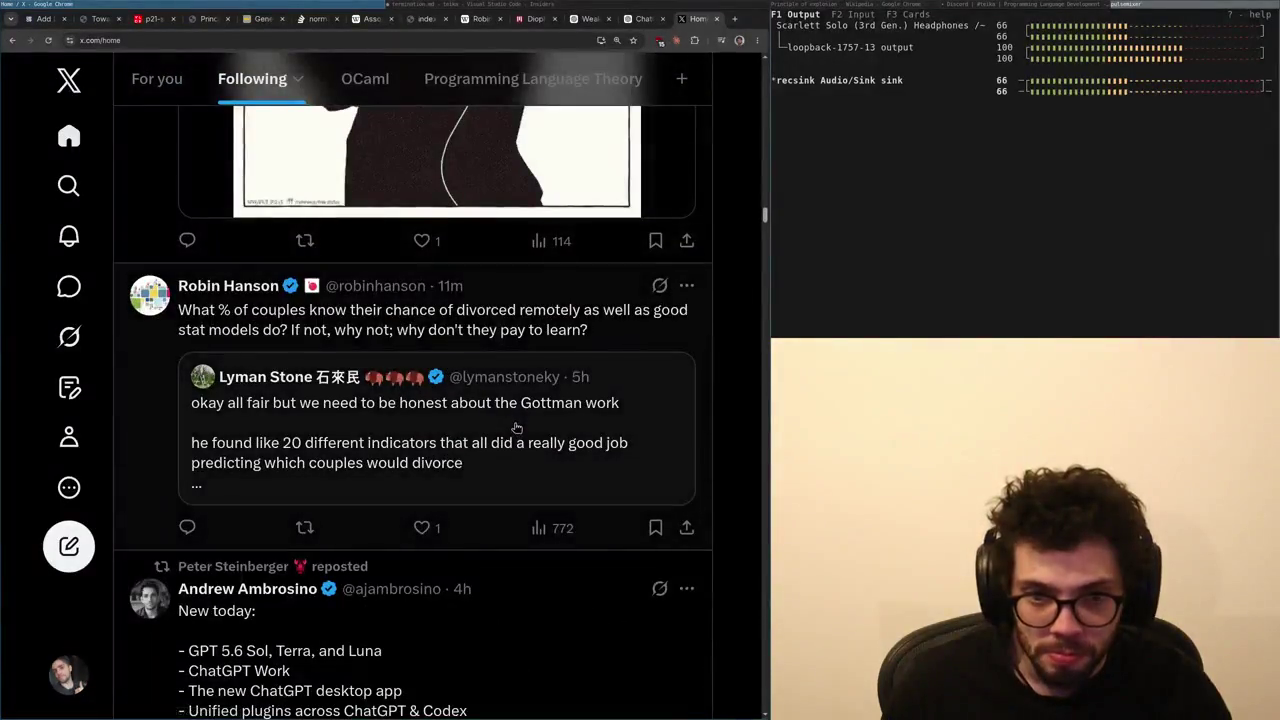
scroll(511, 432, up, 5)
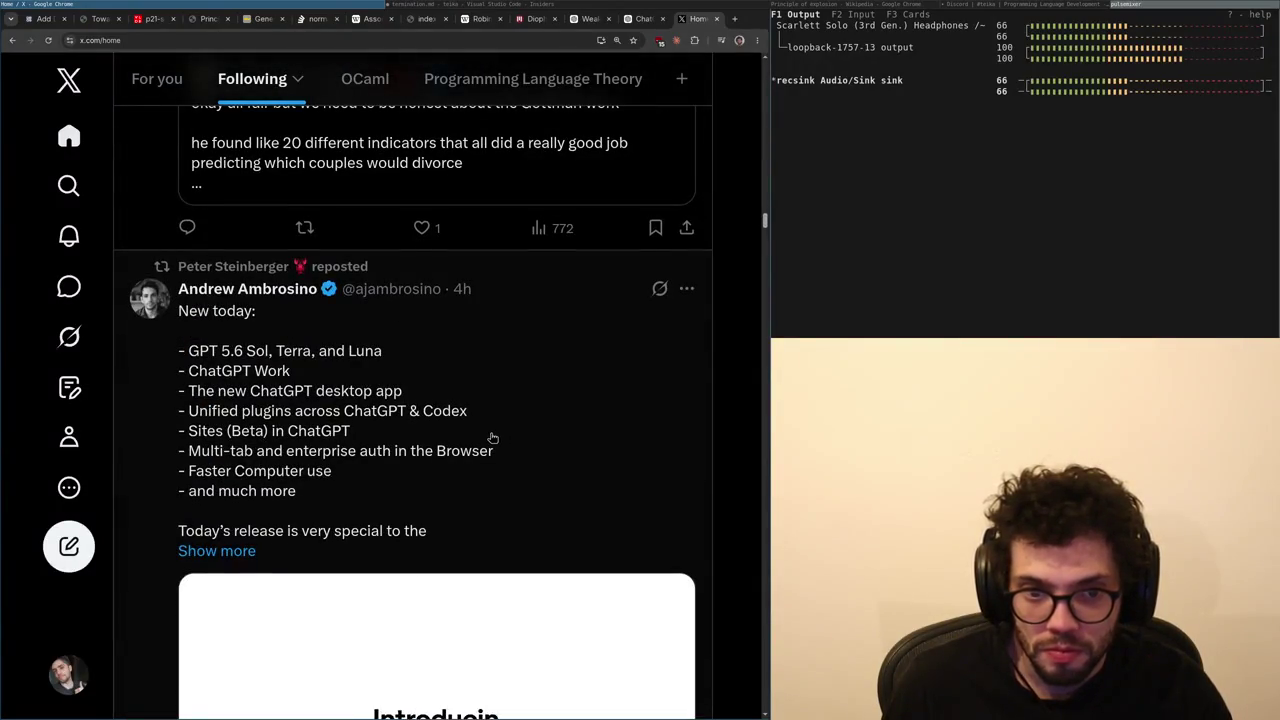
scroll(492, 437, down, 3)
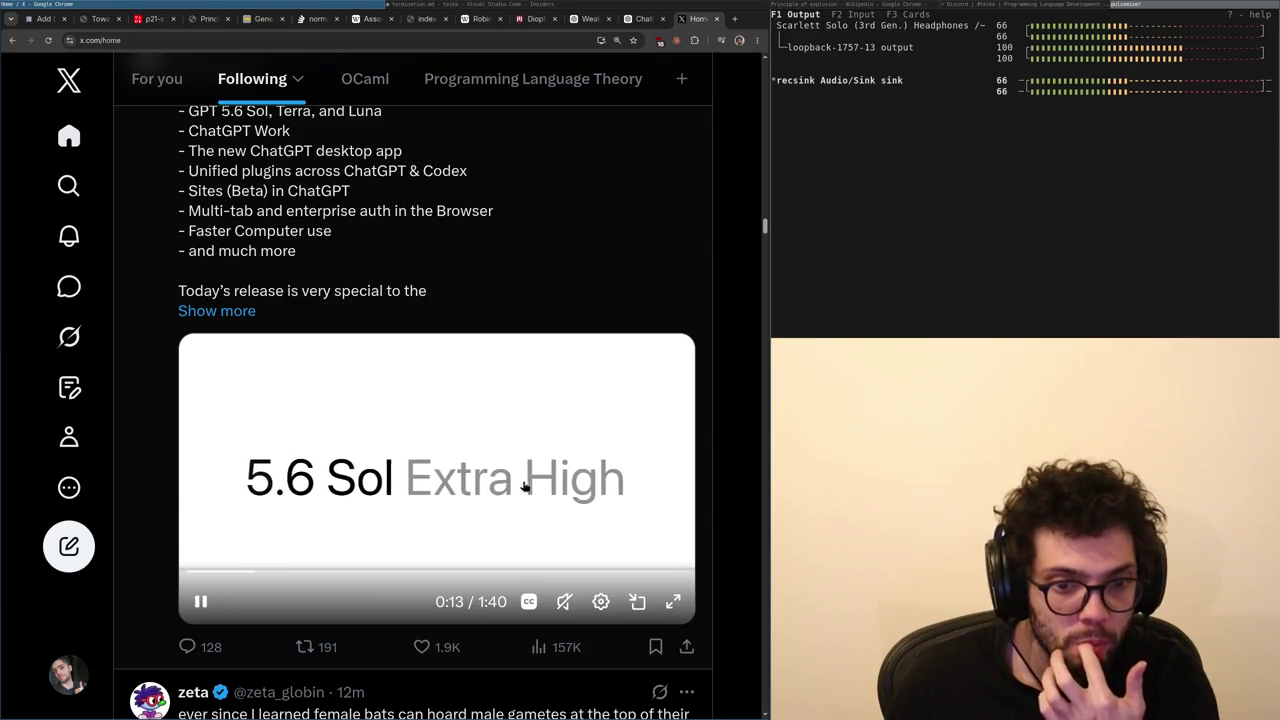
scroll(518, 485, down, 2)
scroll(474, 472, up, 2)
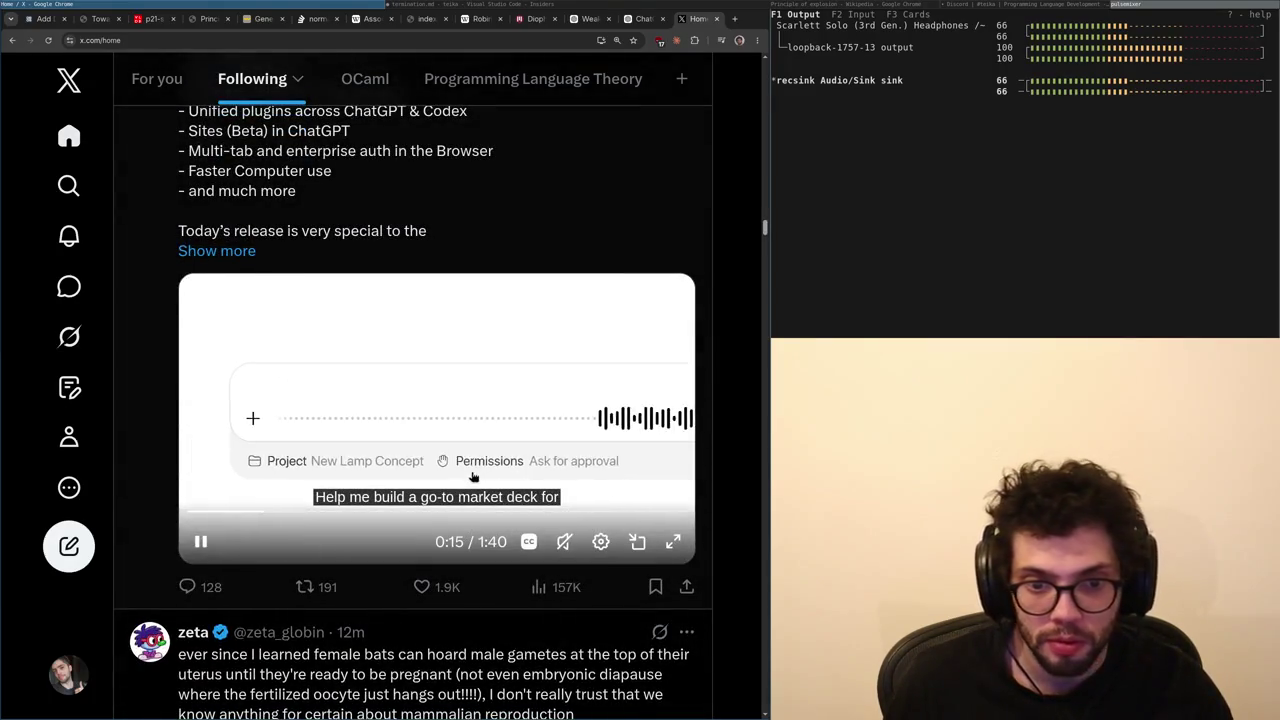
scroll(470, 465, down, 3)
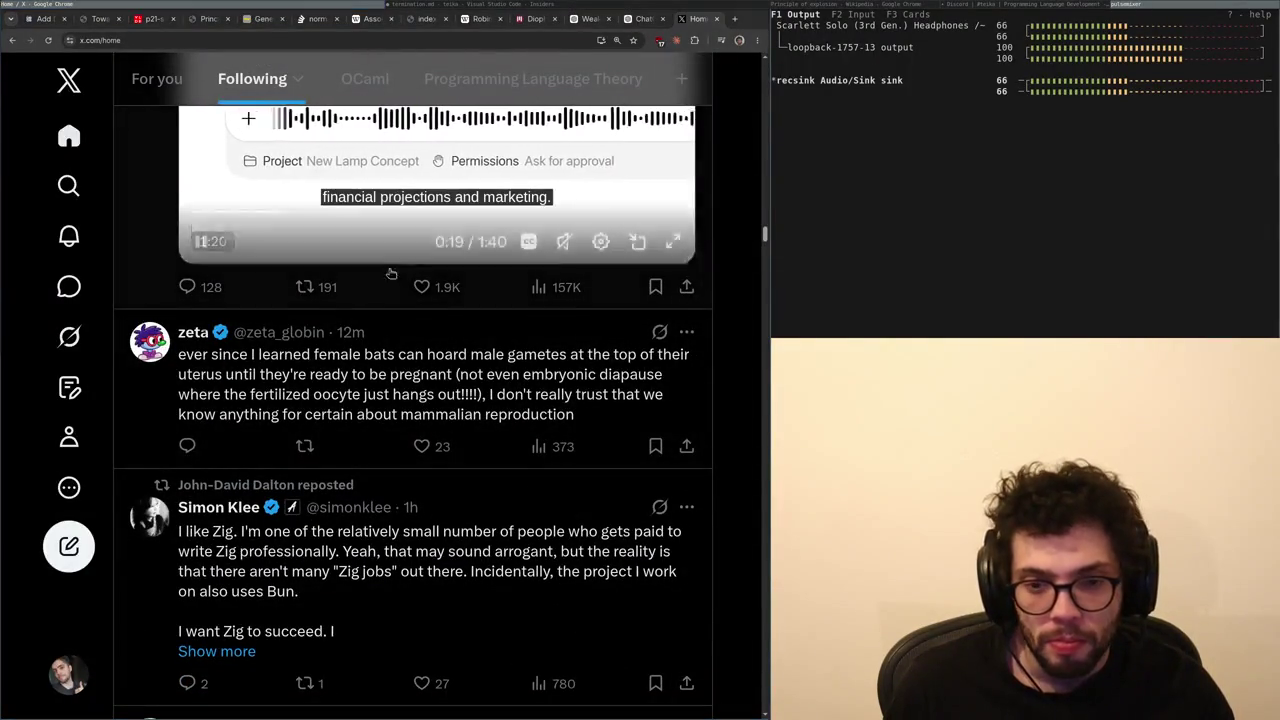
mouse_move(507, 356)
mouse_down()
mouse_move(566, 356)
mouse_move(534, 396)
mouse_move(327, 376)
mouse_up()
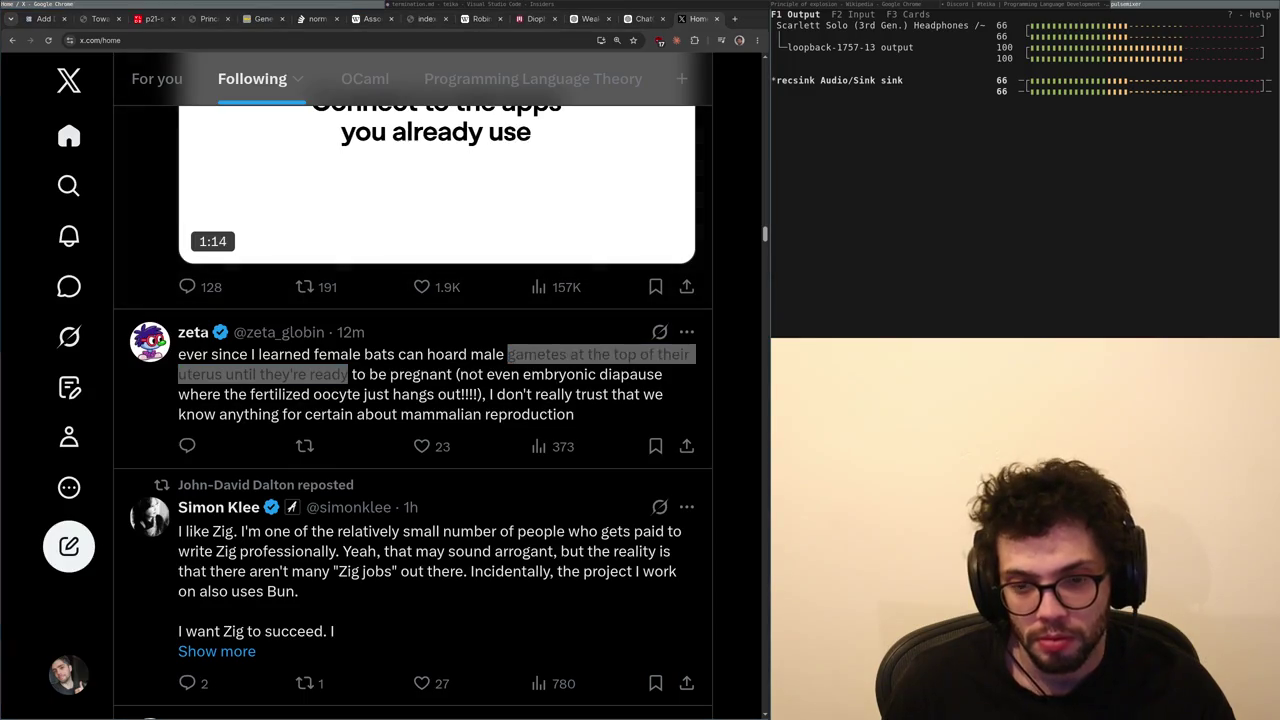
- Scroll on to the ChatGPT Work post and open its quoted OpenAI post
scroll(723, 451, up, 3)
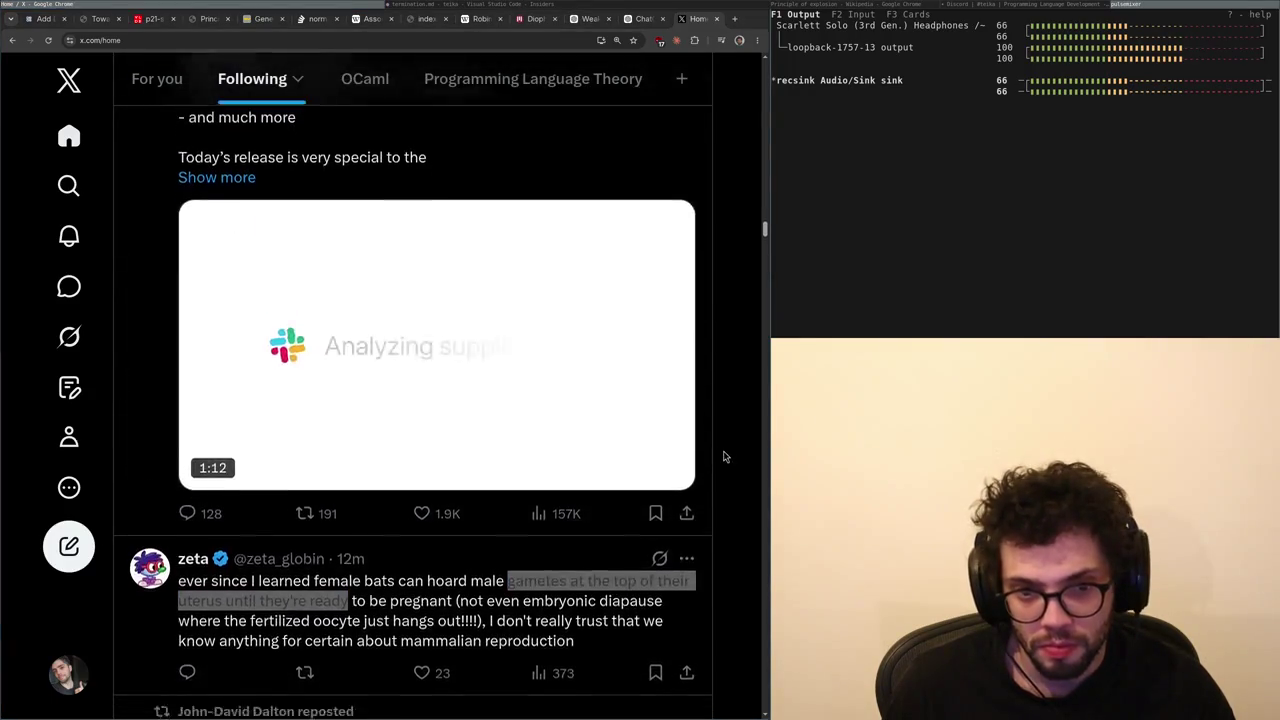
scroll(727, 443, down, 5)
scroll(727, 443, down, 4)
scroll(721, 441, up, 2)
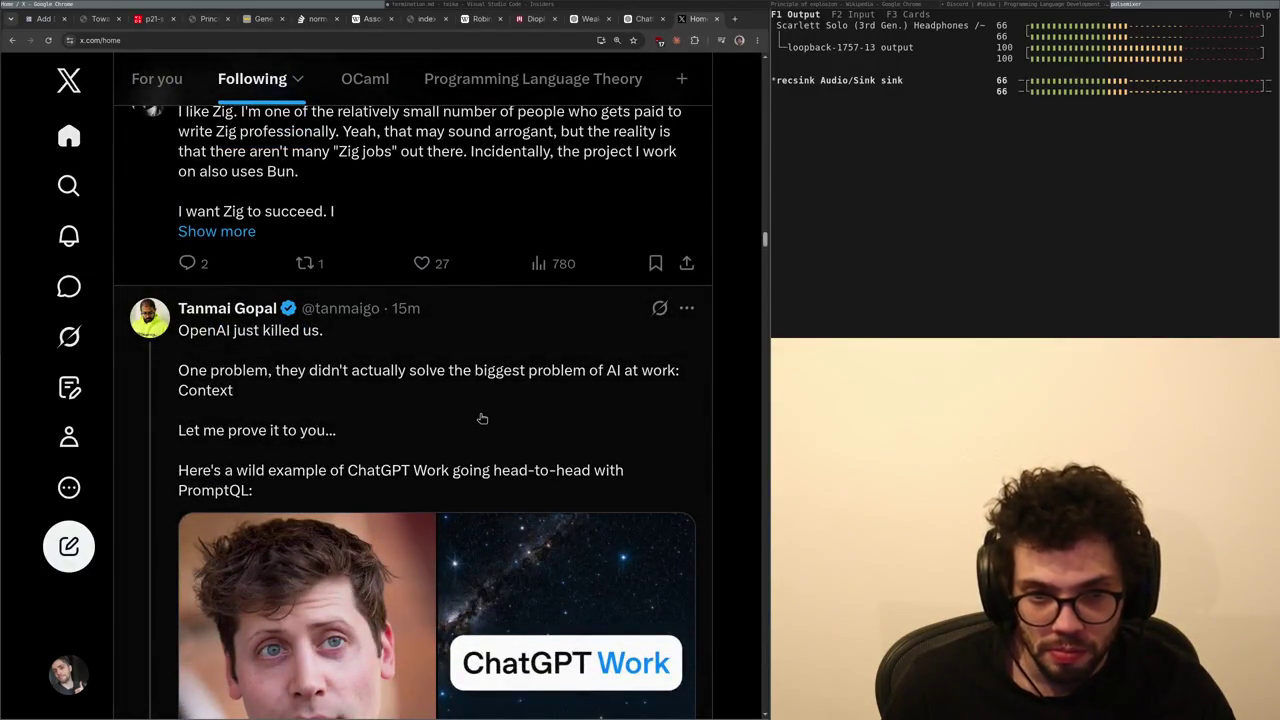
scroll(482, 418, down, 2)
scroll(482, 422, down, 3)
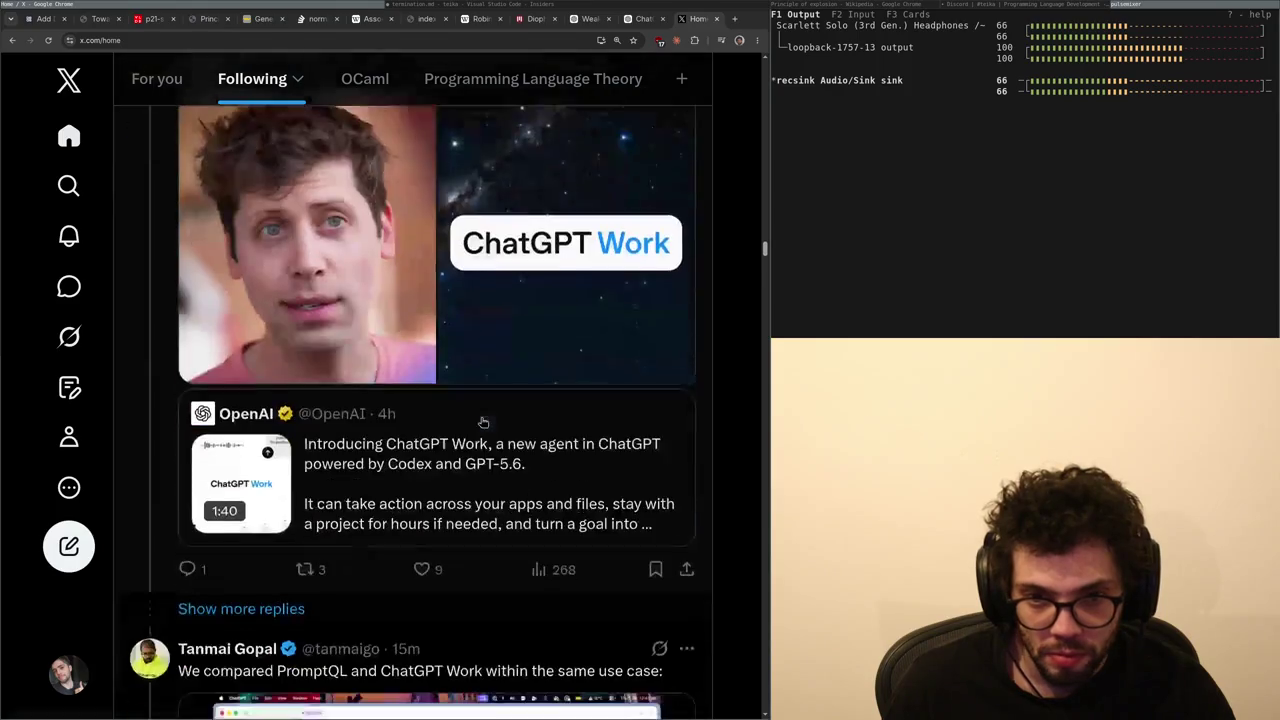
click(481, 500)
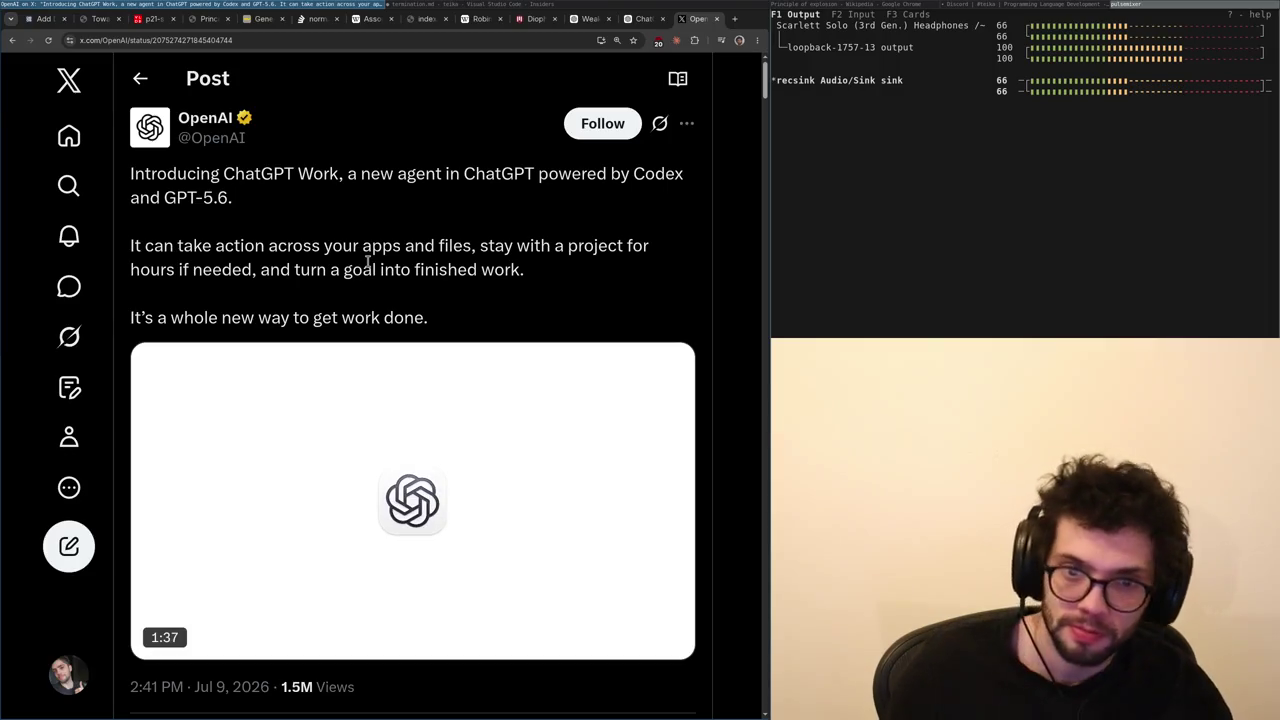
- Go back to the Following feed and scroll through its posts
scroll(410, 260, down, 2)
key(alt+Left)
scroll(400, 320, down, 4)
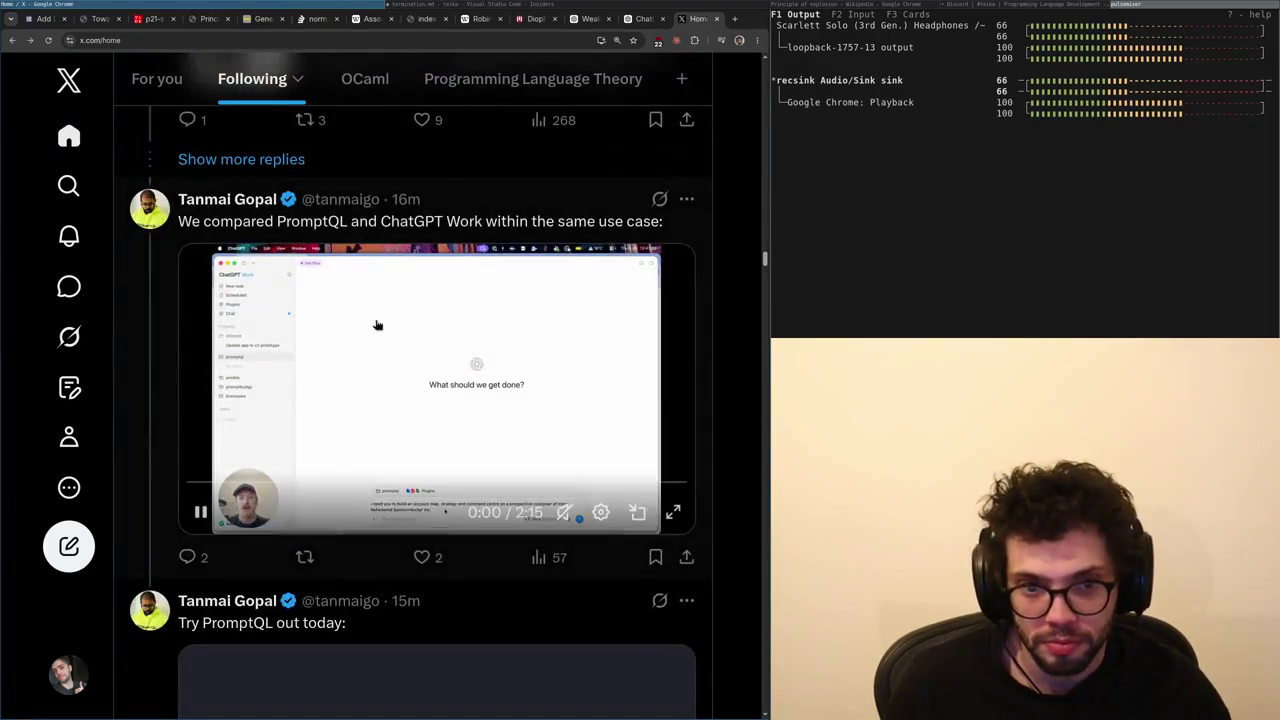
scroll(410, 318, down, 10)
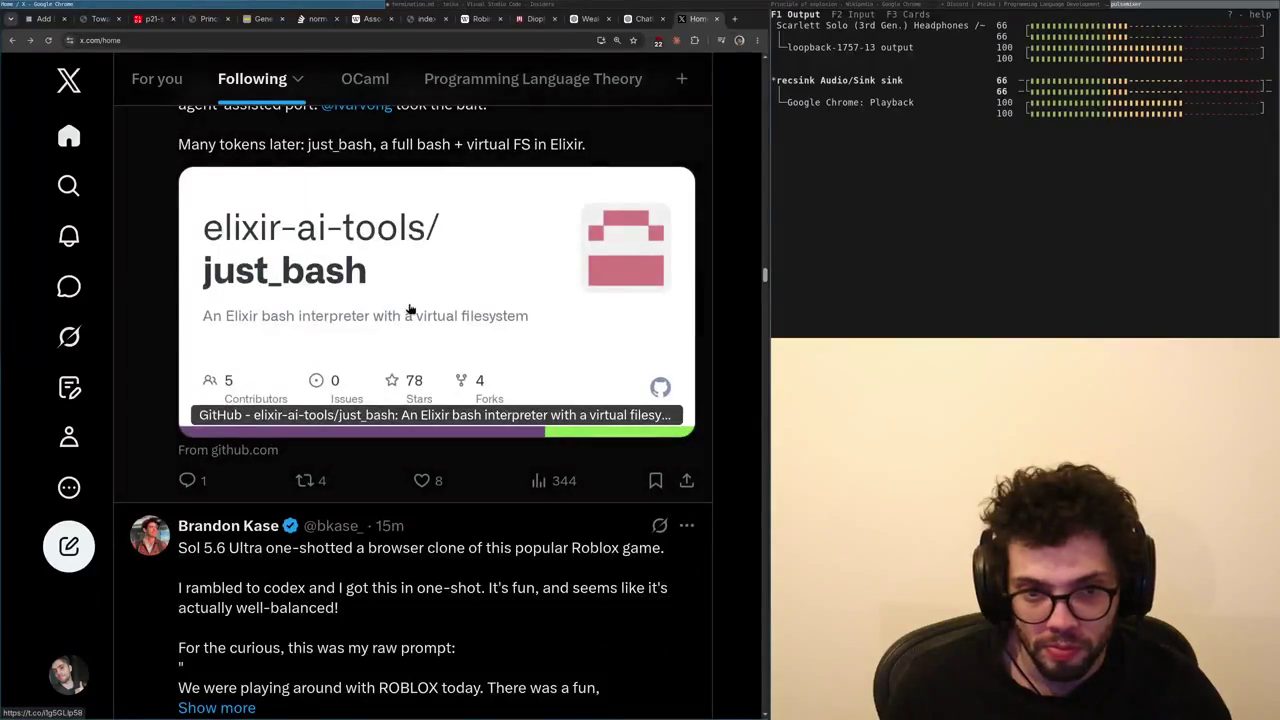
scroll(410, 310, up, 3)
scroll(410, 309, up, 3)
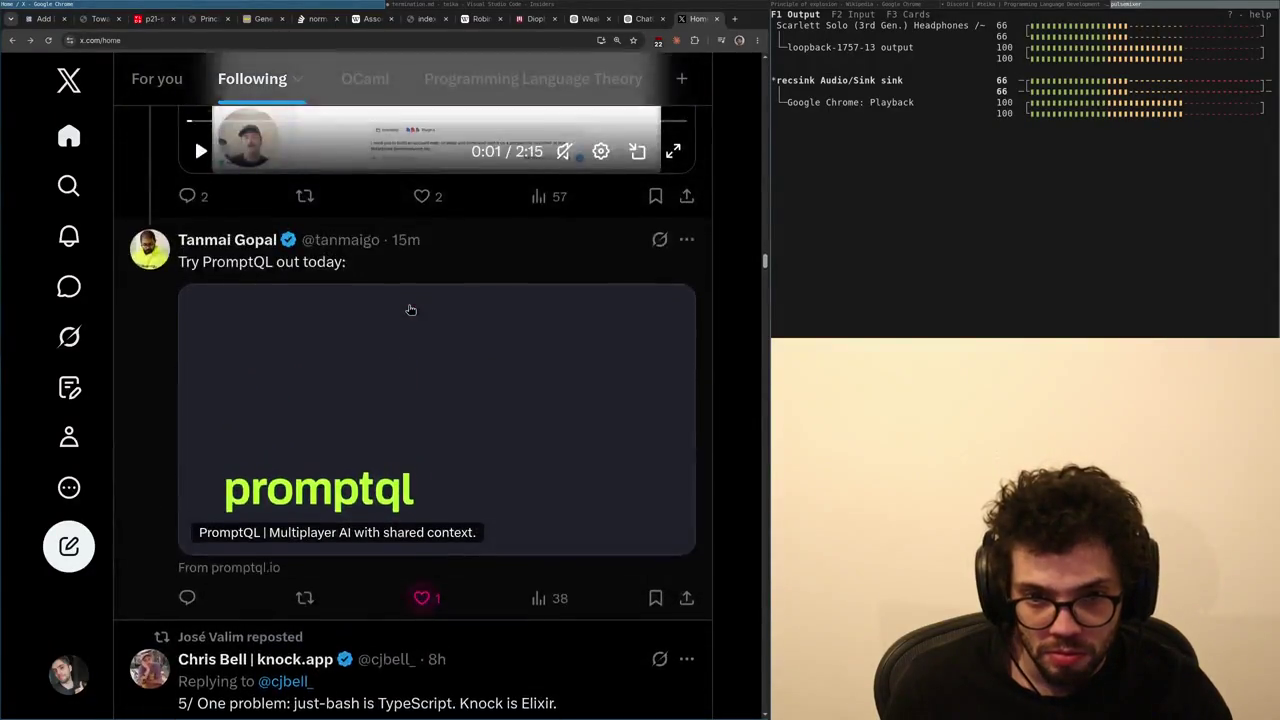
scroll(410, 309, down, 5)
scroll(420, 290, up, 9)
- Look at Tanmai Gopal's PromptQL comparison post, then scroll the feed down to the Roblox clone post
click(462, 227)
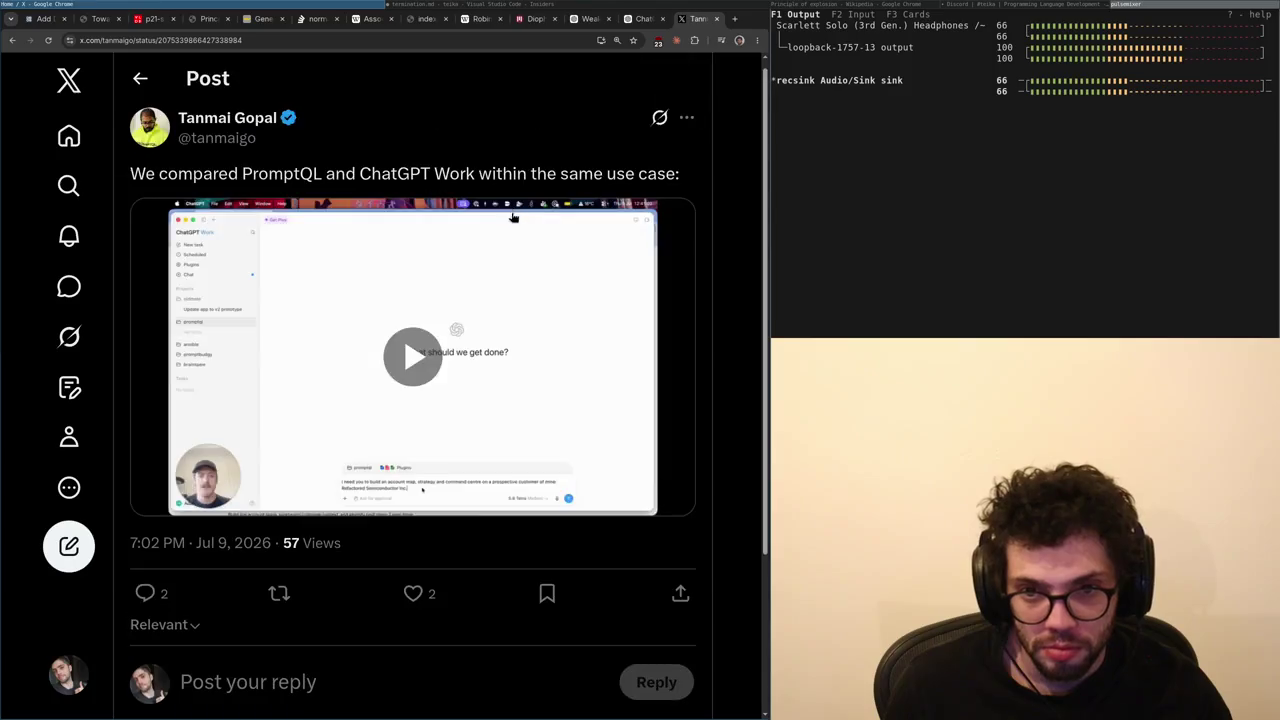
scroll(430, 388, up, 8)
scroll(430, 388, up, 1)
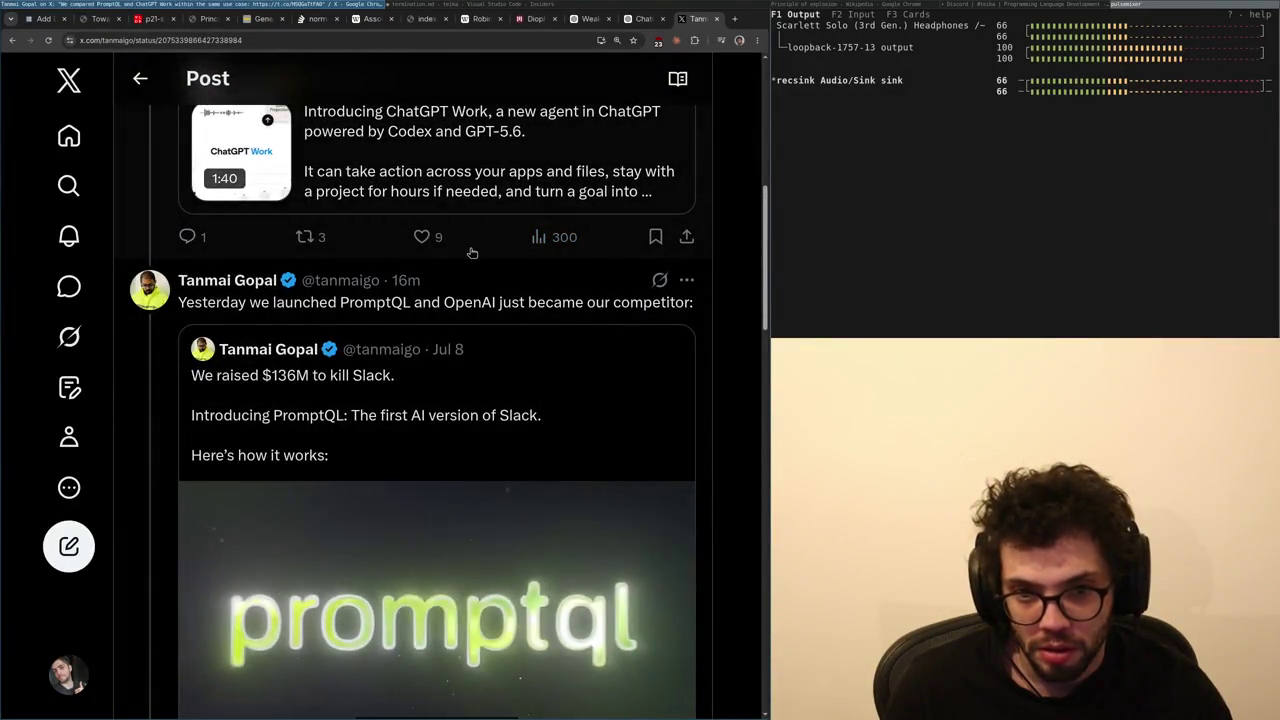
key(alt+Left)
scroll(556, 339, down, 10)
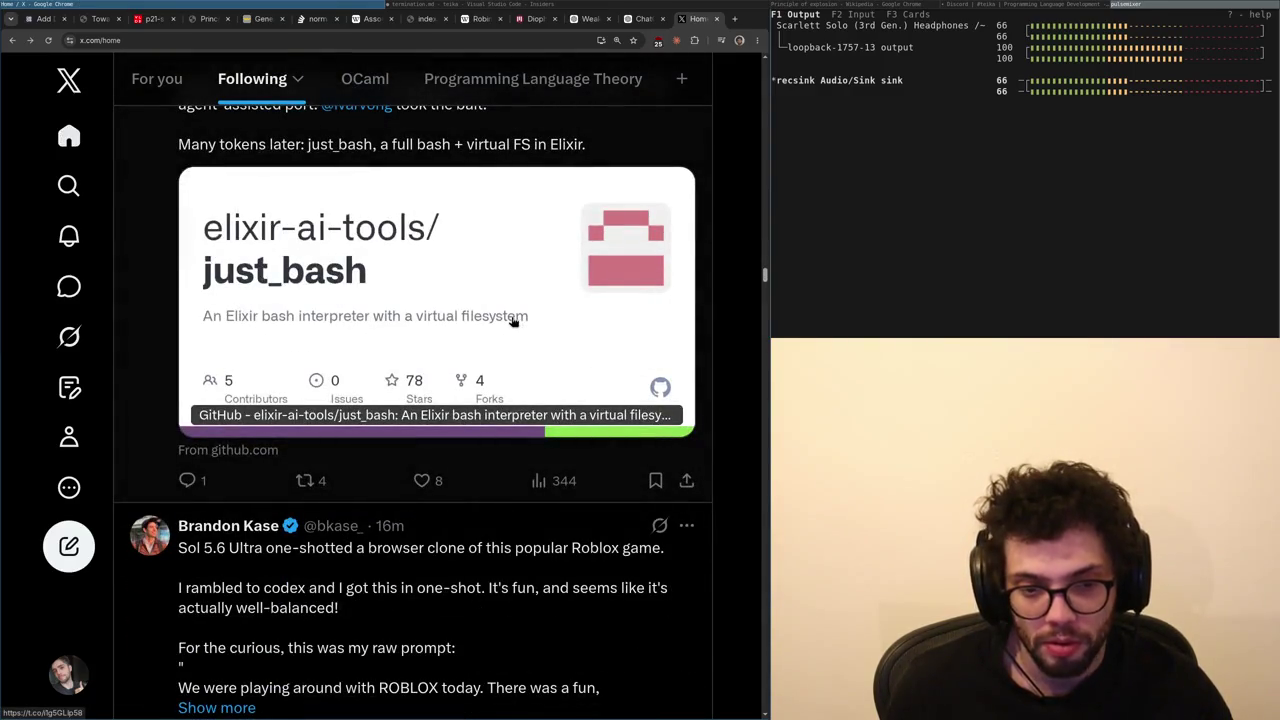
scroll(512, 320, down, 2)
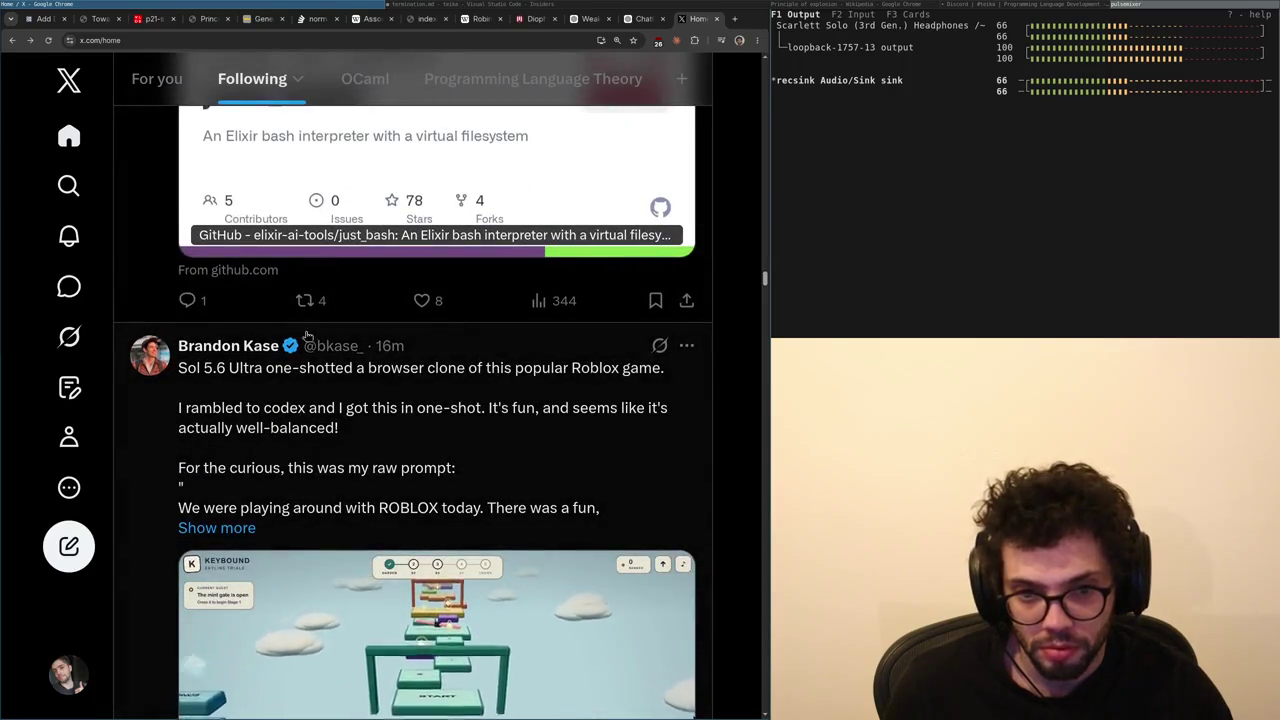
scroll(450, 300, down, 2)
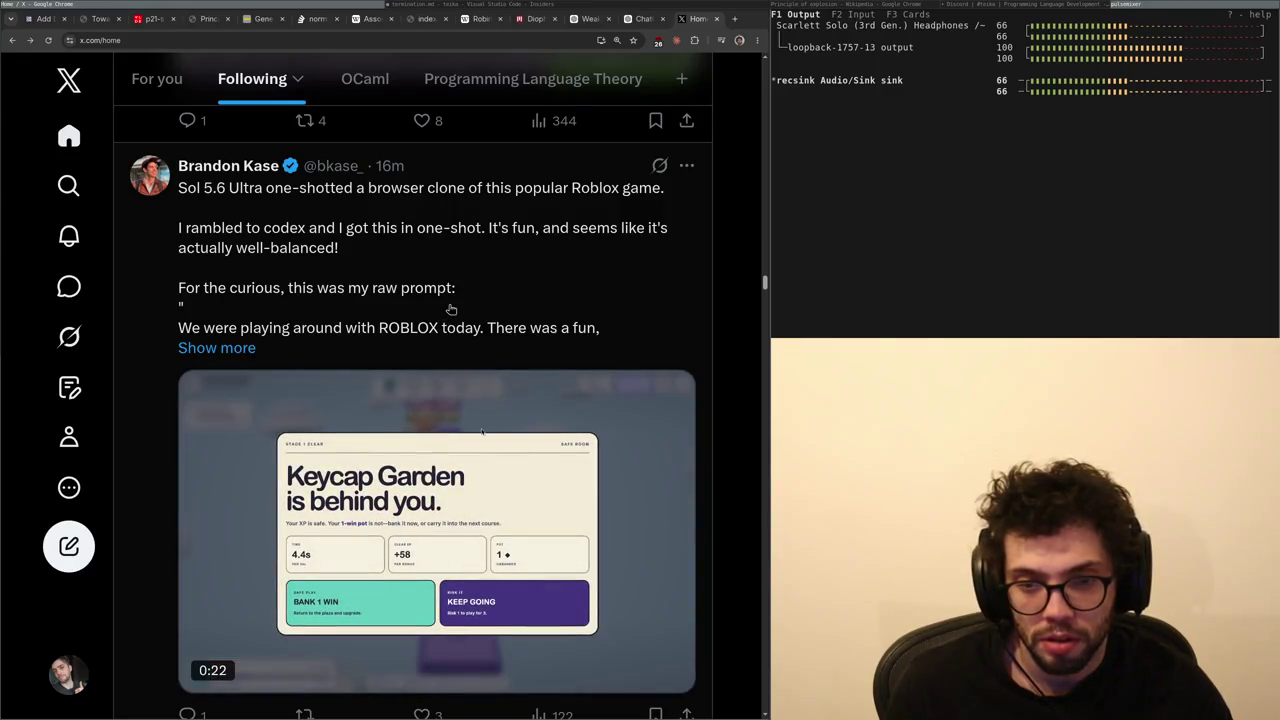
- Open the Roblox clone post, read its full prompt, and return to the timeline
click(451, 309)
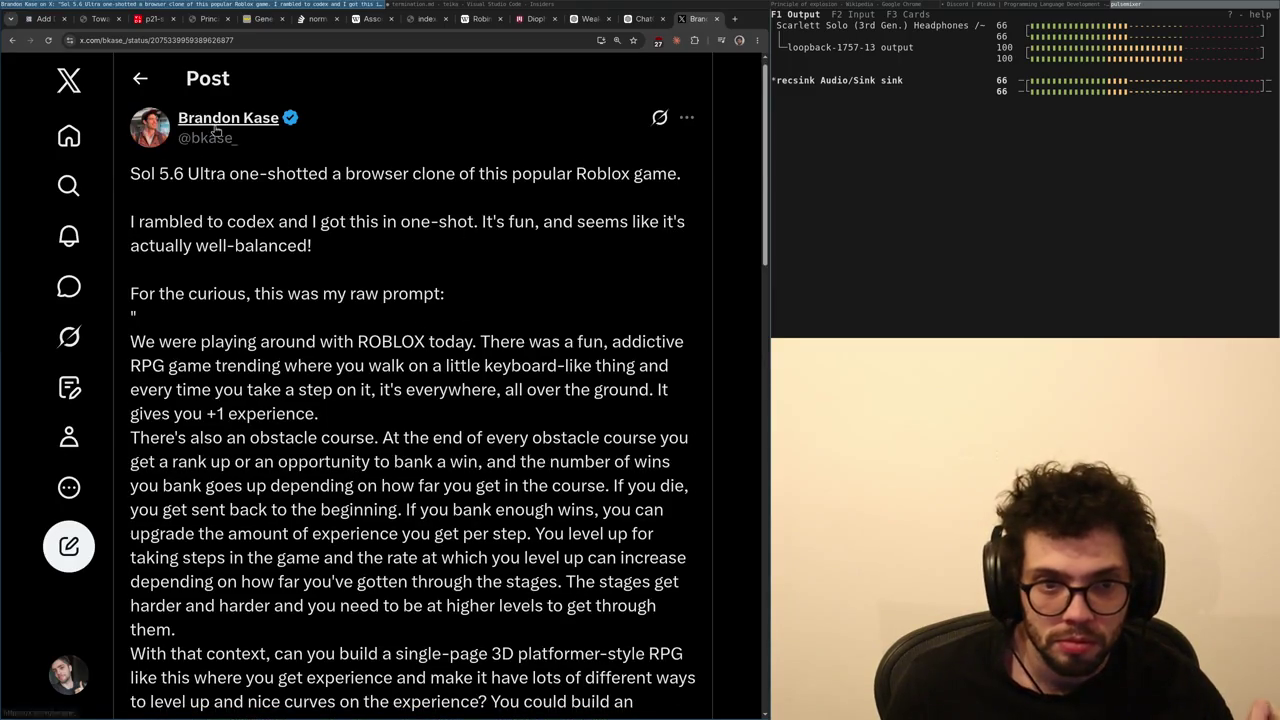
scroll(432, 213, down, 1)
scroll(432, 213, down, 3)
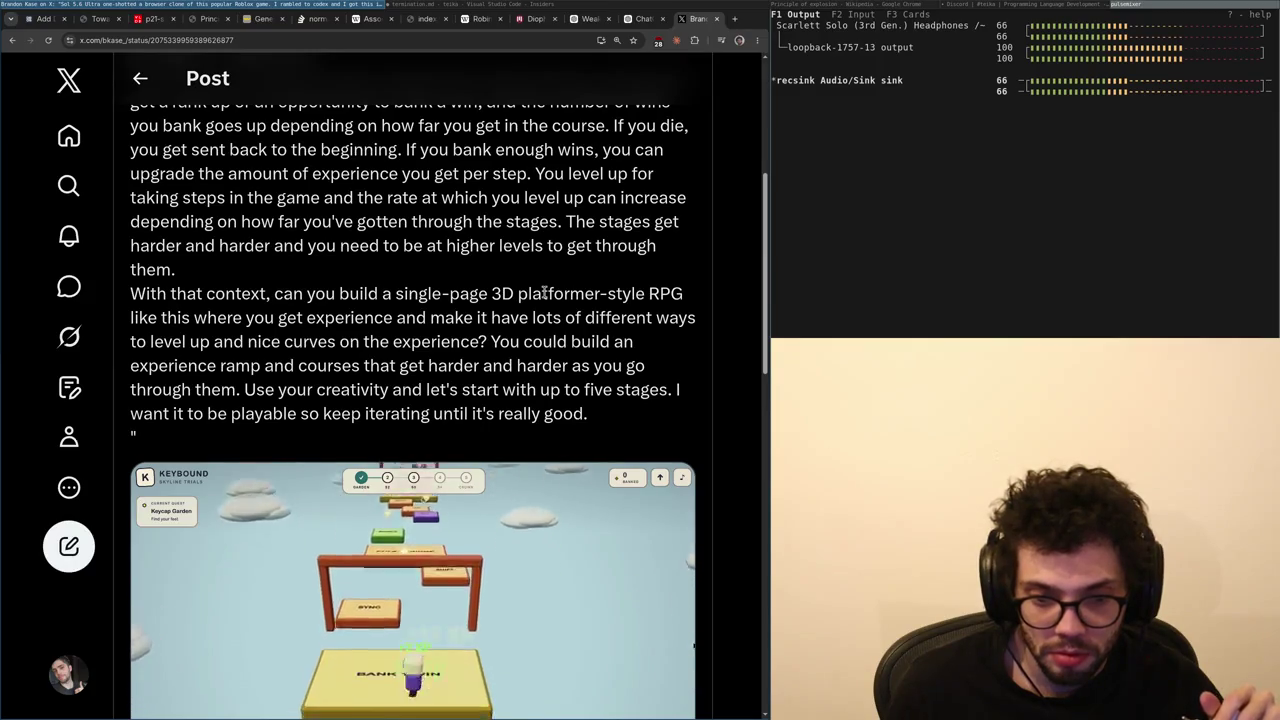
scroll(542, 320, down, 5)
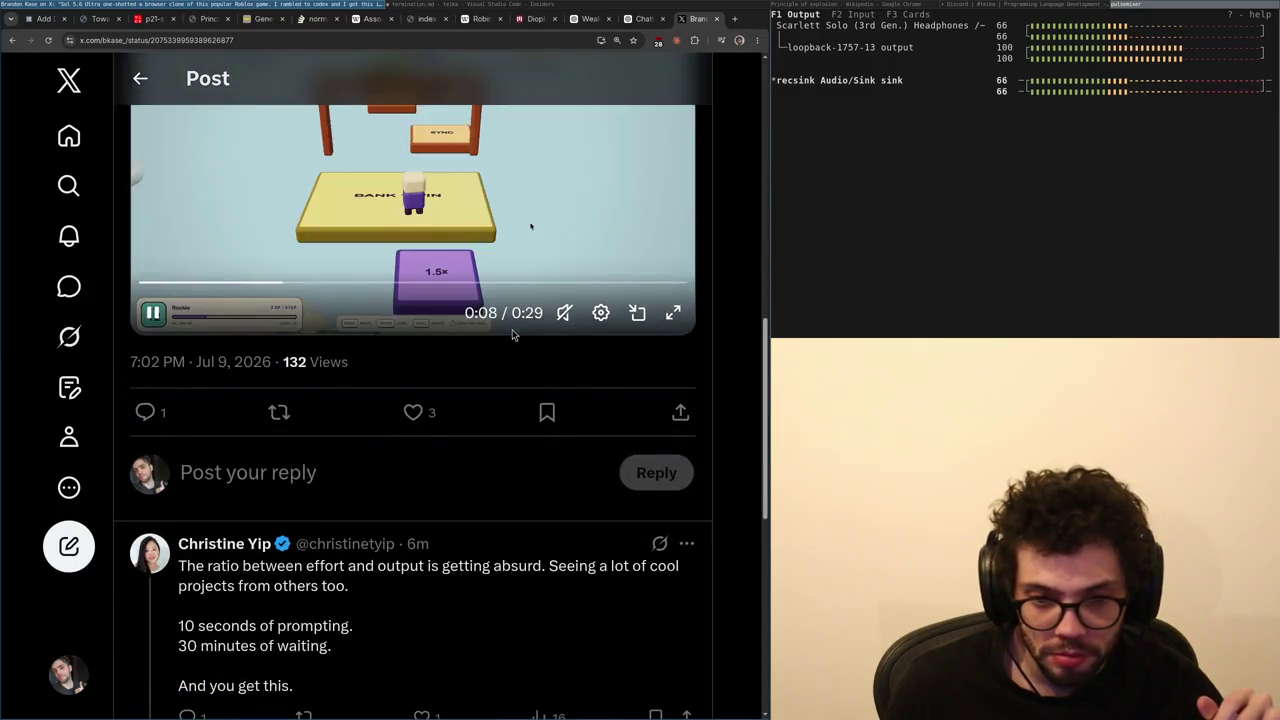
key(alt+Left)
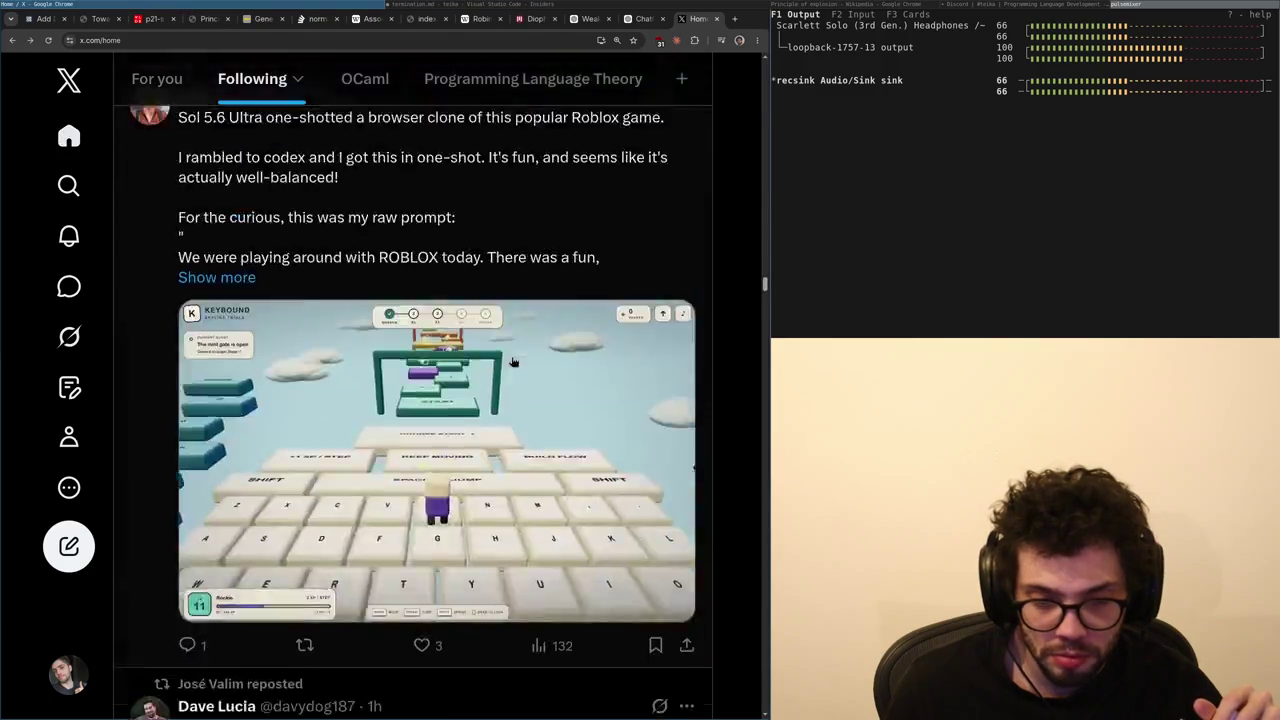
- Scroll down the timeline and open the quoted post asking Slack for a reply feature
scroll(531, 330, down, 10)
scroll(531, 330, down, 10)
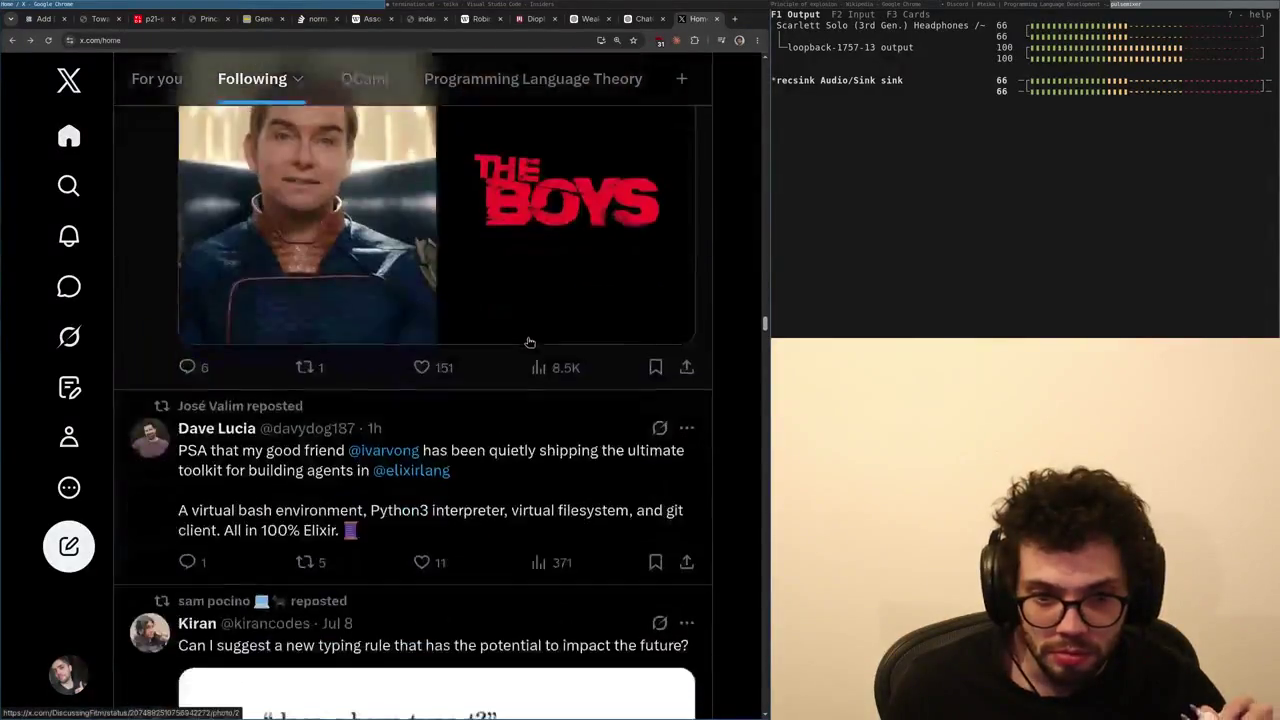
scroll(525, 347, up, 3)
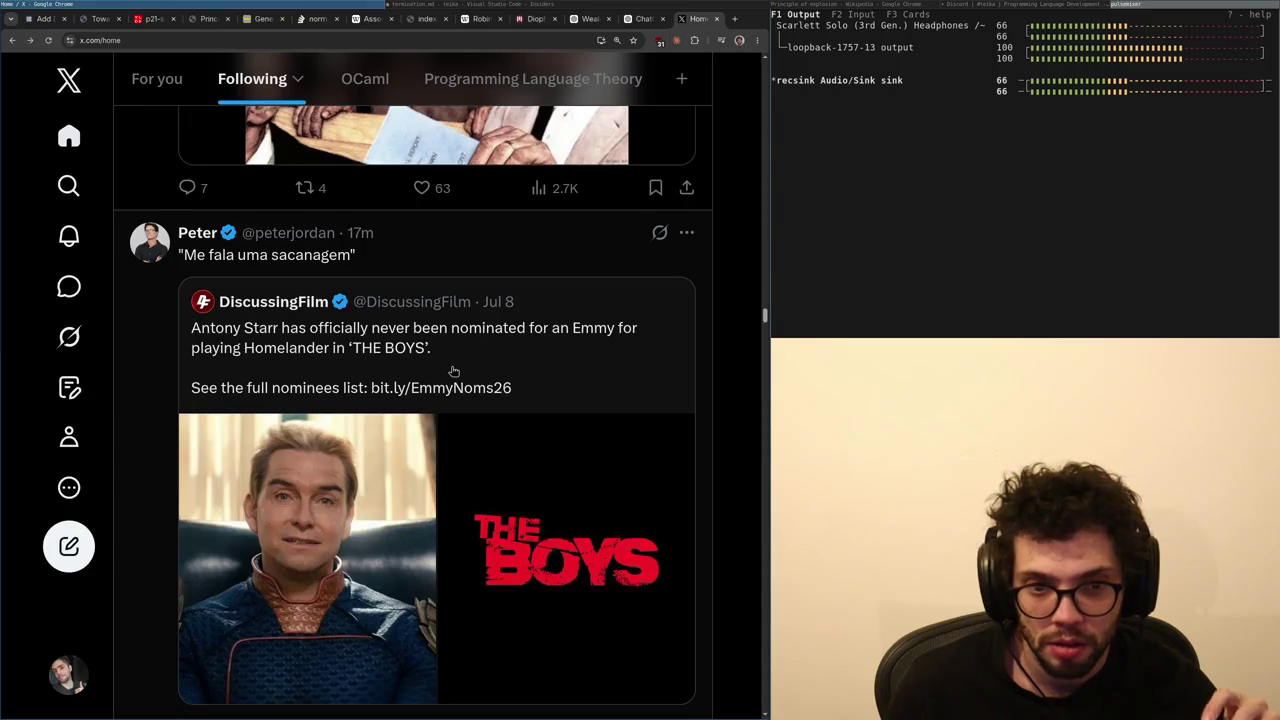
scroll(453, 371, down, 3)
scroll(470, 395, down, 4)
scroll(490, 380, down, 5)
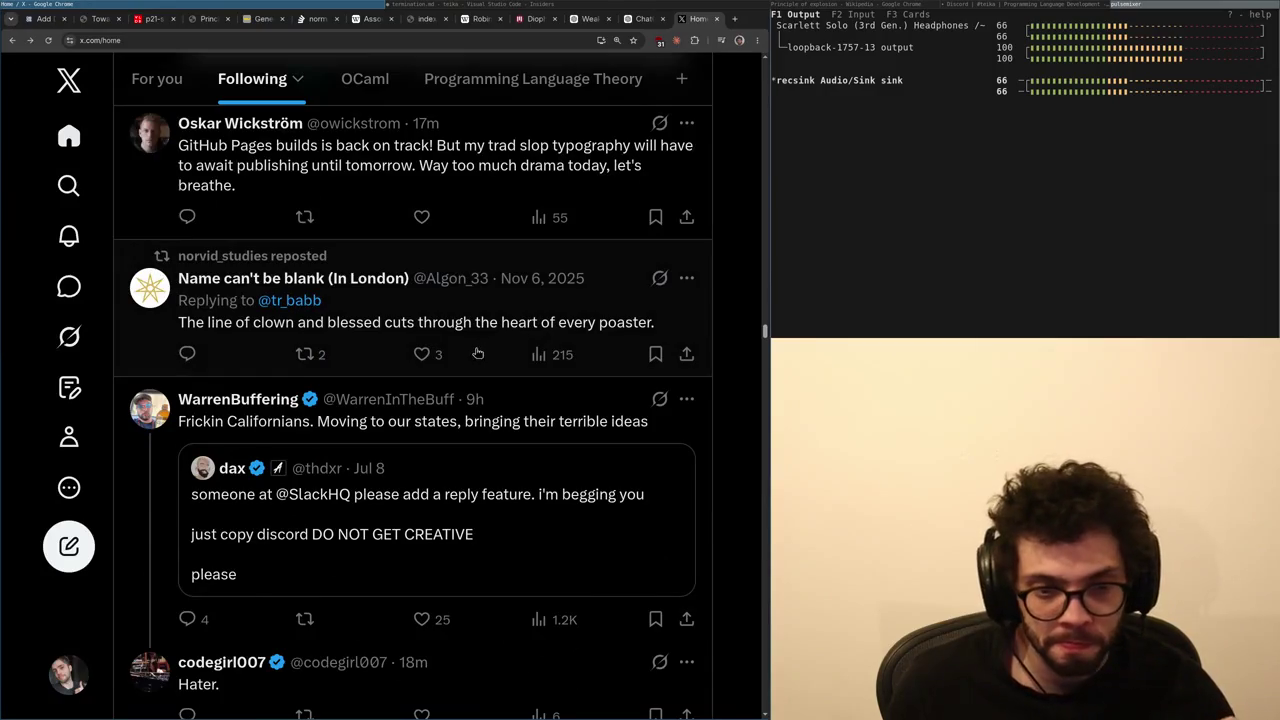
scroll(514, 352, down, 1)
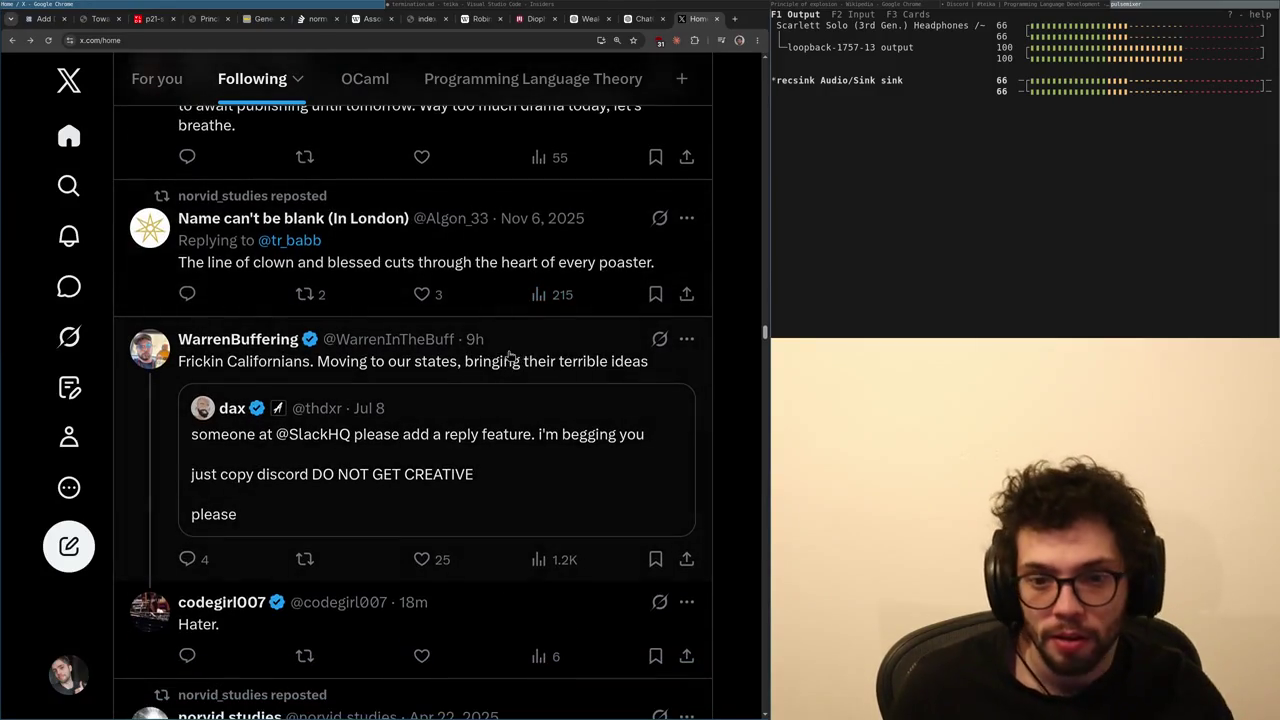
click(480, 447)
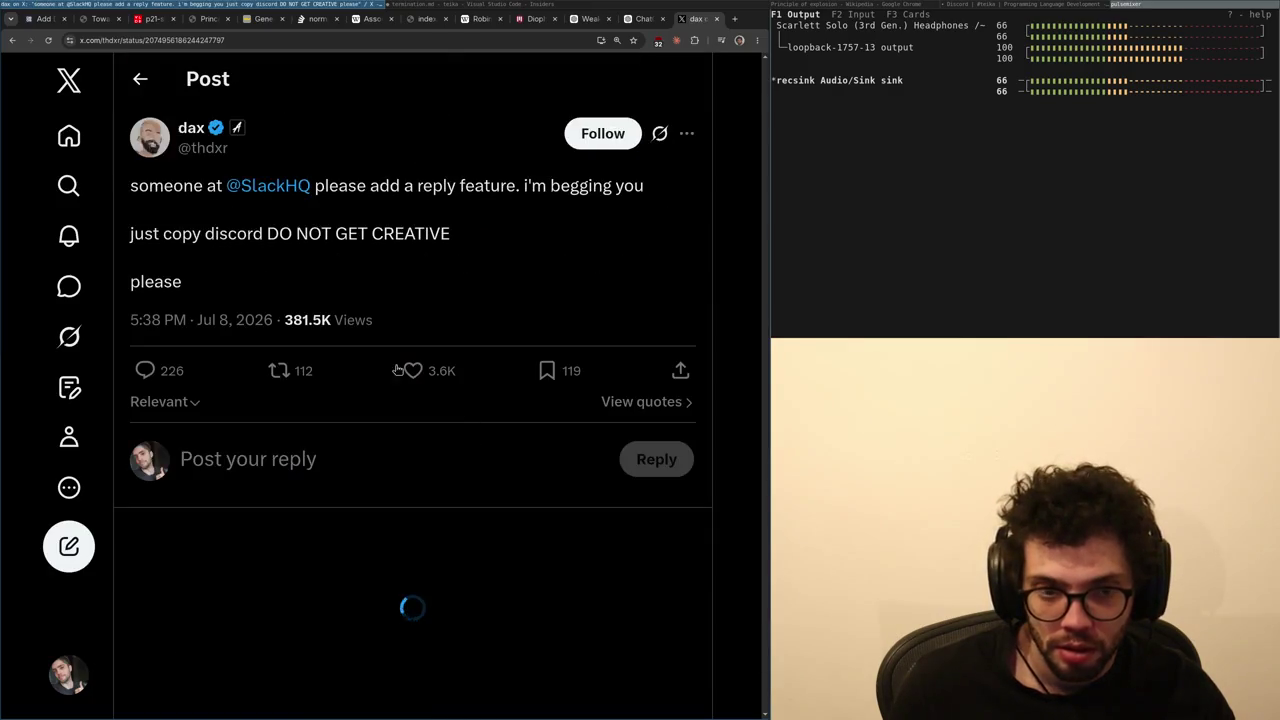
- Return to the timeline and reopen the quoted Slack reply-feature post
key(alt+Left)
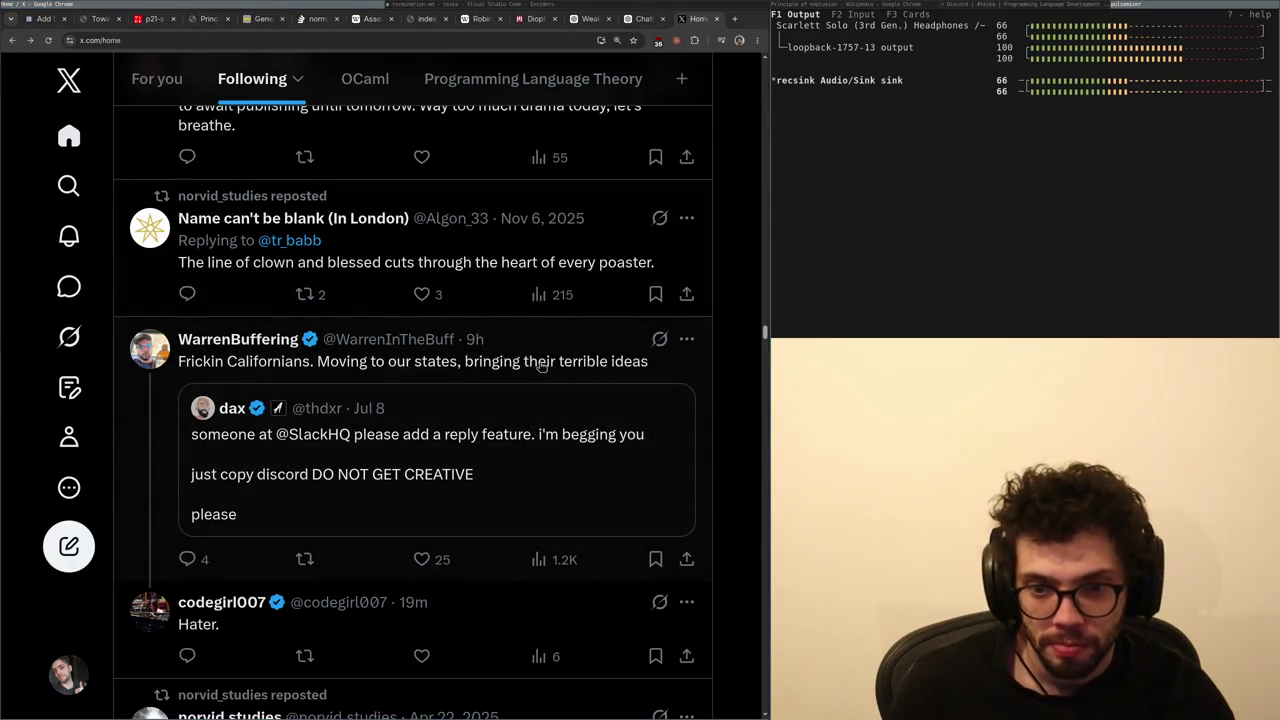
scroll(543, 367, down, 6)
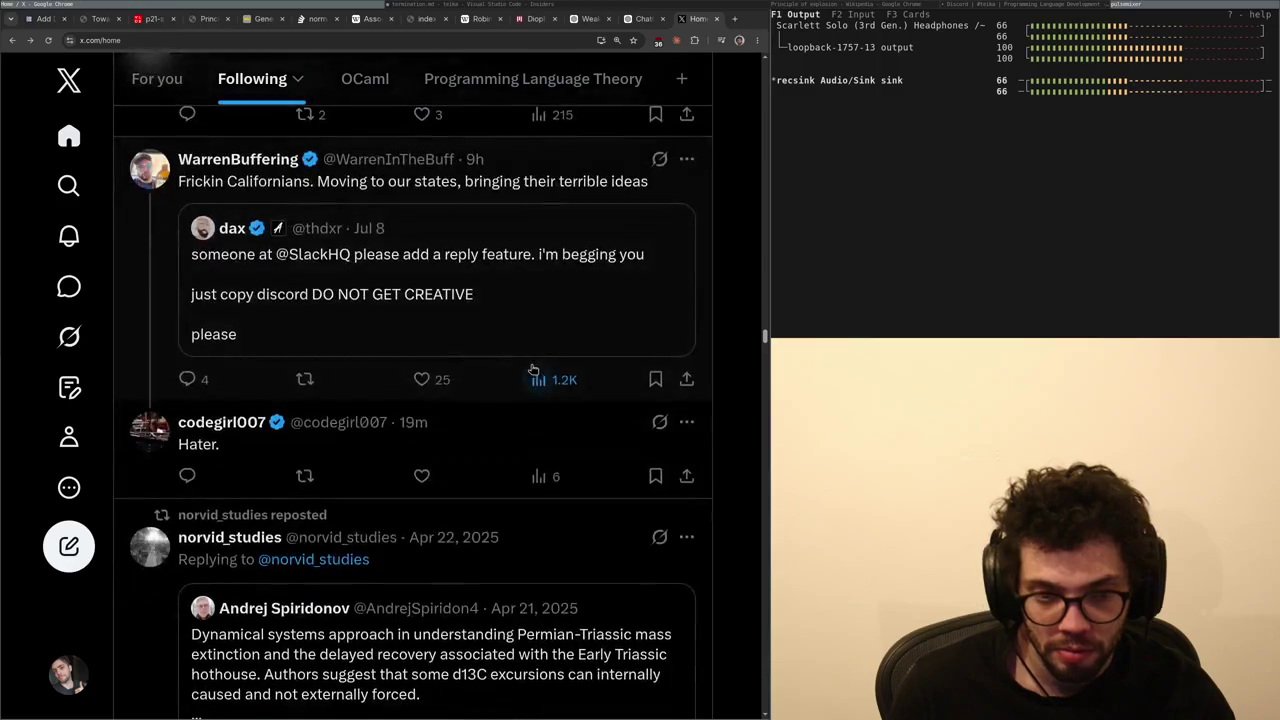
scroll(518, 360, up, 2)
scroll(518, 360, up, 4)
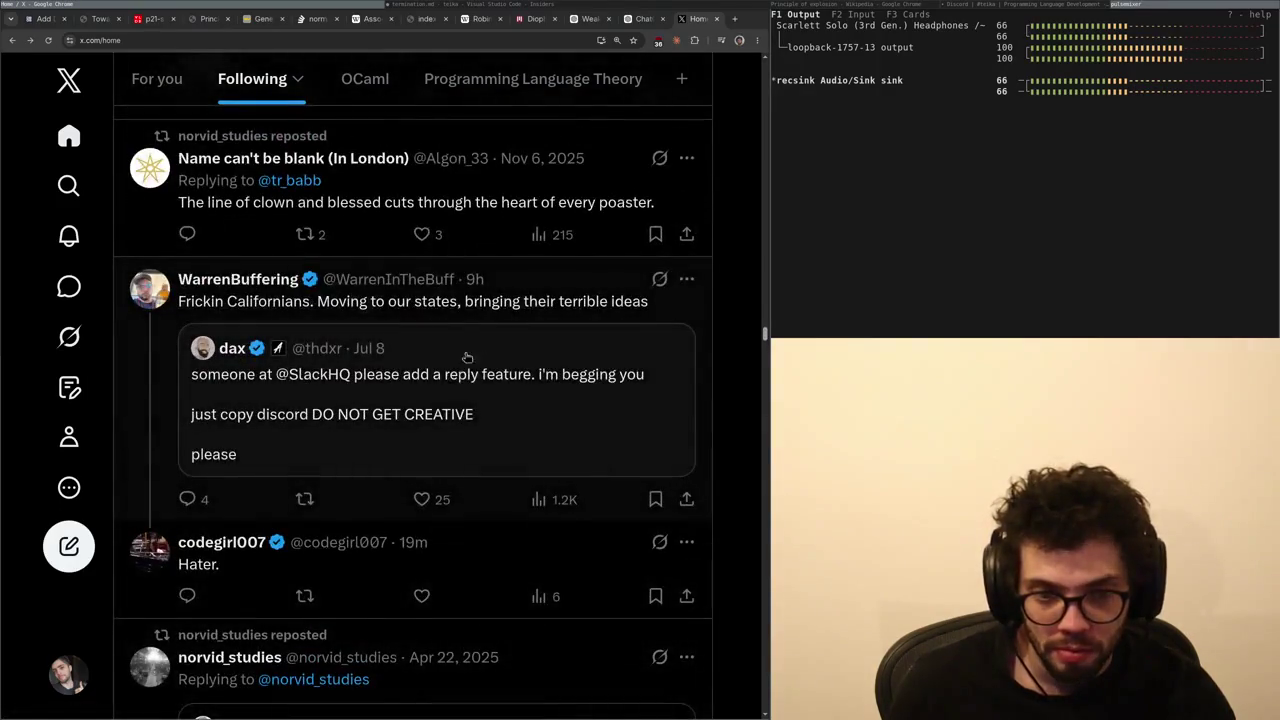
drag(334, 414, 343, 411)
click(366, 388)
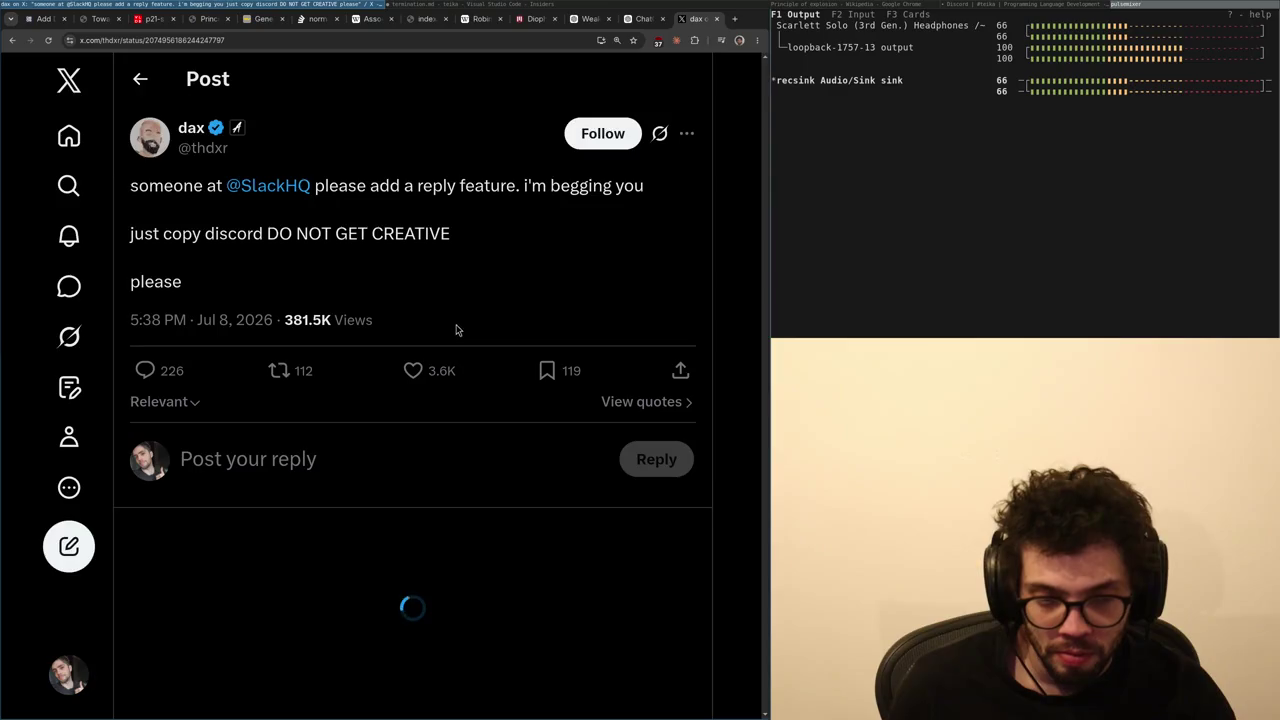
- Scroll its replies down to the one showing the 'Reply in thread' screenshot
scroll(577, 285, down, 3)
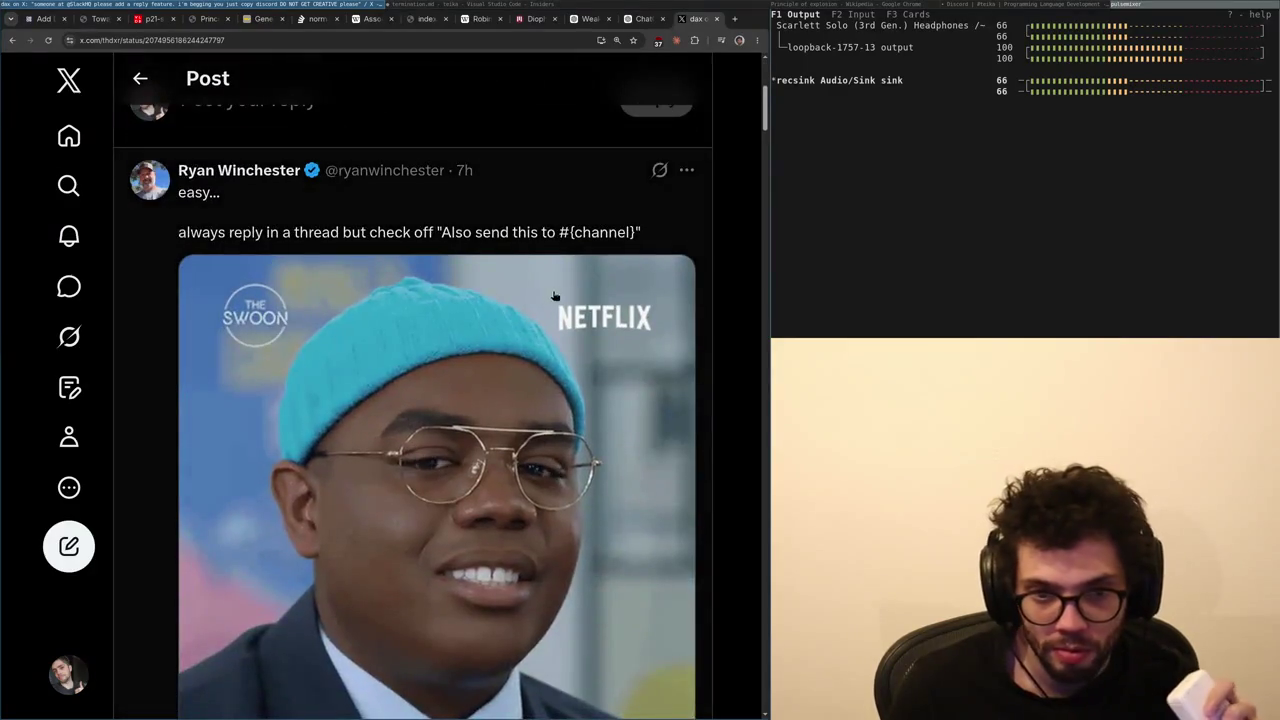
scroll(577, 285, down, 5)
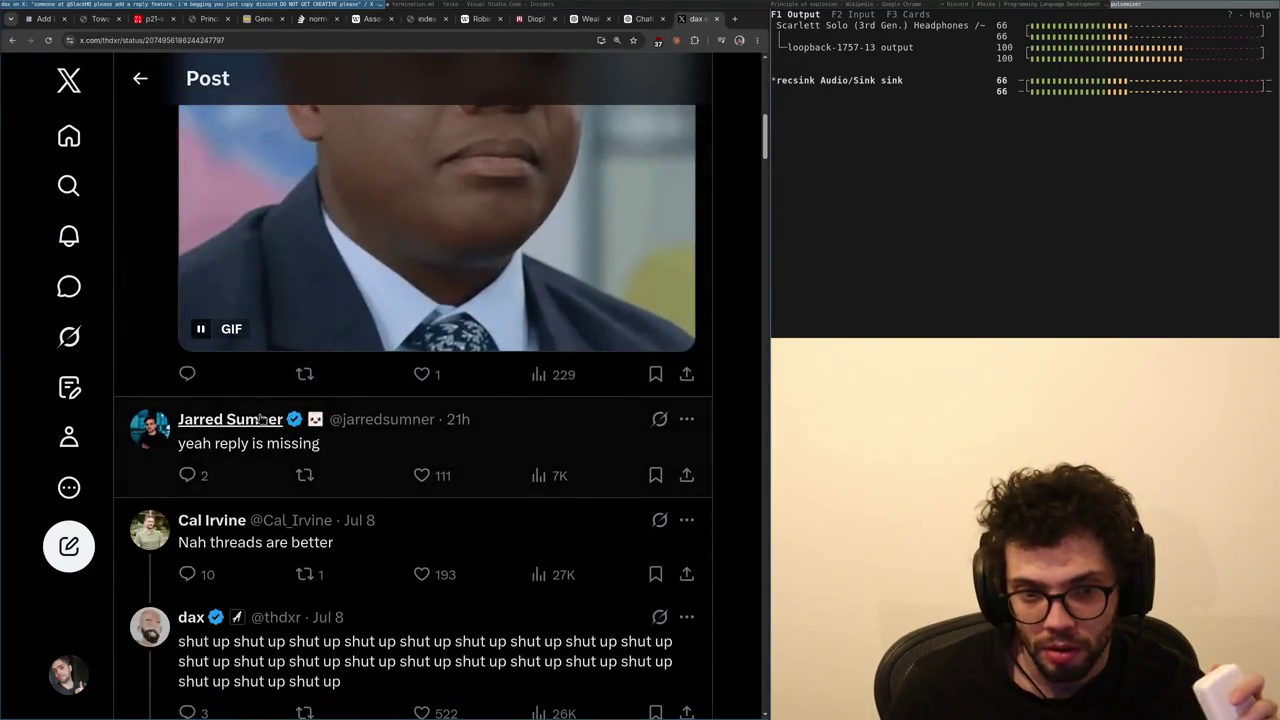
scroll(300, 456, down, 3)
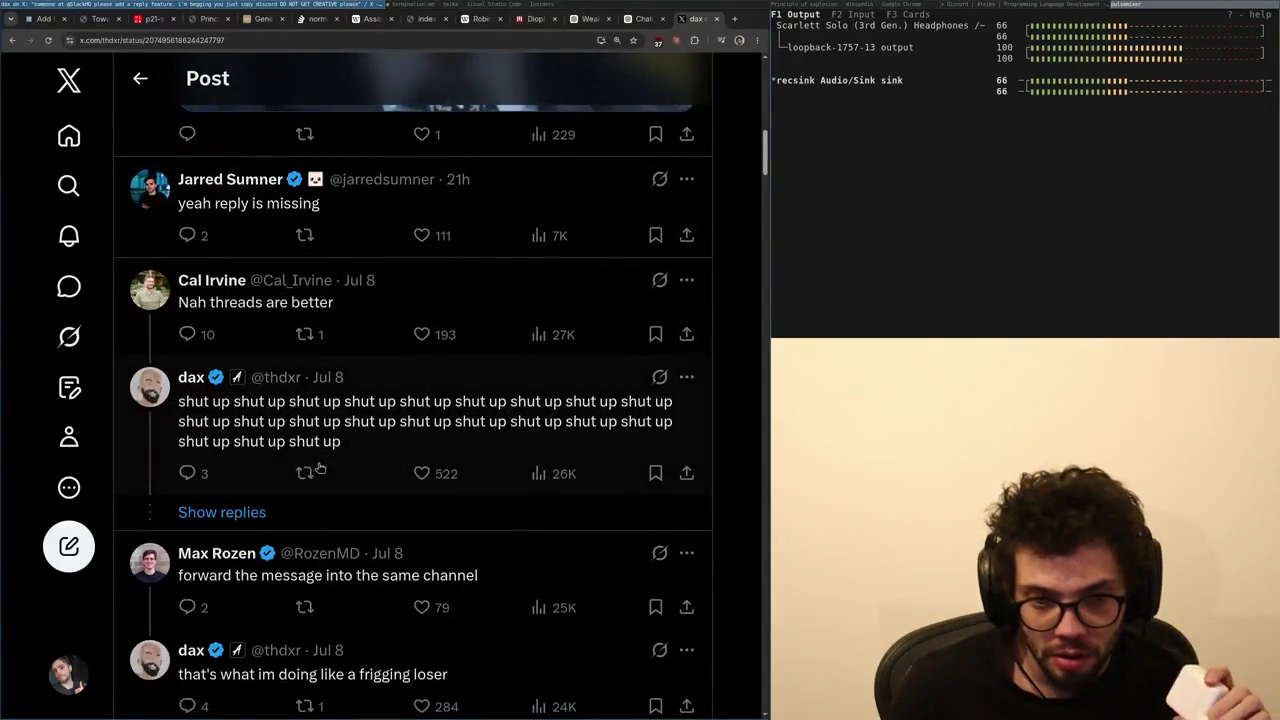
scroll(418, 408, down, 4)
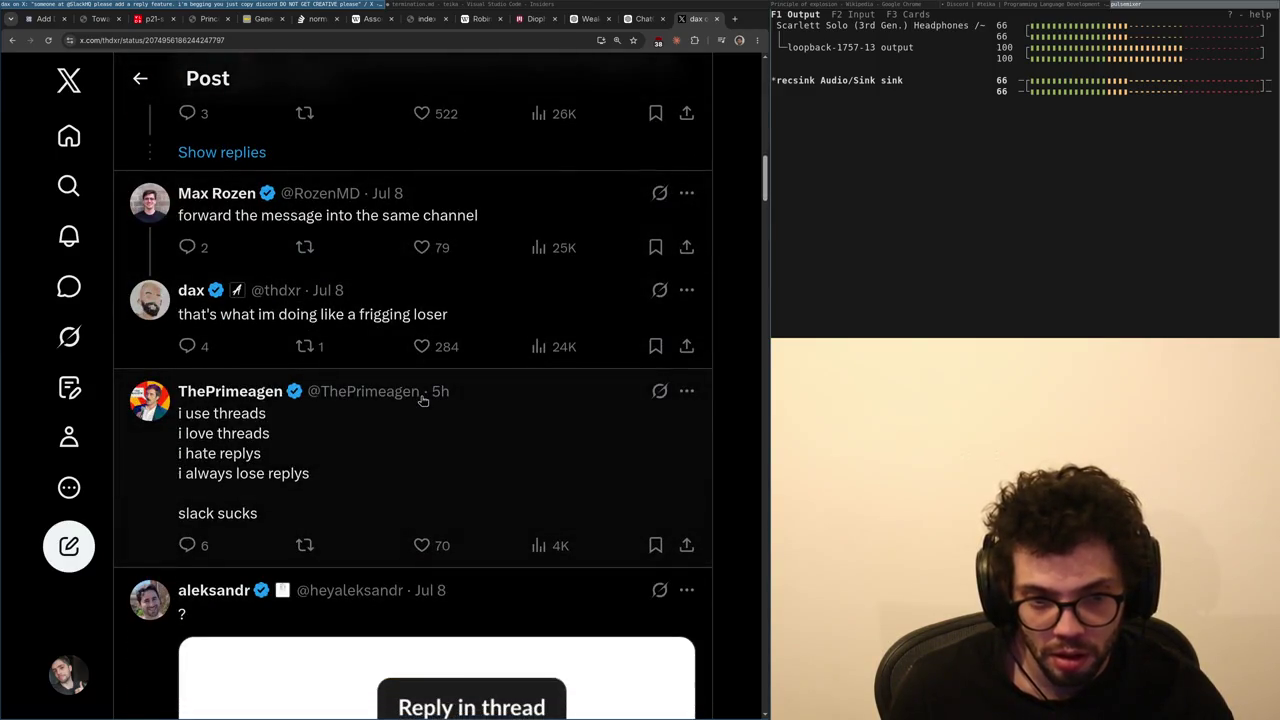
scroll(423, 400, down, 2)
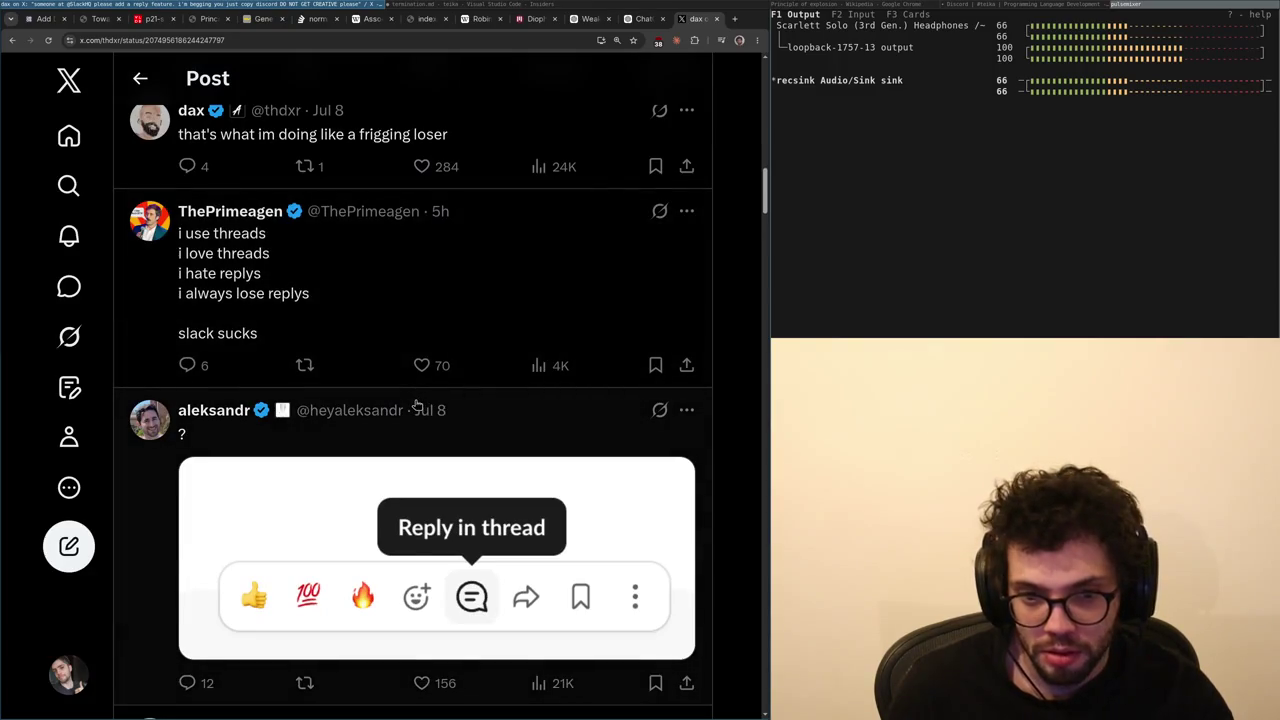
scroll(417, 403, down, 3)
- Open the 'Reply in thread' reply and the reply about reversing the forward arrow, then return
click(399, 401)
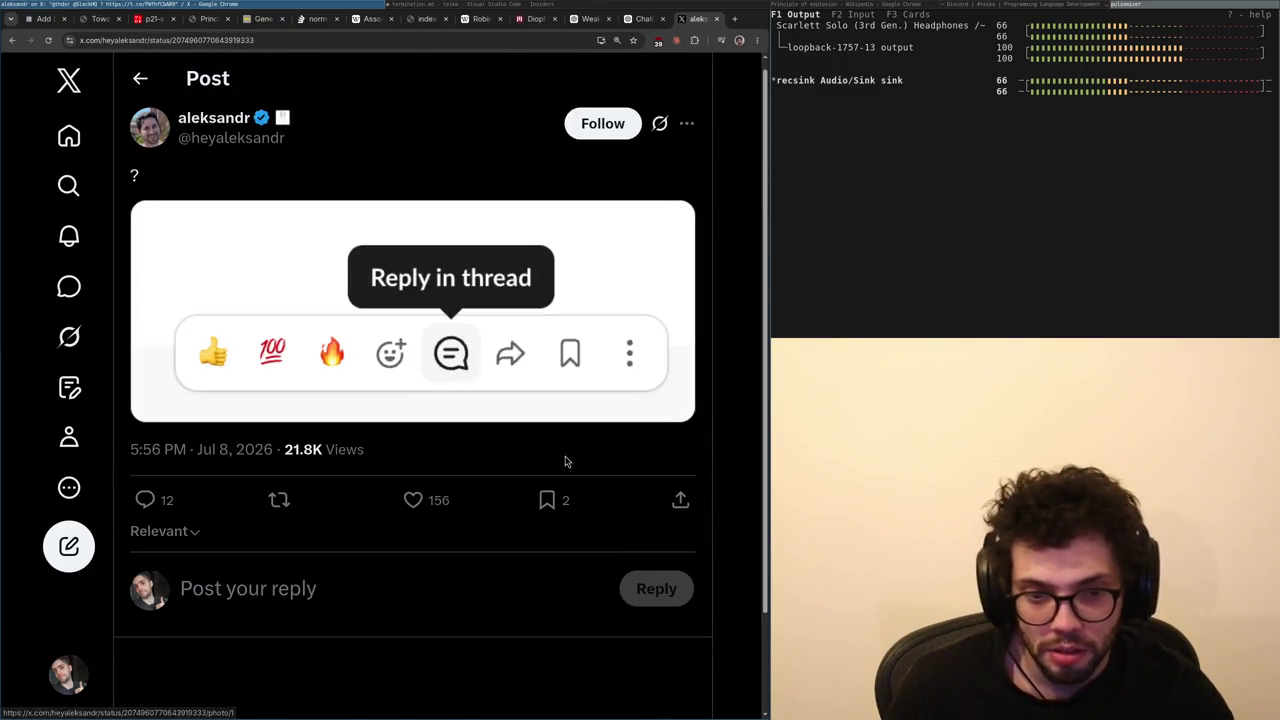
scroll(449, 373, down, 2)
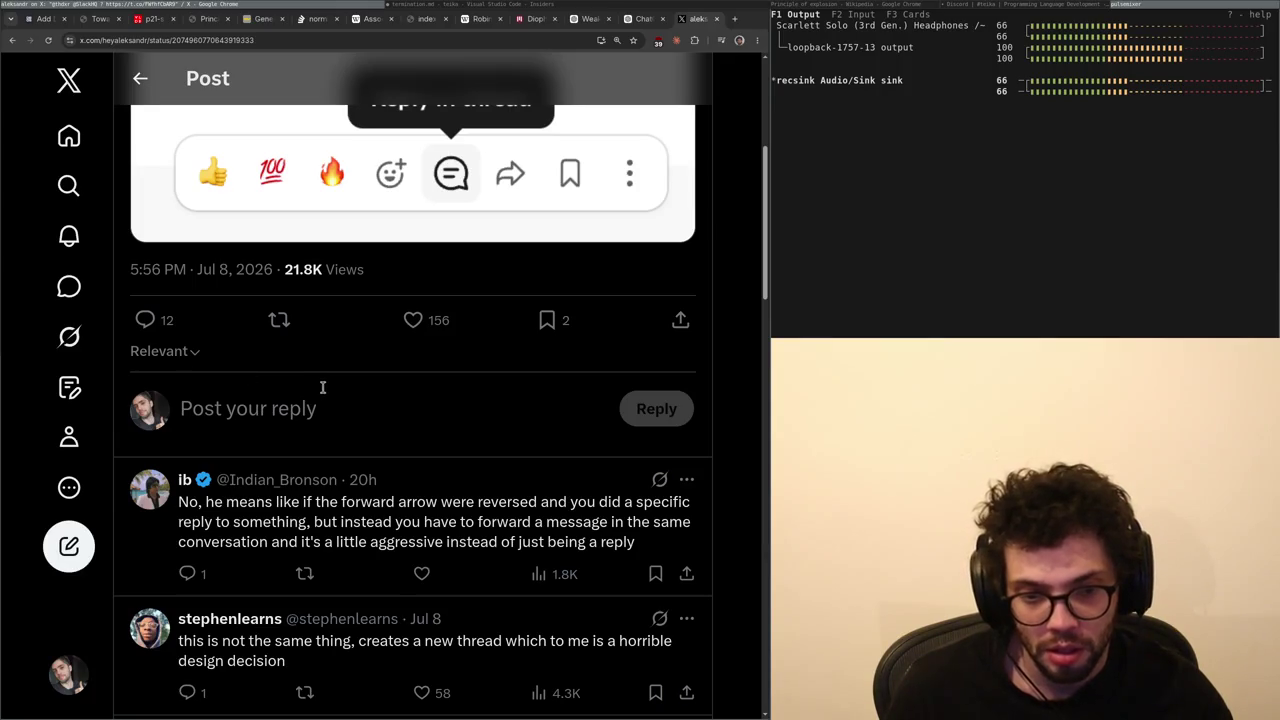
scroll(328, 407, down, 1)
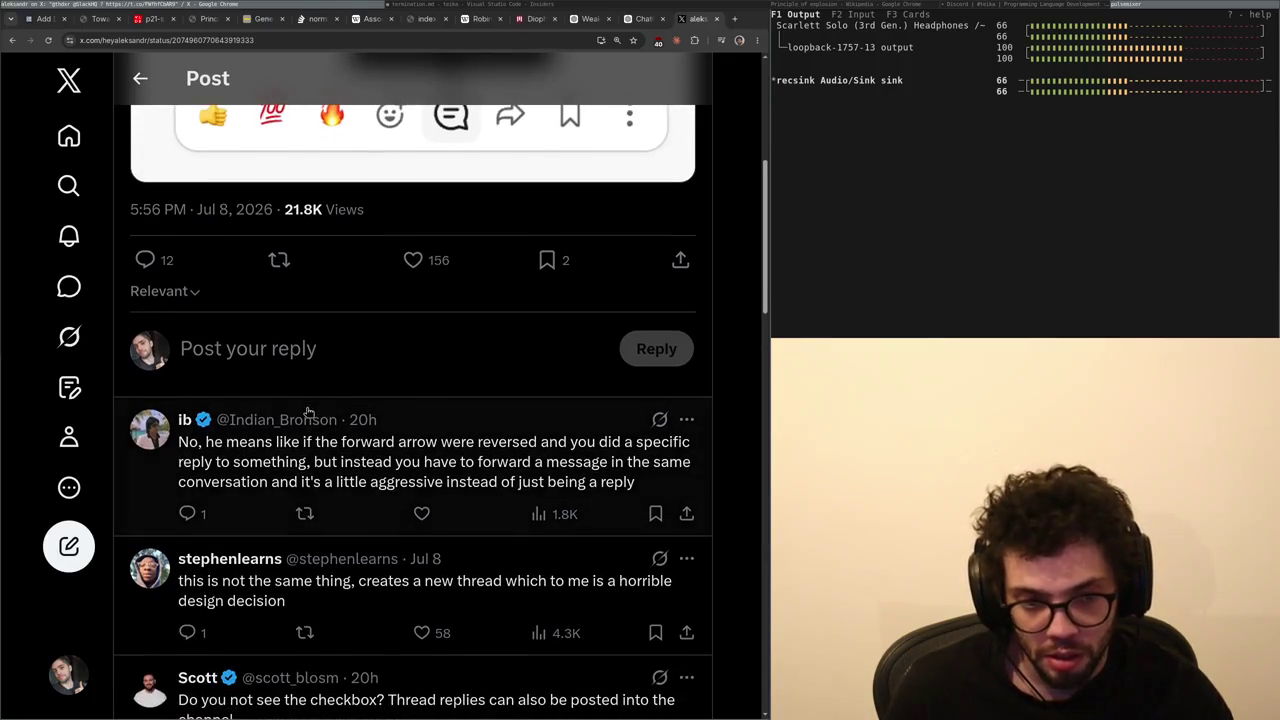
click(357, 420)
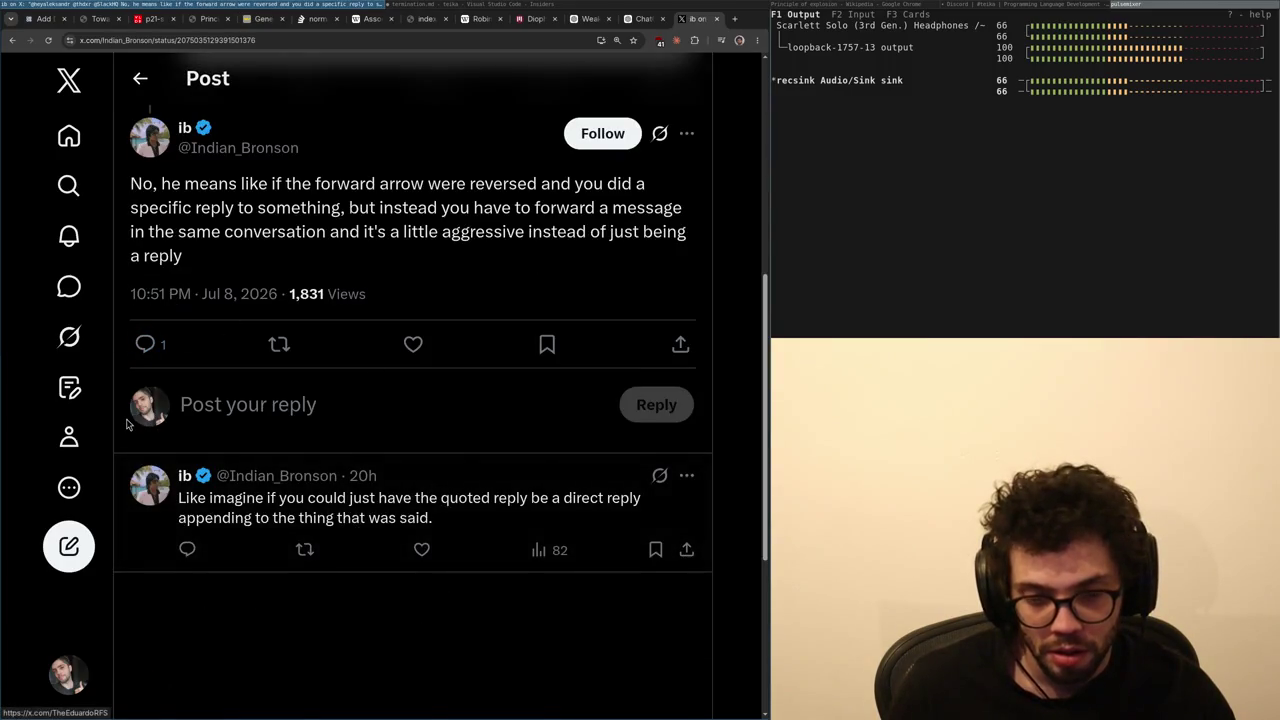
key(alt+Left)
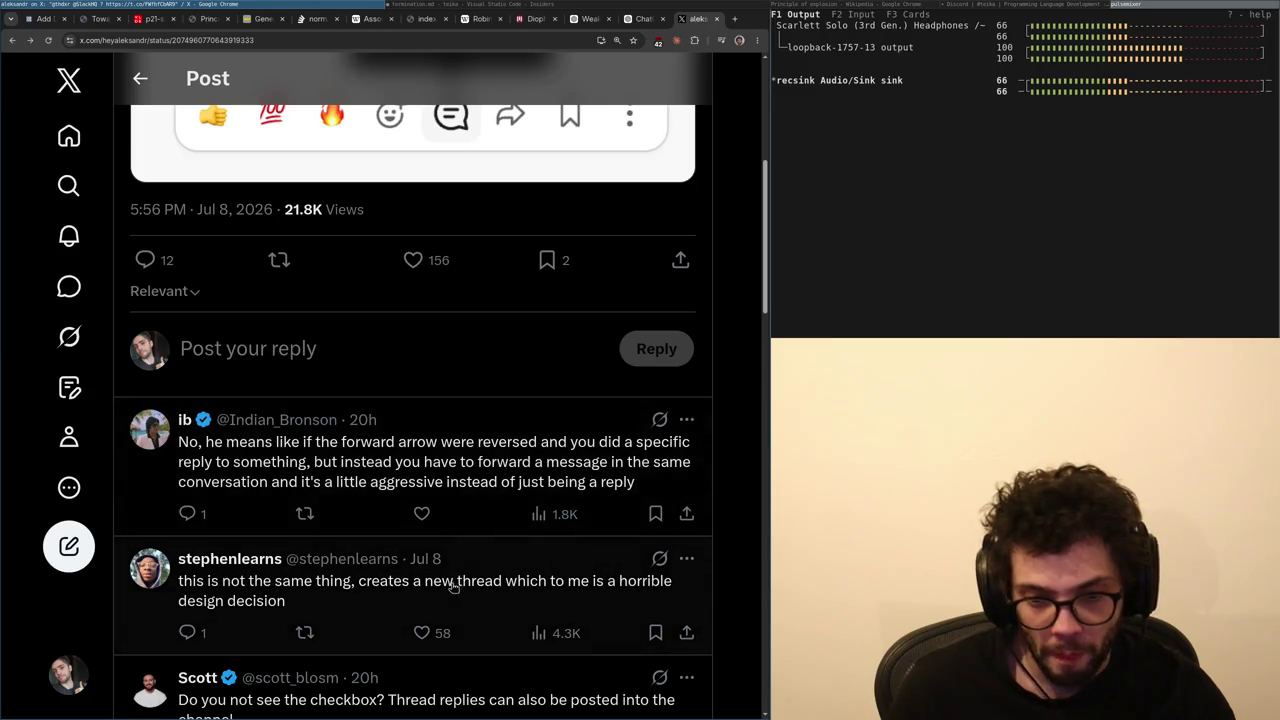
- Read the 'horrible design decision' and history-as-knowledge-base replies, discarding the draft 'Yeah the history is'
click(478, 596)
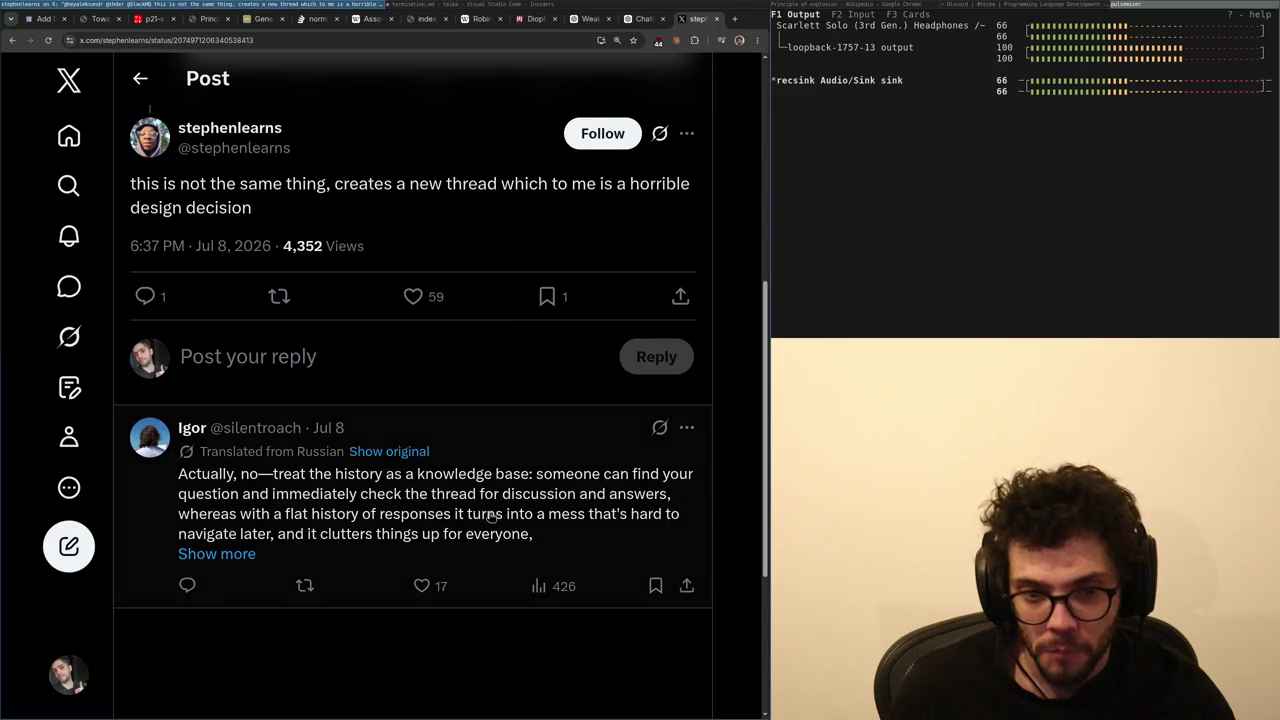
click(336, 491)
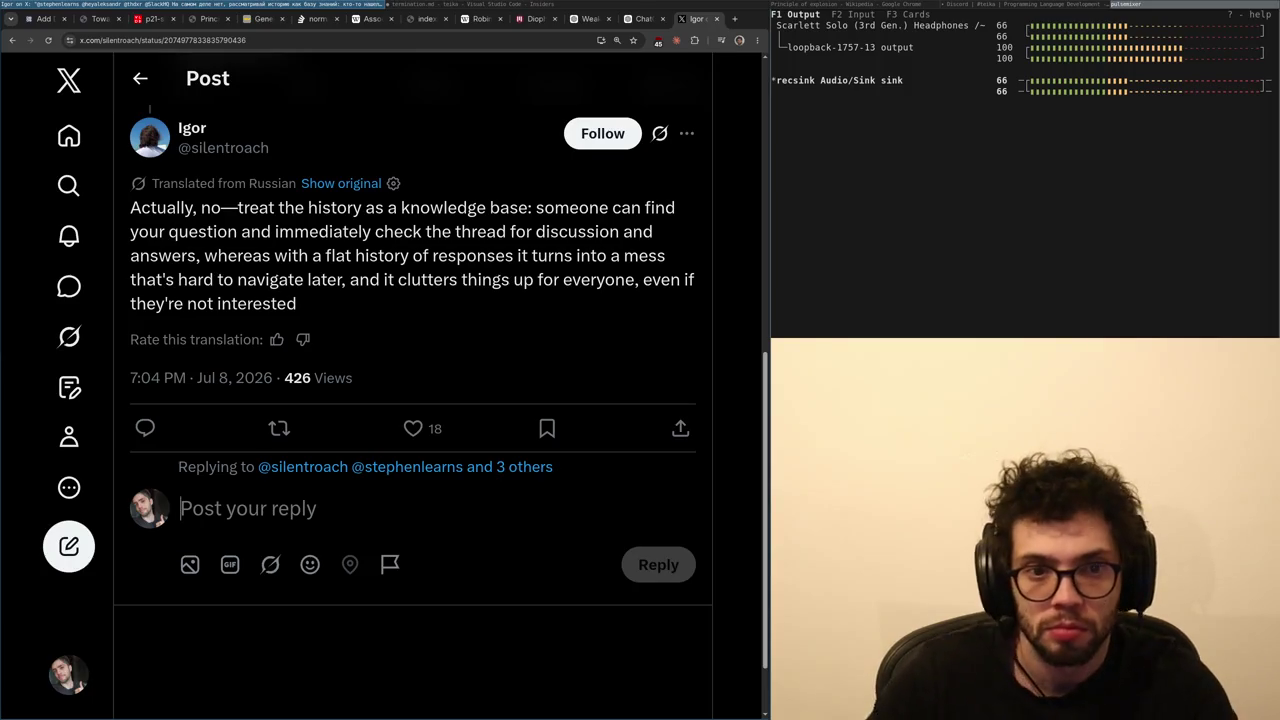
text(Yeah the history is)
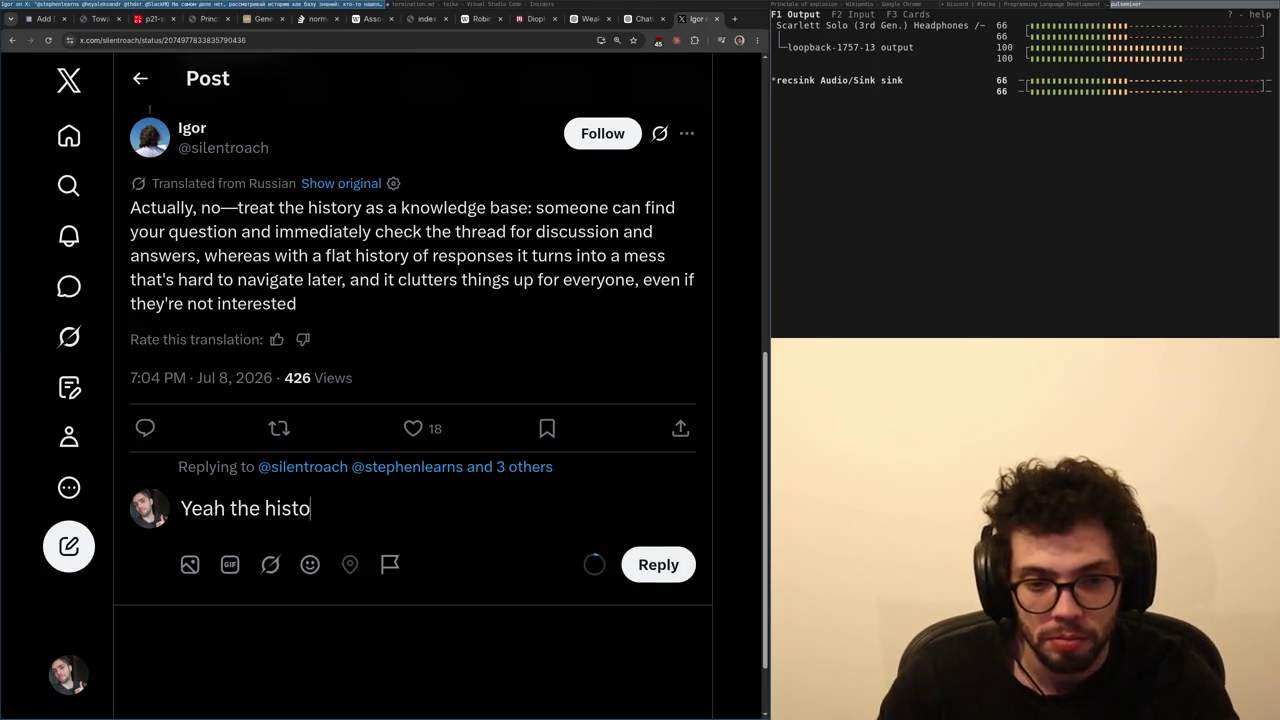
key(ctrl+a)
key(BackSpace)
key(alt+Left)
key(alt+Left)
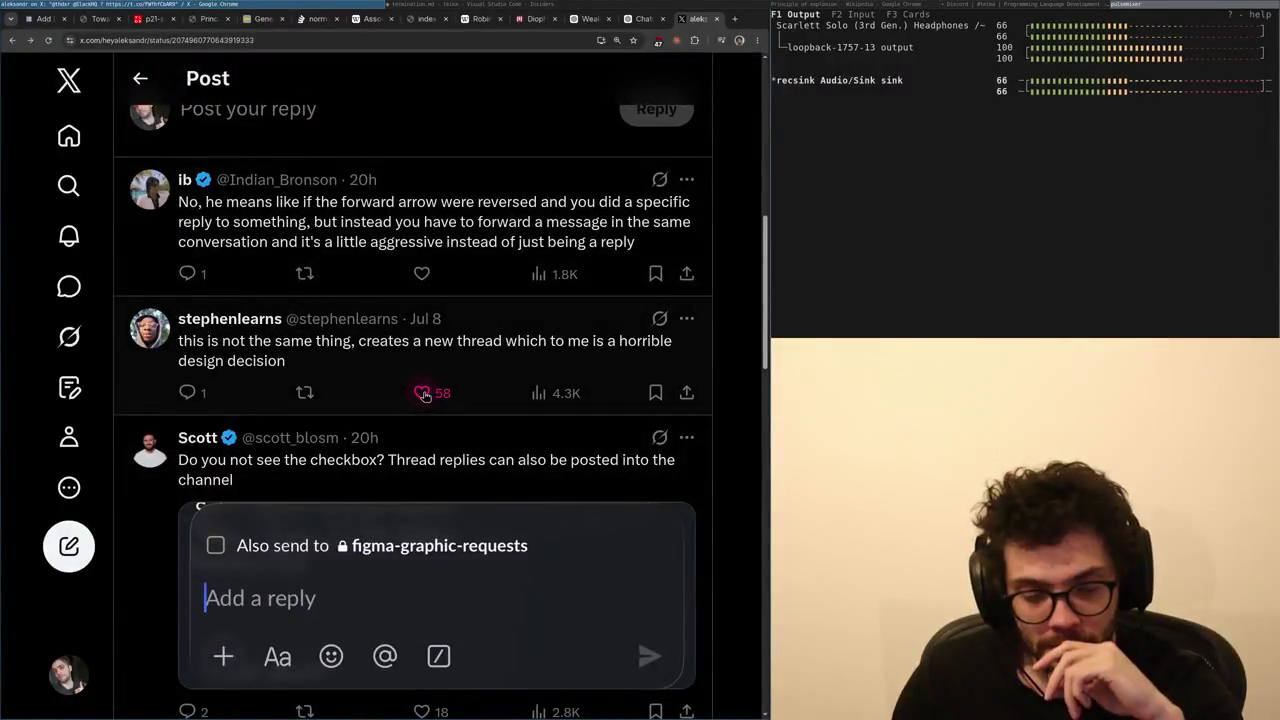
- Read the reply about the checkbox on its own page, then go Home to the Following feed
scroll(285, 493, down, 2)
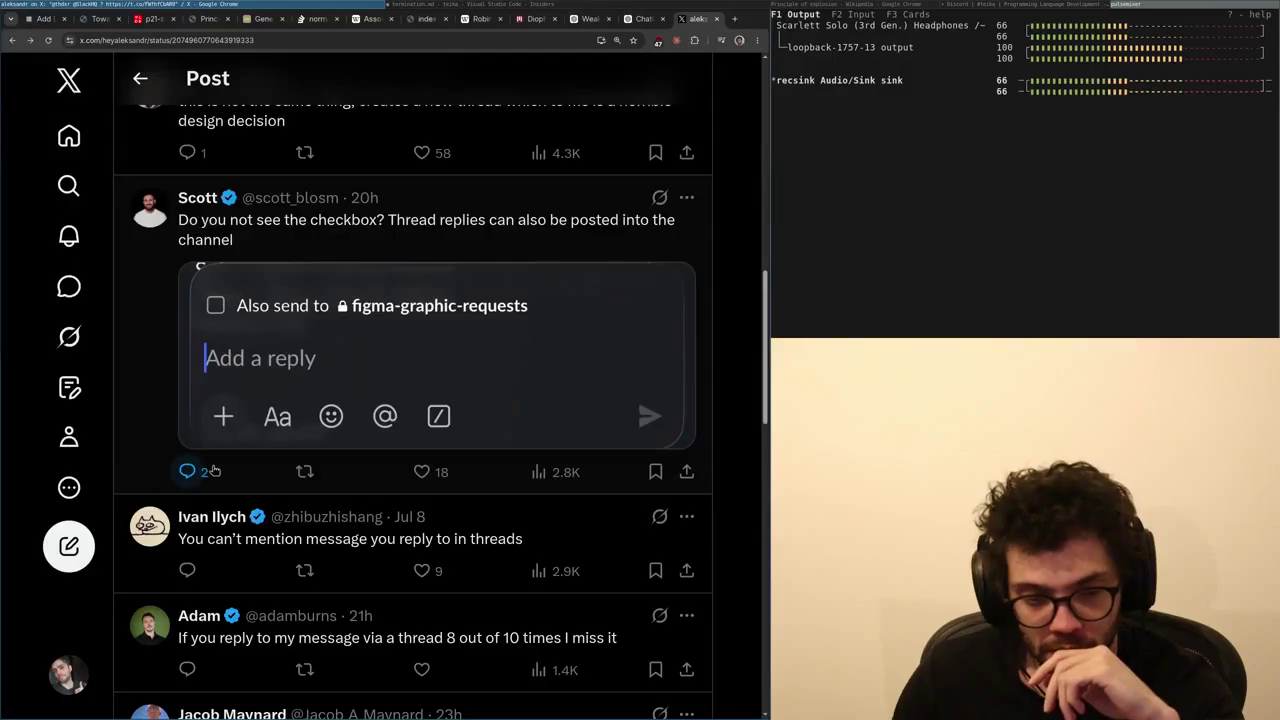
click(245, 470)
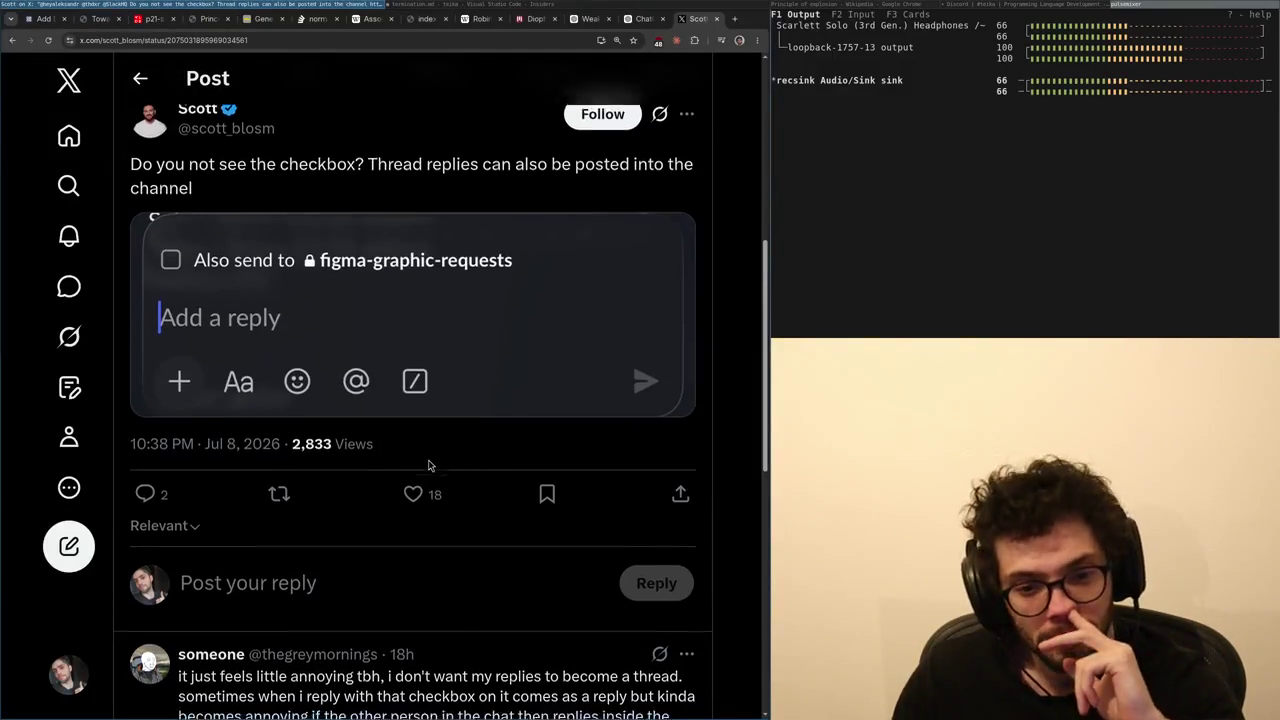
scroll(440, 470, down, 2)
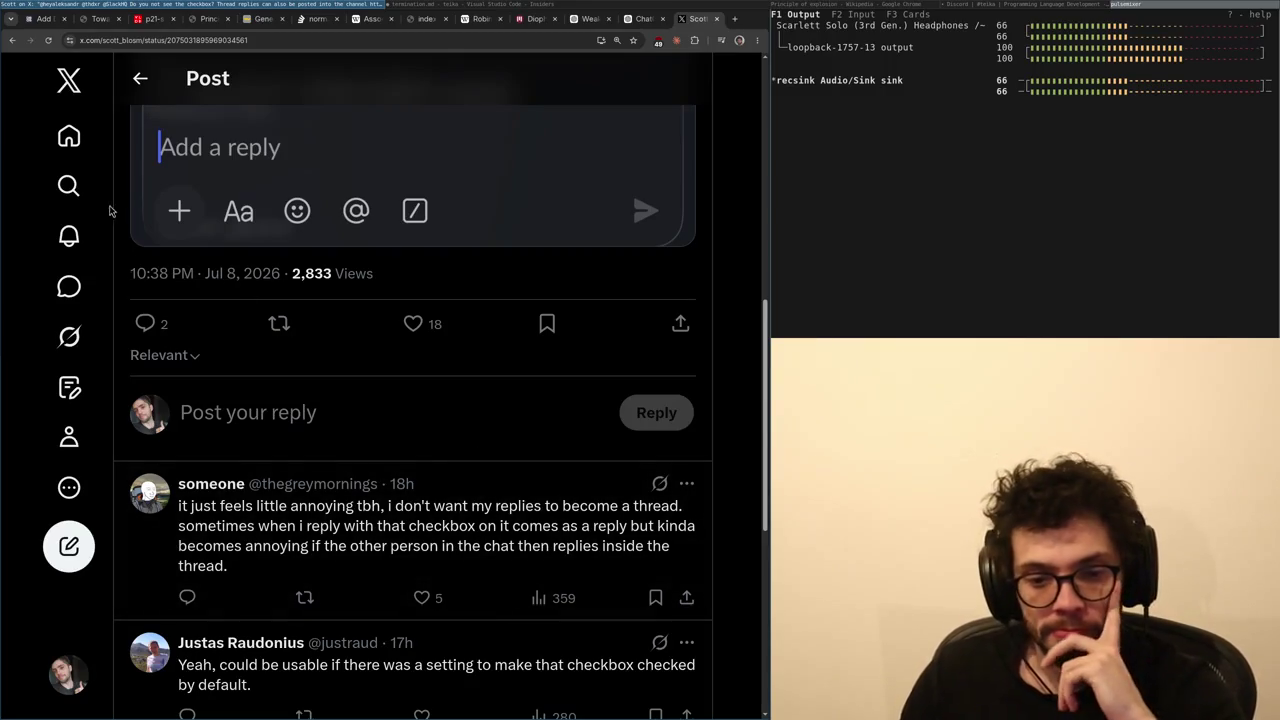
click(68, 136)
scroll(475, 594, down, 10)
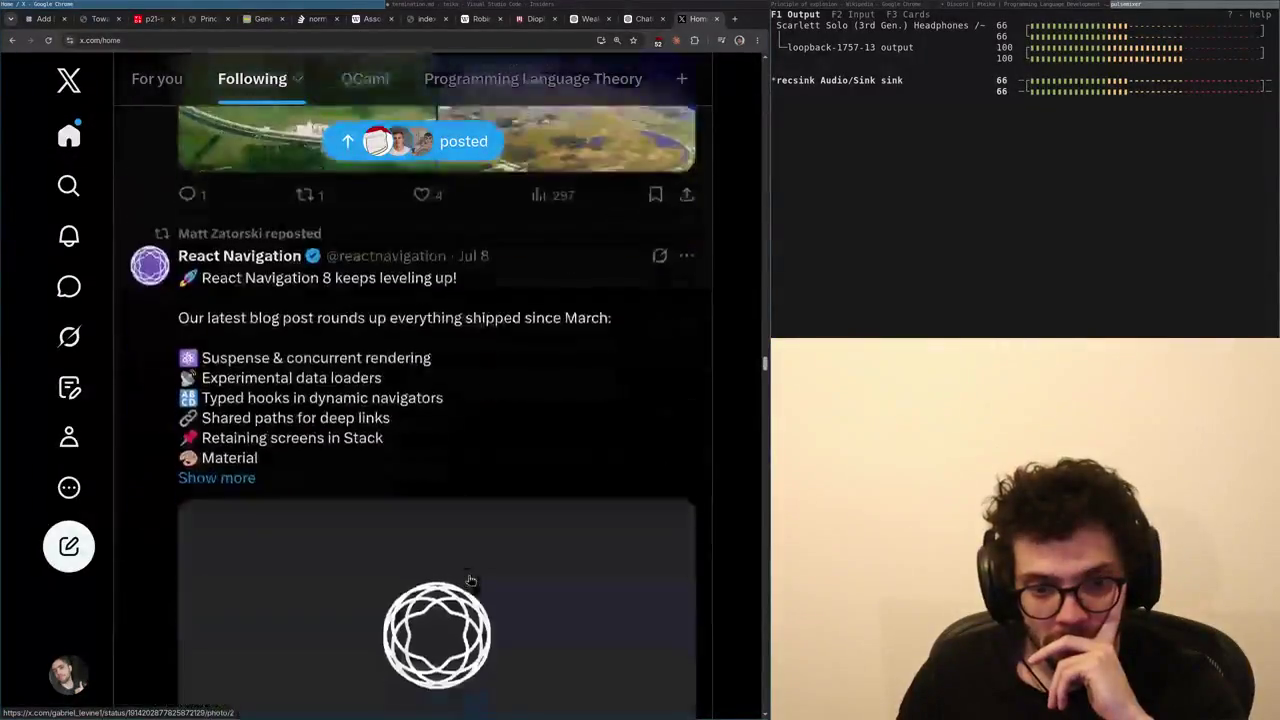
- Glance through the Fermilab thread post and return to the Following feed
scroll(471, 580, up, 6)
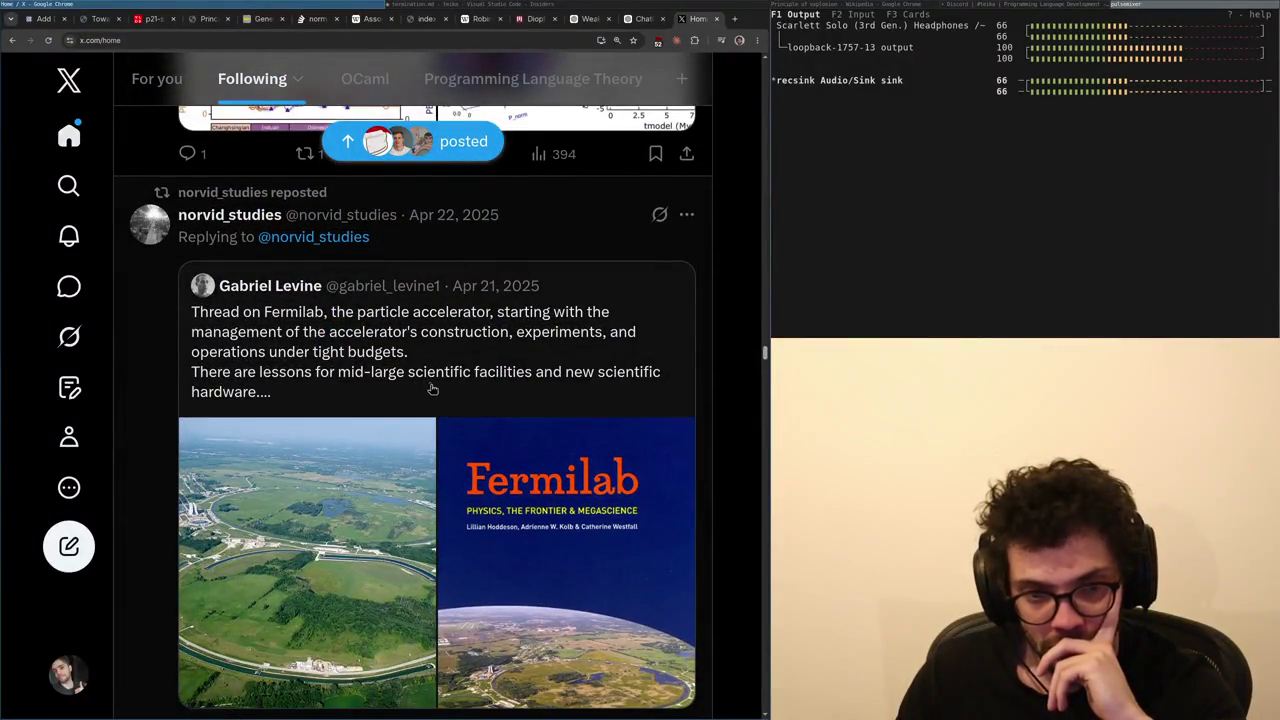
click(143, 417)
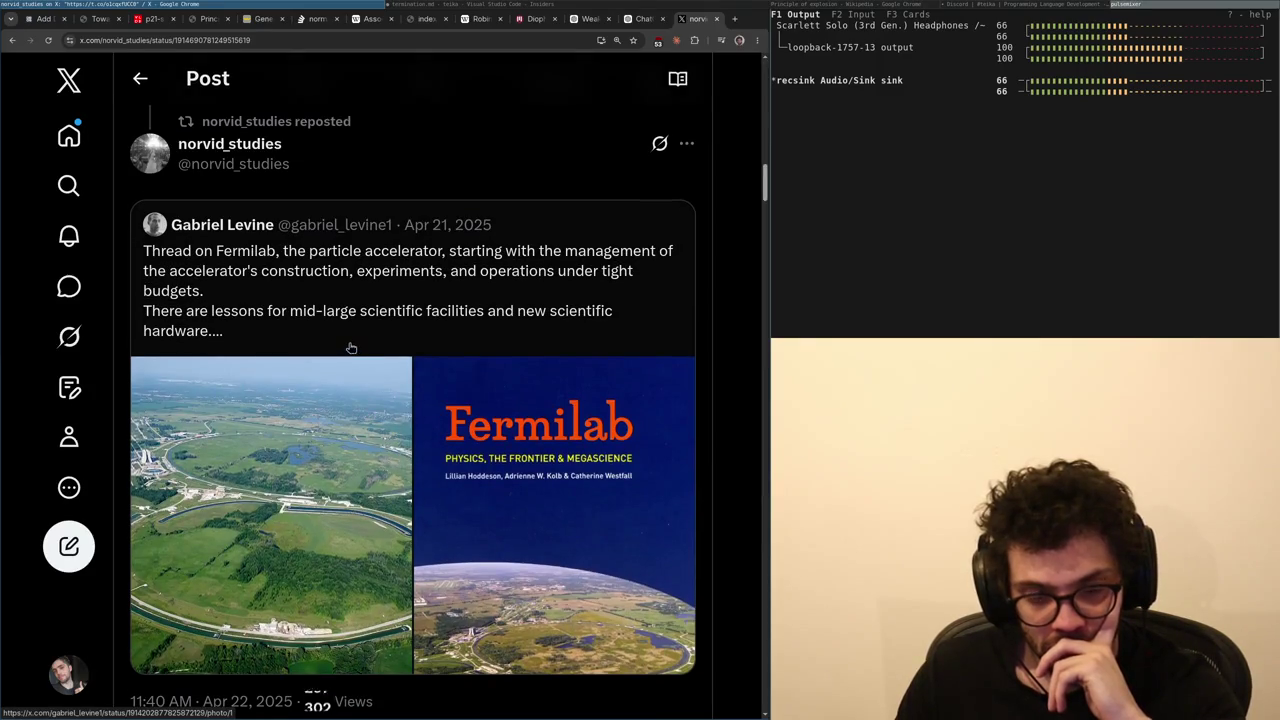
scroll(360, 500, down, 10)
scroll(358, 535, up, 5)
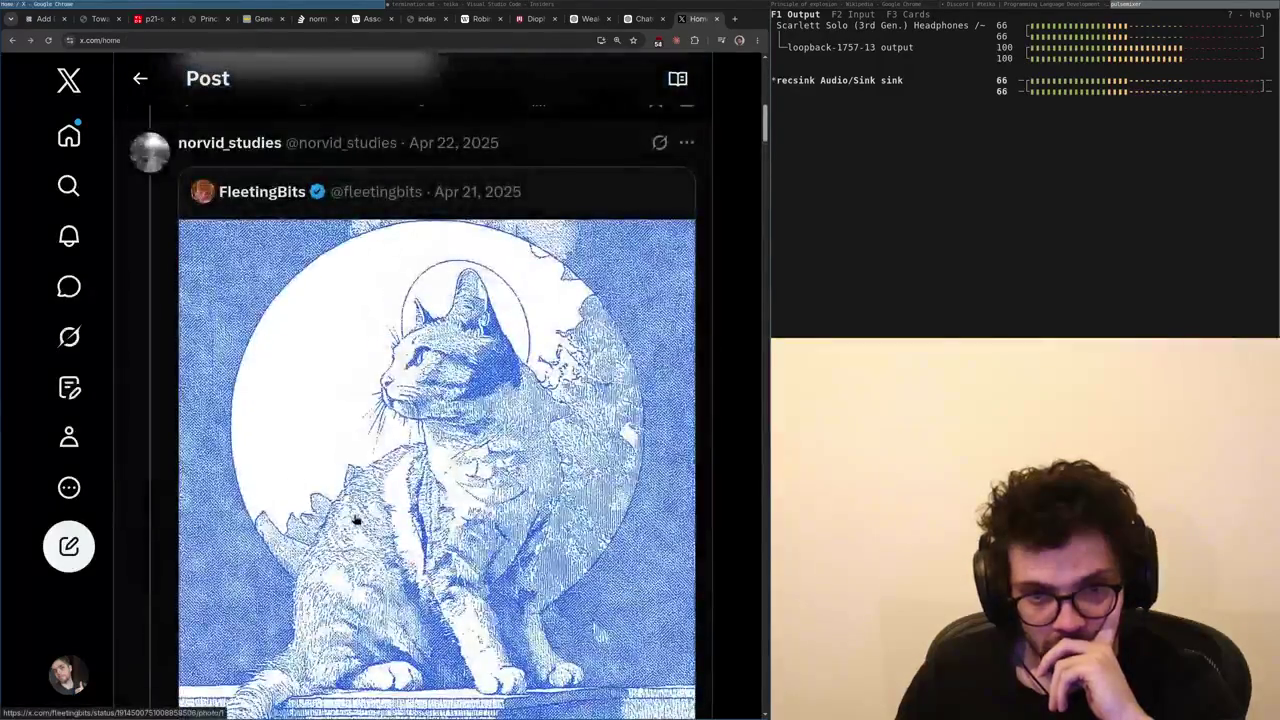
key(alt+Left)
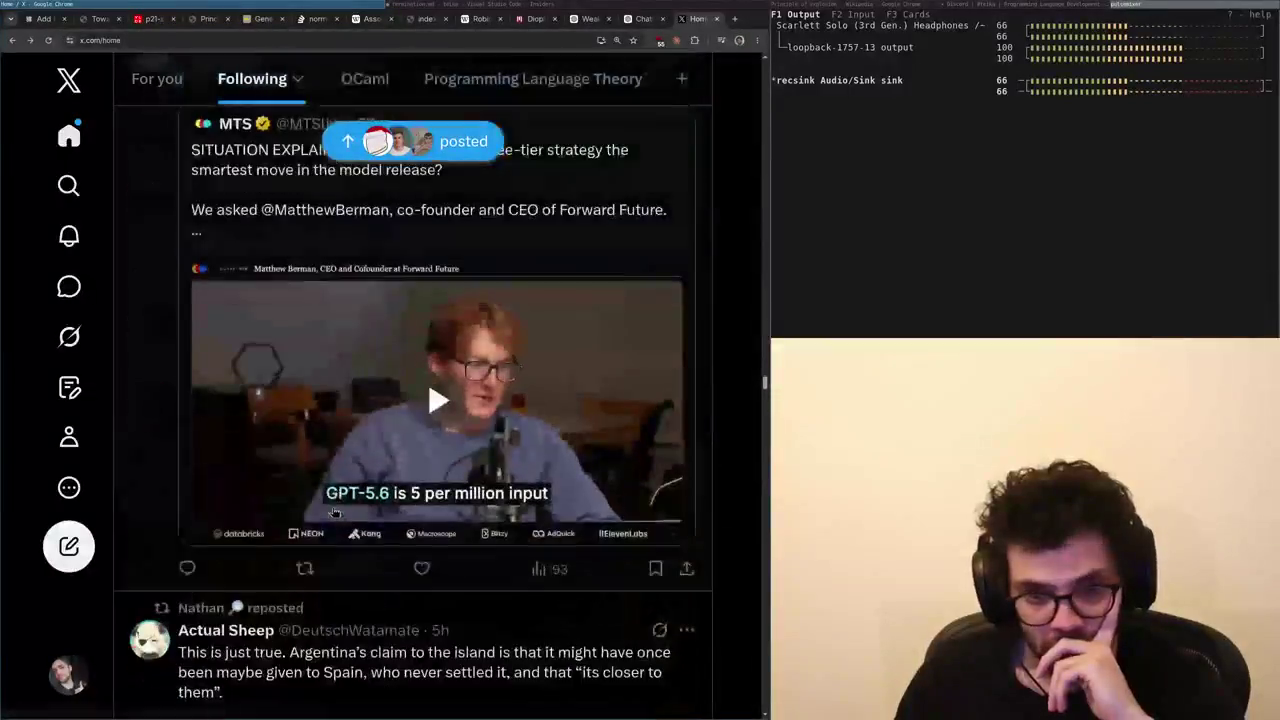
- Browse up and down the Following feed, selecting bits of post text along the way
scroll(591, 588, down, 2)
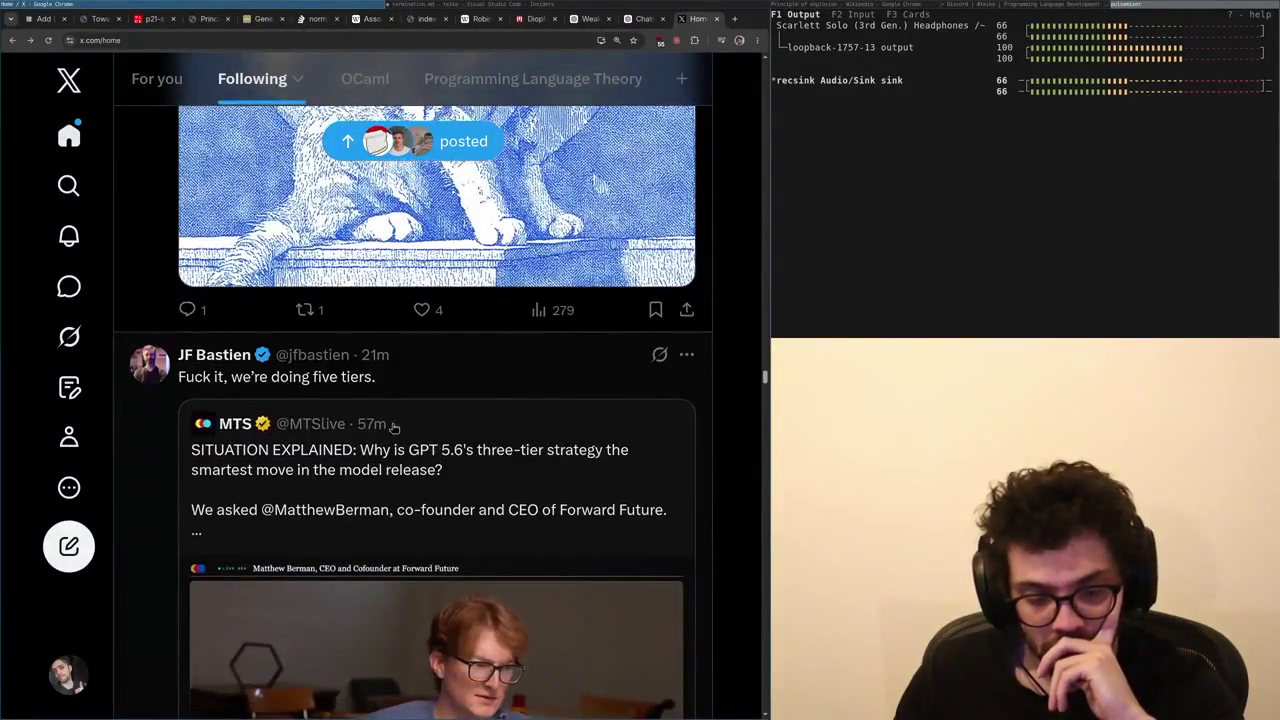
drag(520, 450, 417, 478)
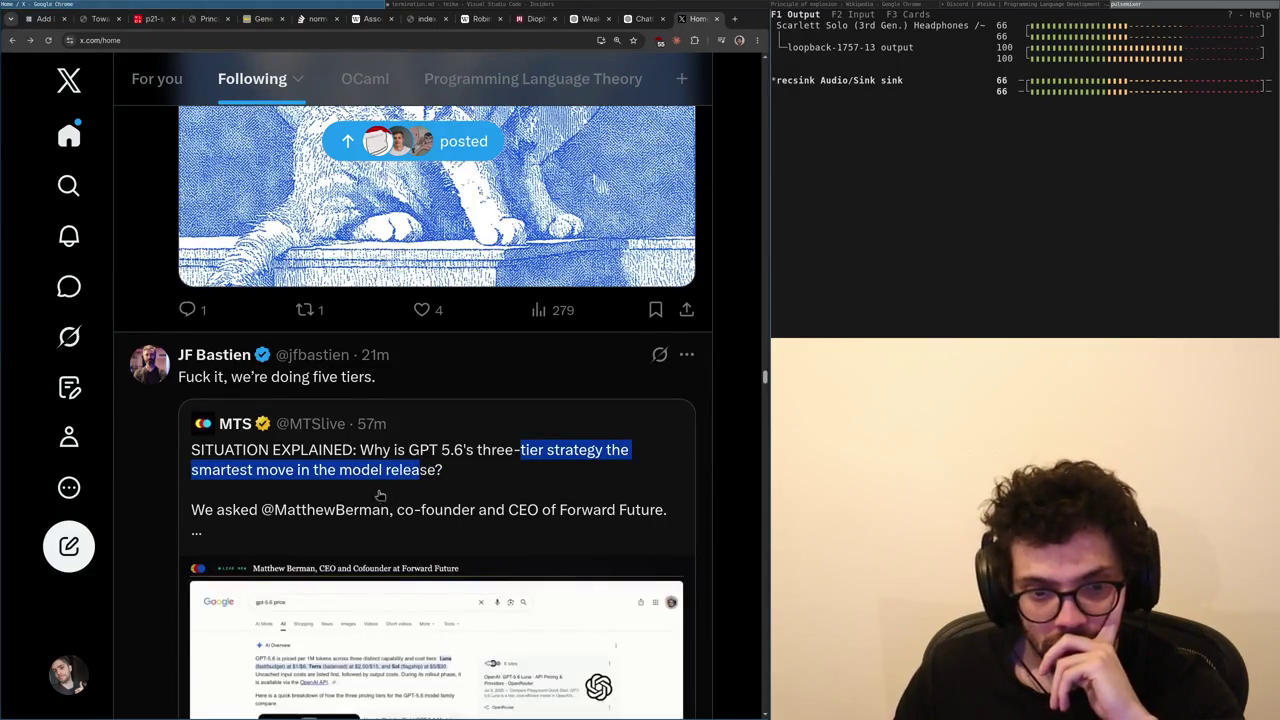
scroll(380, 505, down, 2)
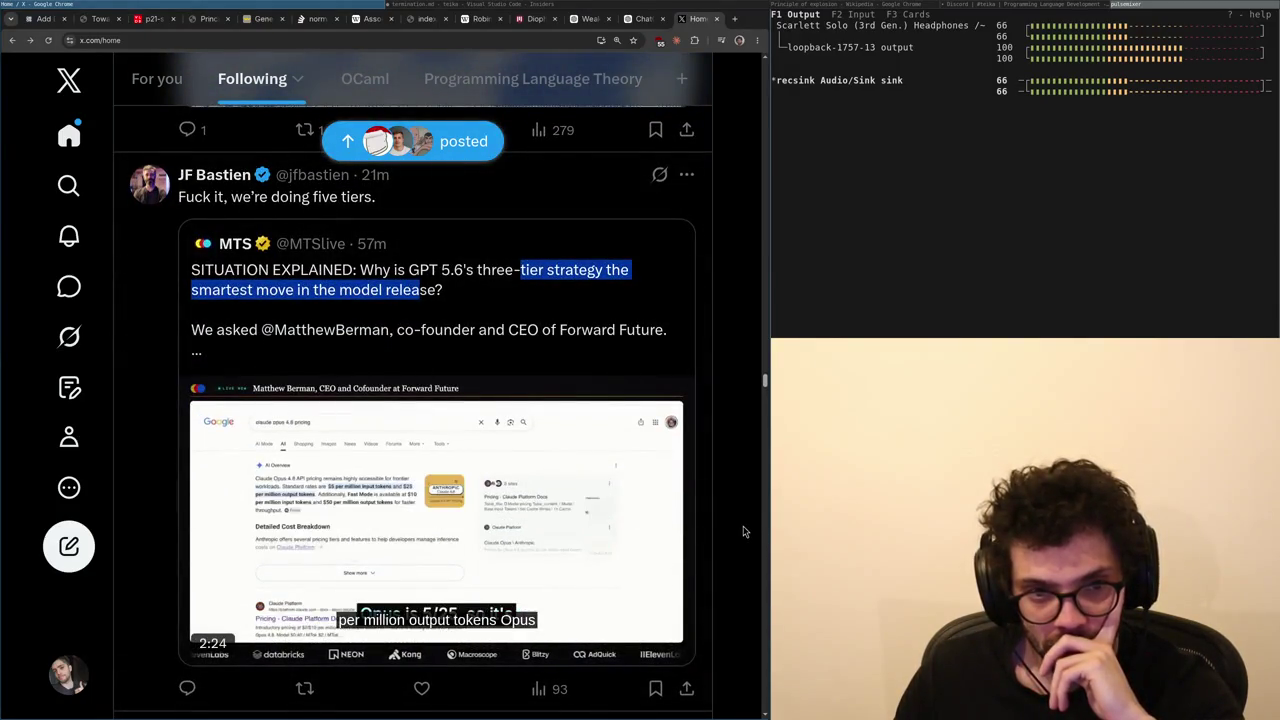
mouse_move(213, 176)
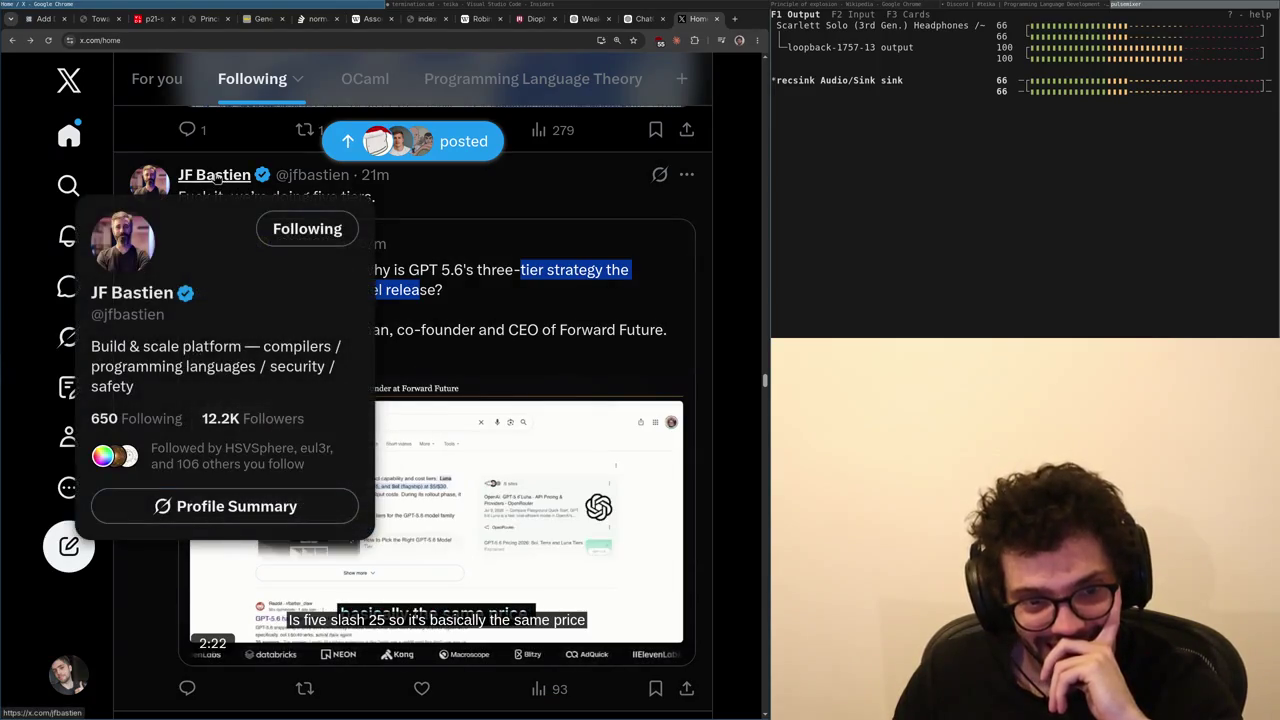
scroll(239, 392, up, 1)
scroll(237, 393, up, 1)
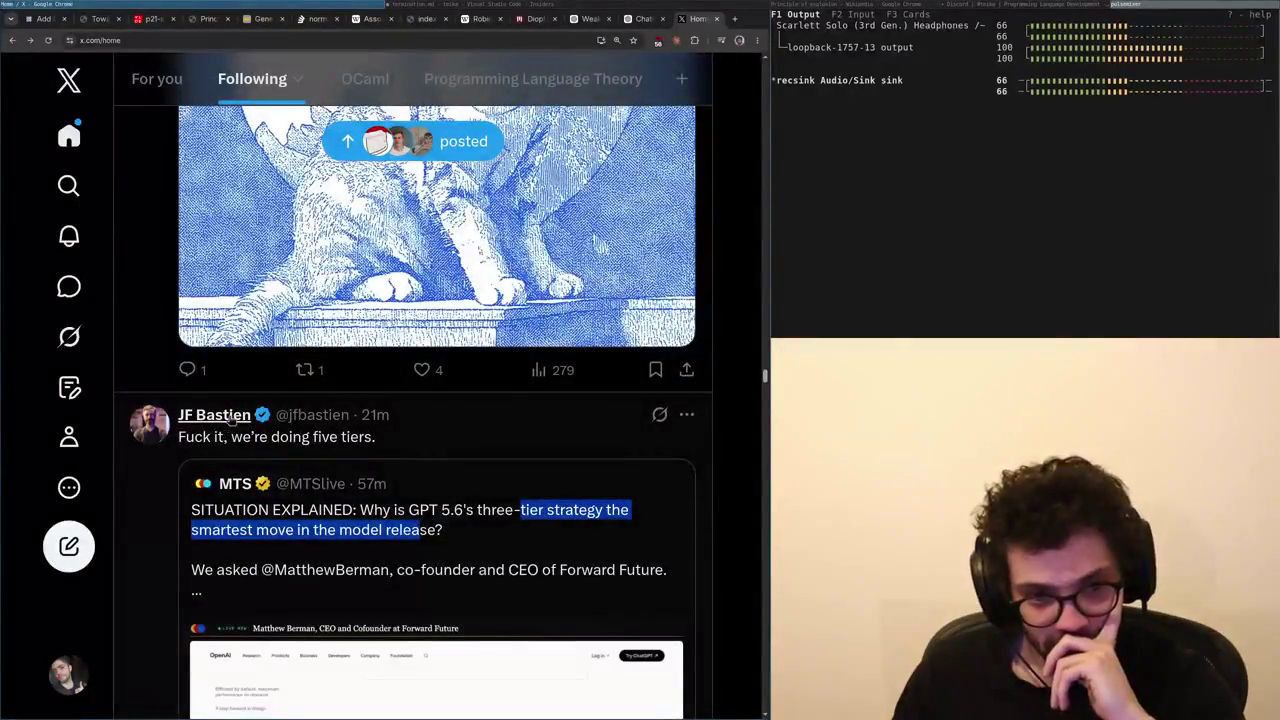
mouse_move(230, 420)
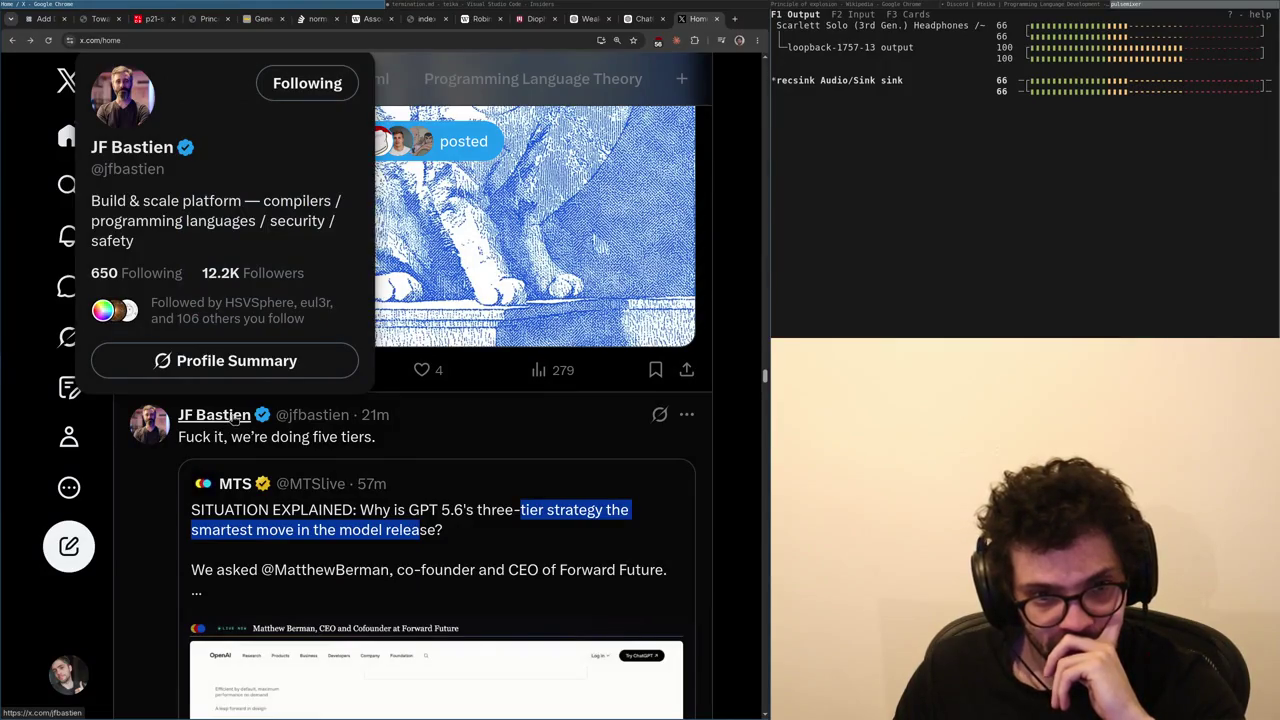
scroll(482, 426, down, 5)
scroll(482, 426, up, 1)
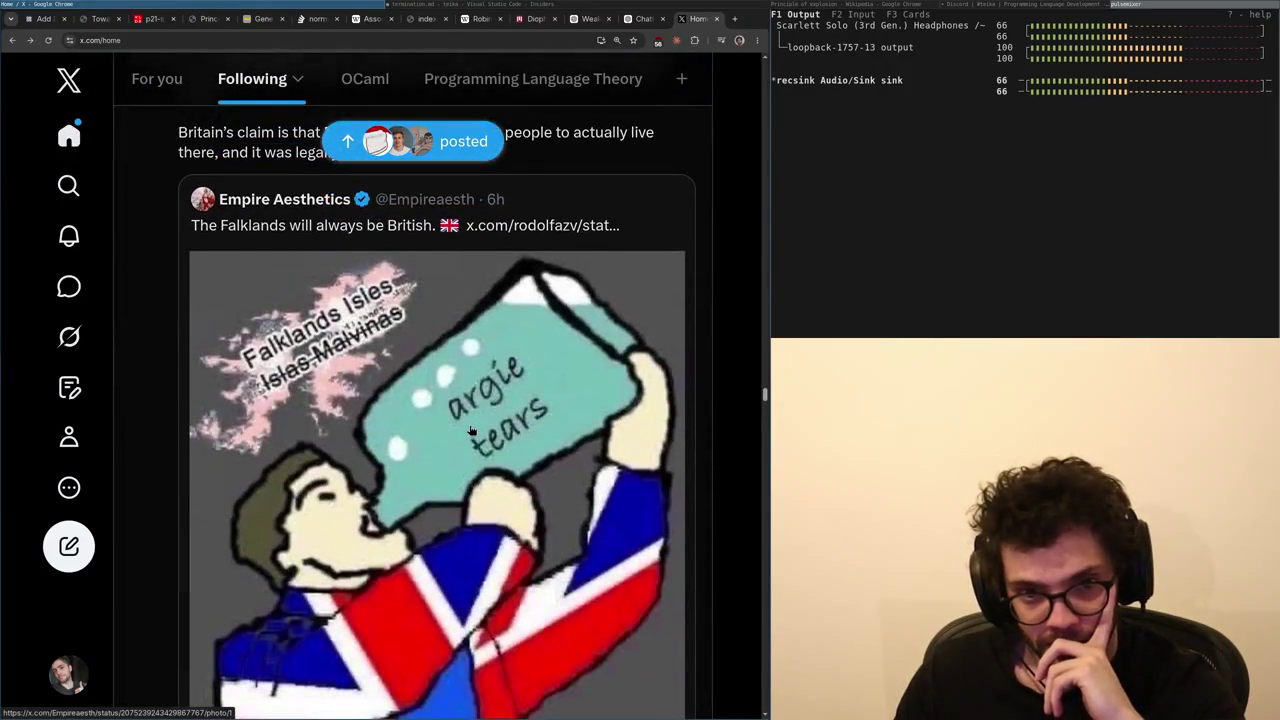
scroll(453, 448, up, 3)
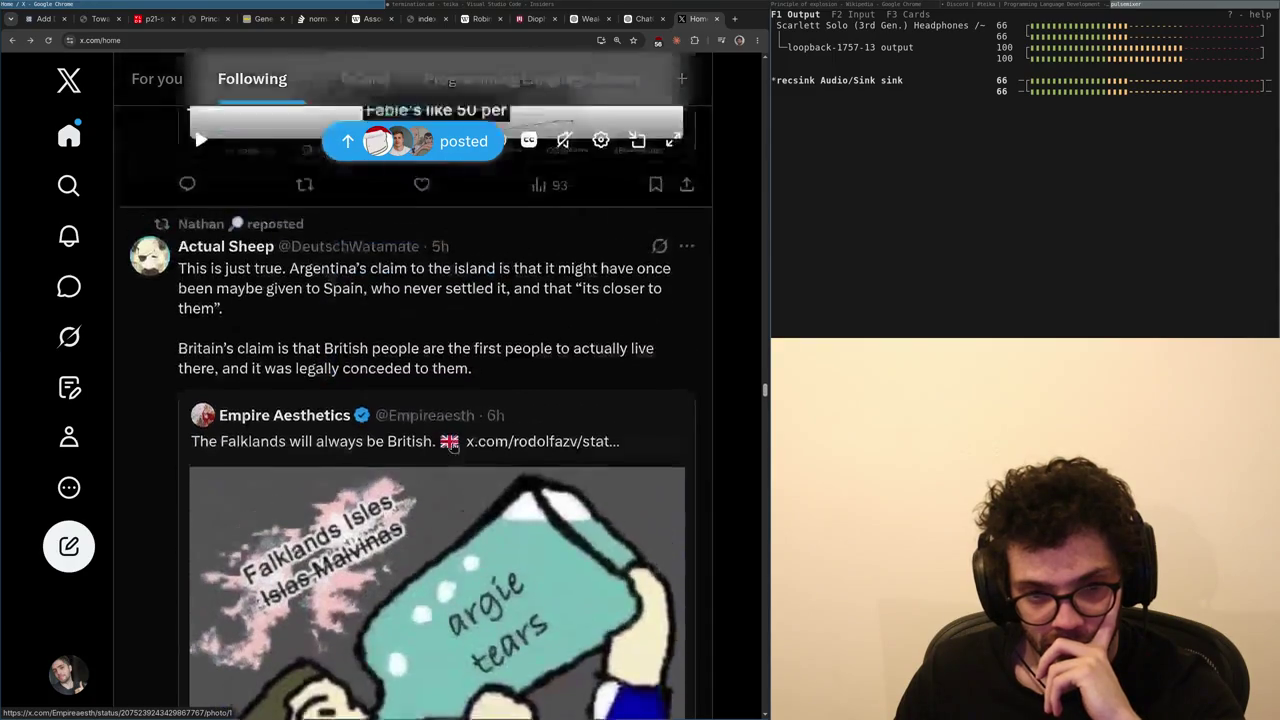
drag(330, 292, 336, 314)
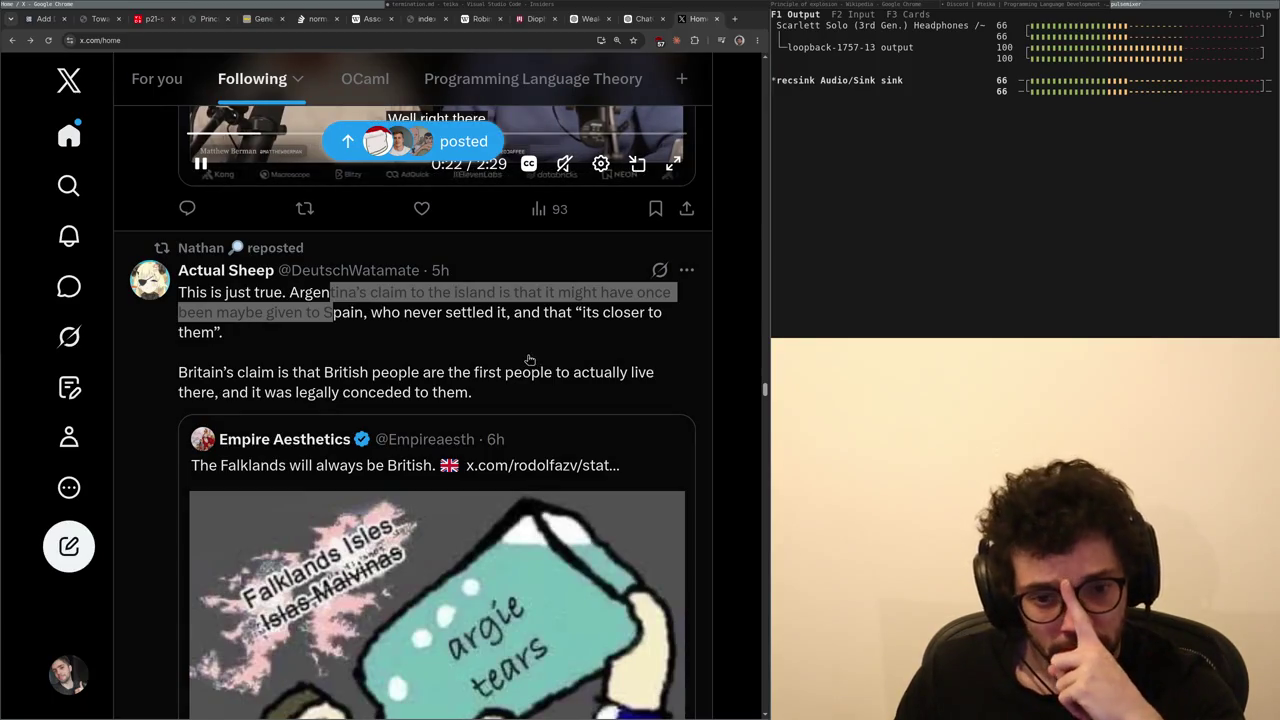
- Open the Argentina island-claim post, then its reply about big nations claiming nearby islands
click(554, 341)
scroll(464, 402, down, 10)
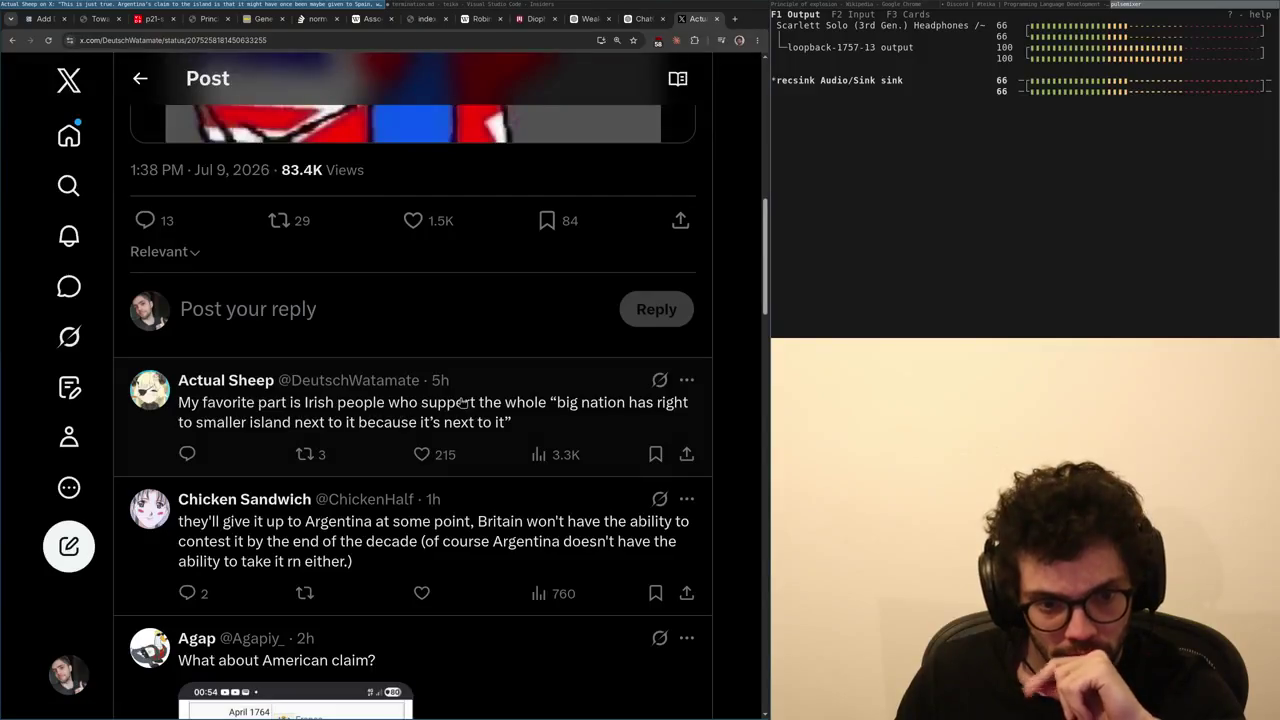
mouse_move(425, 420)
mouse_down()
mouse_move(493, 402)
mouse_move(511, 425)
mouse_up()
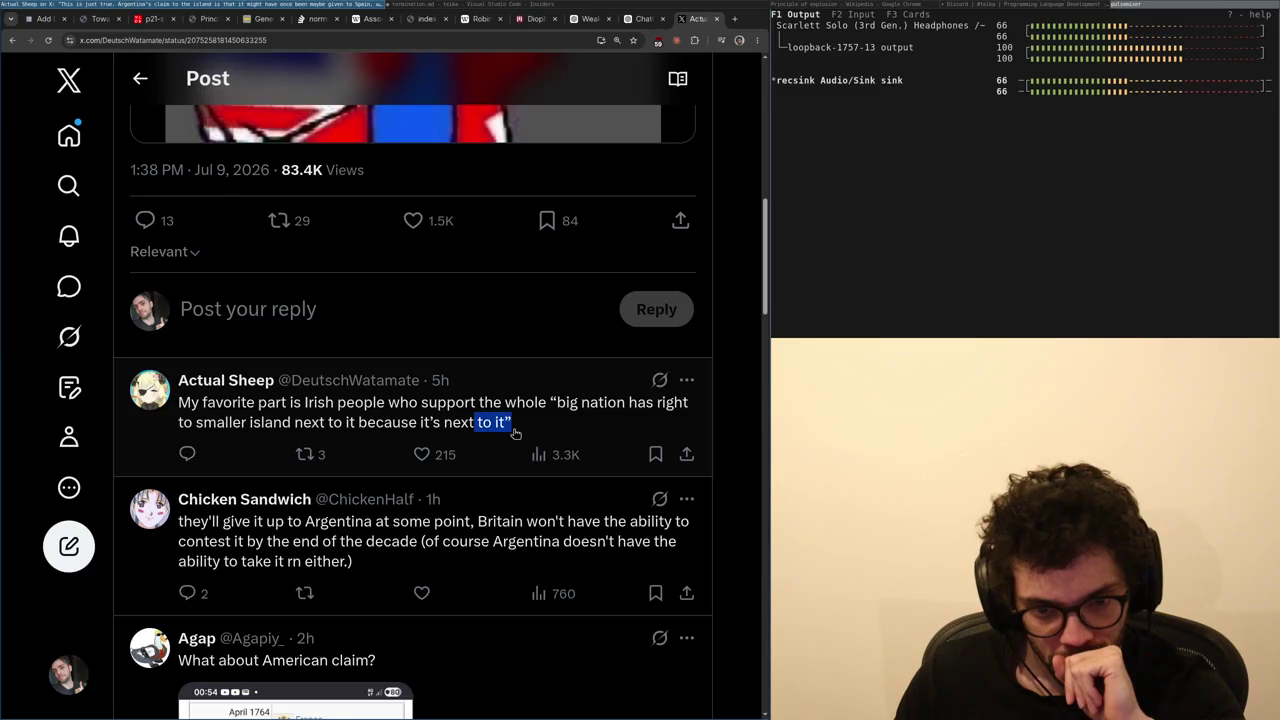
click(508, 438)
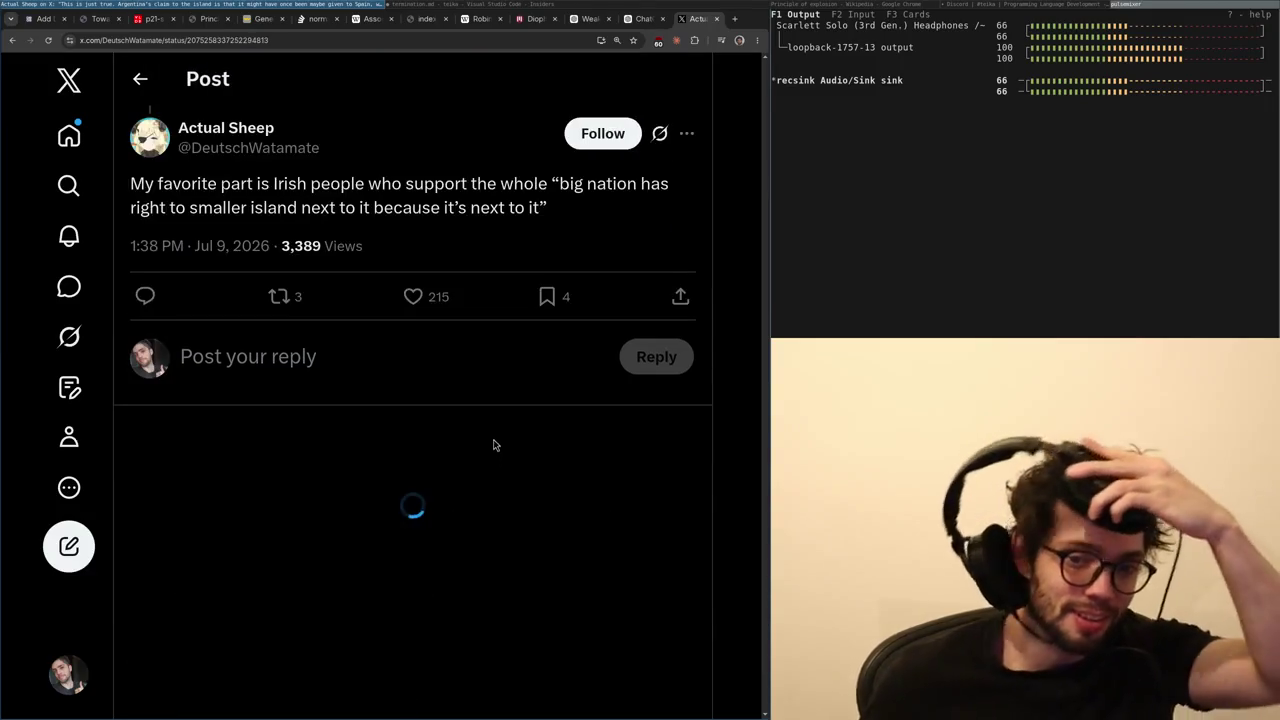